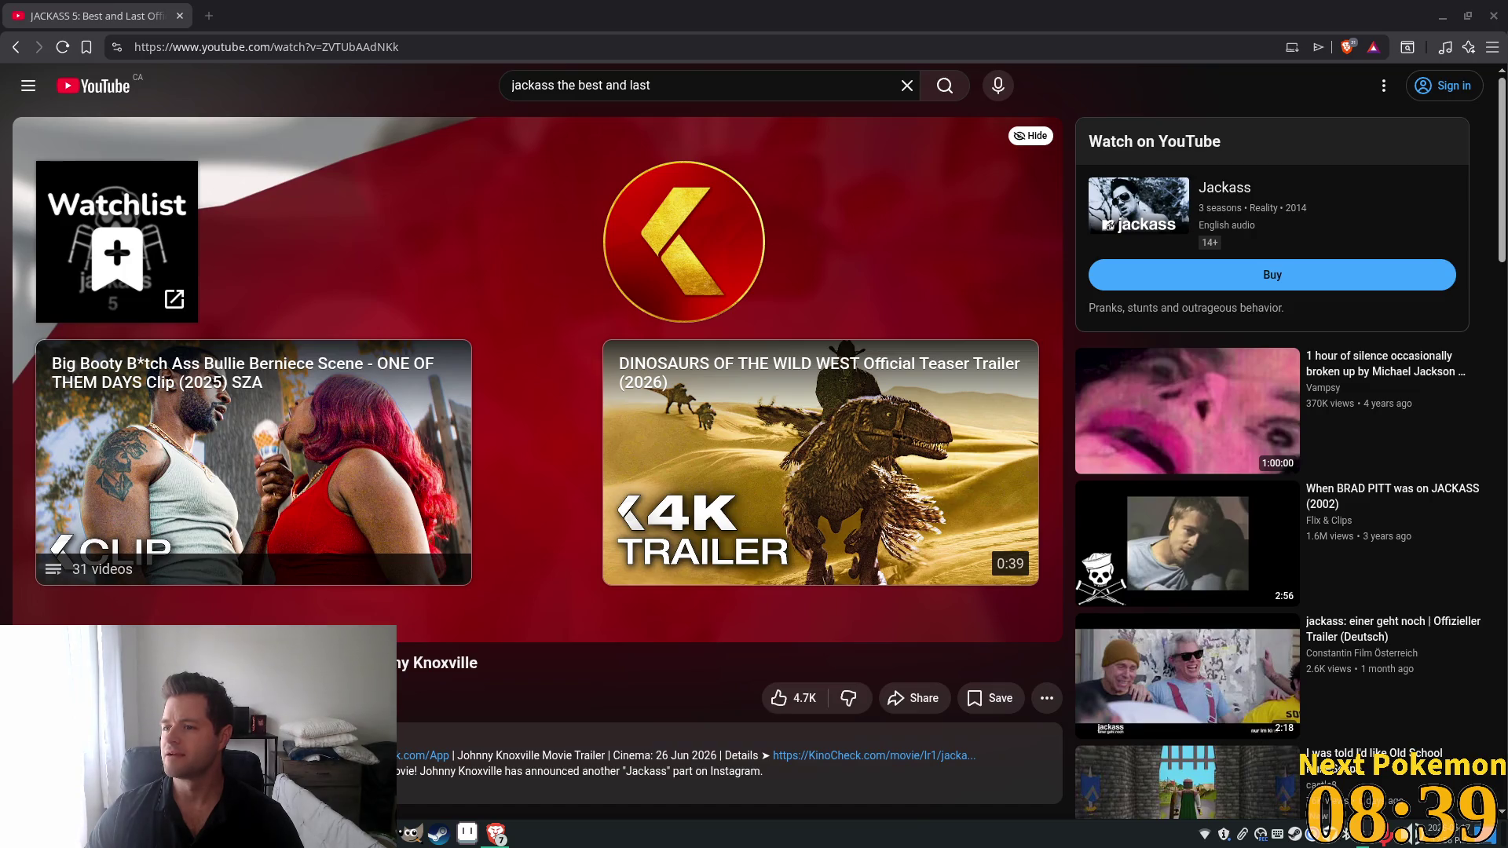
# Merge the Bodybuilders in Suits window into the main browser as a tab and cancel autoplay.
pyautogui.moveTo(1335, 108)
pyautogui.mouseDown()
pyautogui.moveTo(793, 110)
pyautogui.moveTo(754, 24)
pyautogui.moveTo(773, 25)
pyautogui.mouseUp()
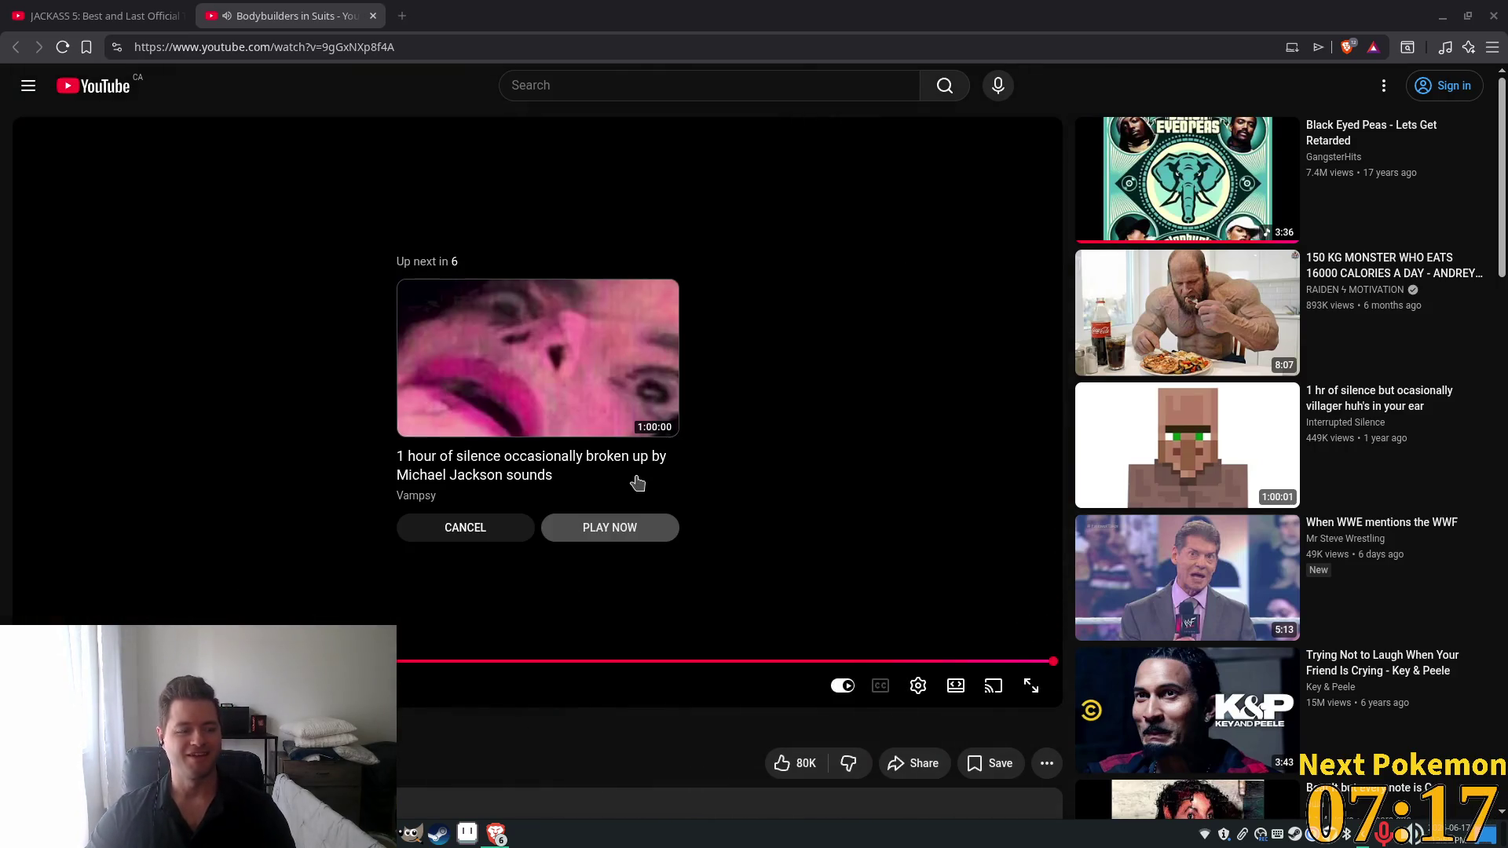
pyautogui.click(456, 527)
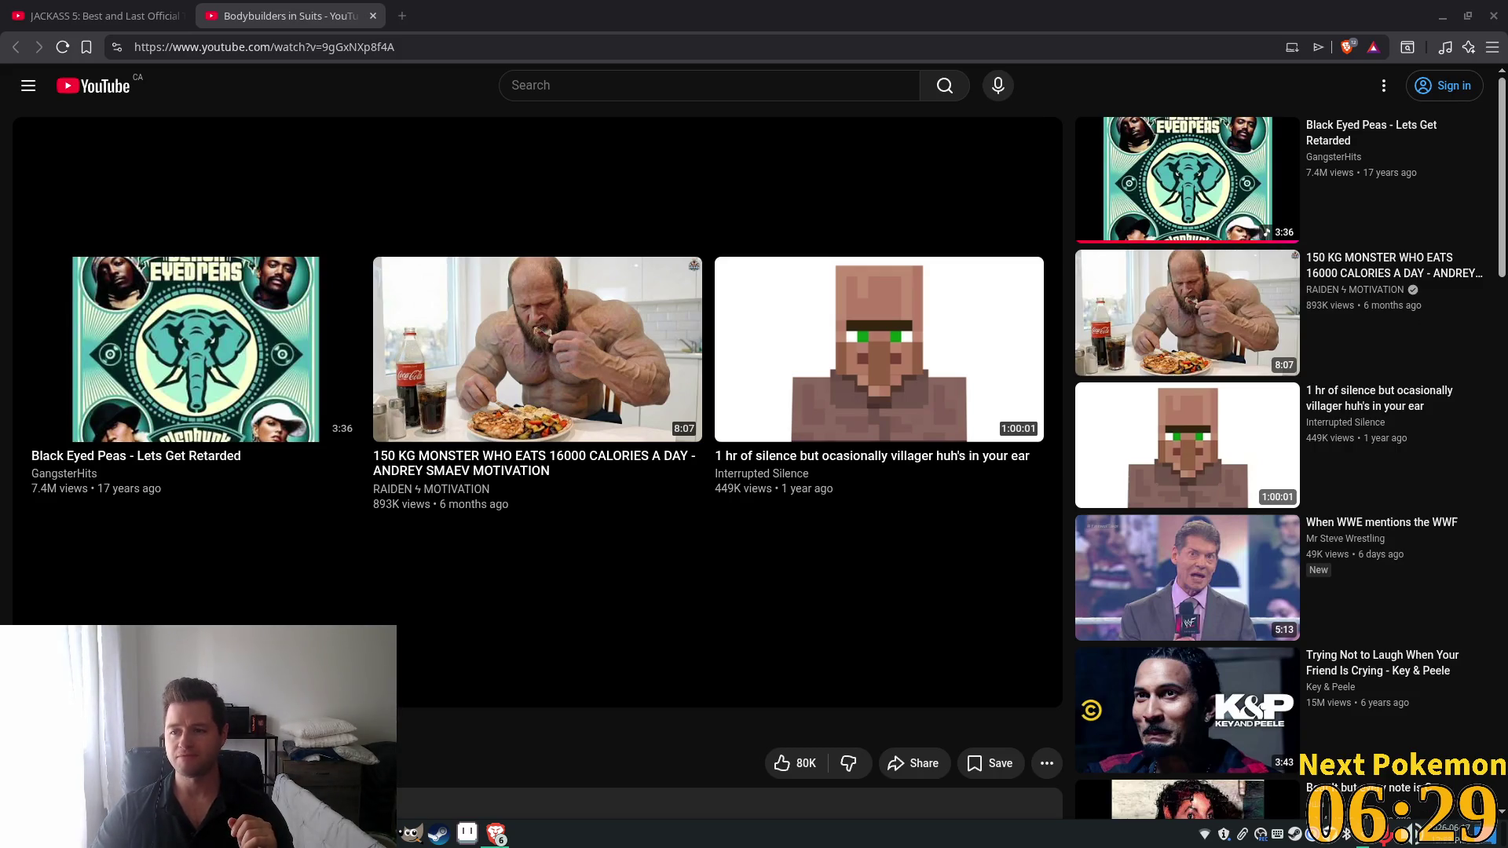
# Close the Bodybuilders in Suits tab, then close the browser window.
pyautogui.click(373, 16)
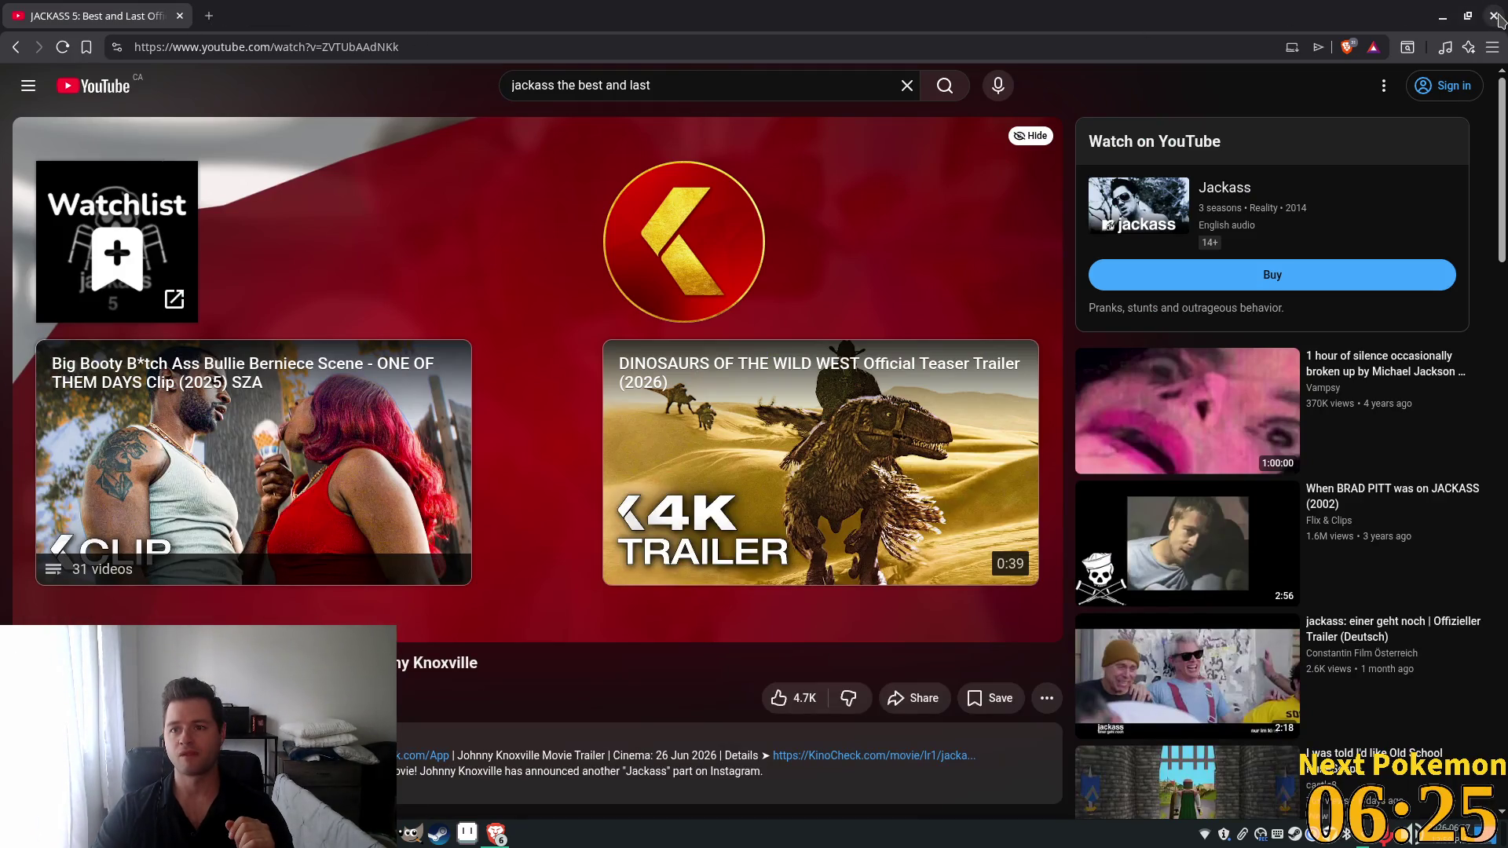
pyautogui.click(1494, 17)
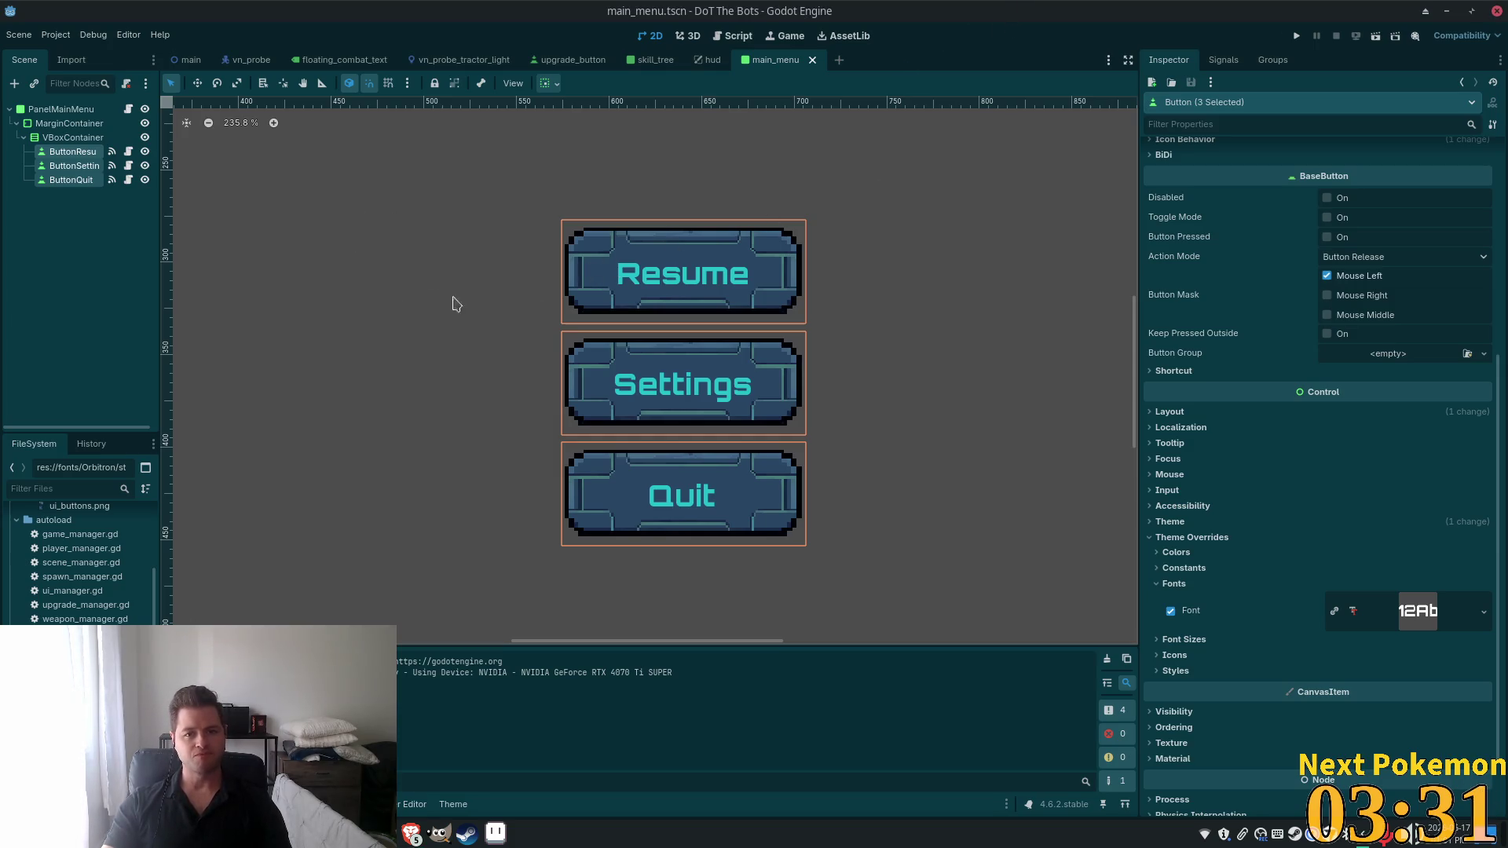
# Run DoT The Bots, unlock the top skill in its skill tree, and switch to the triple h search.
pyautogui.click(1296, 36)
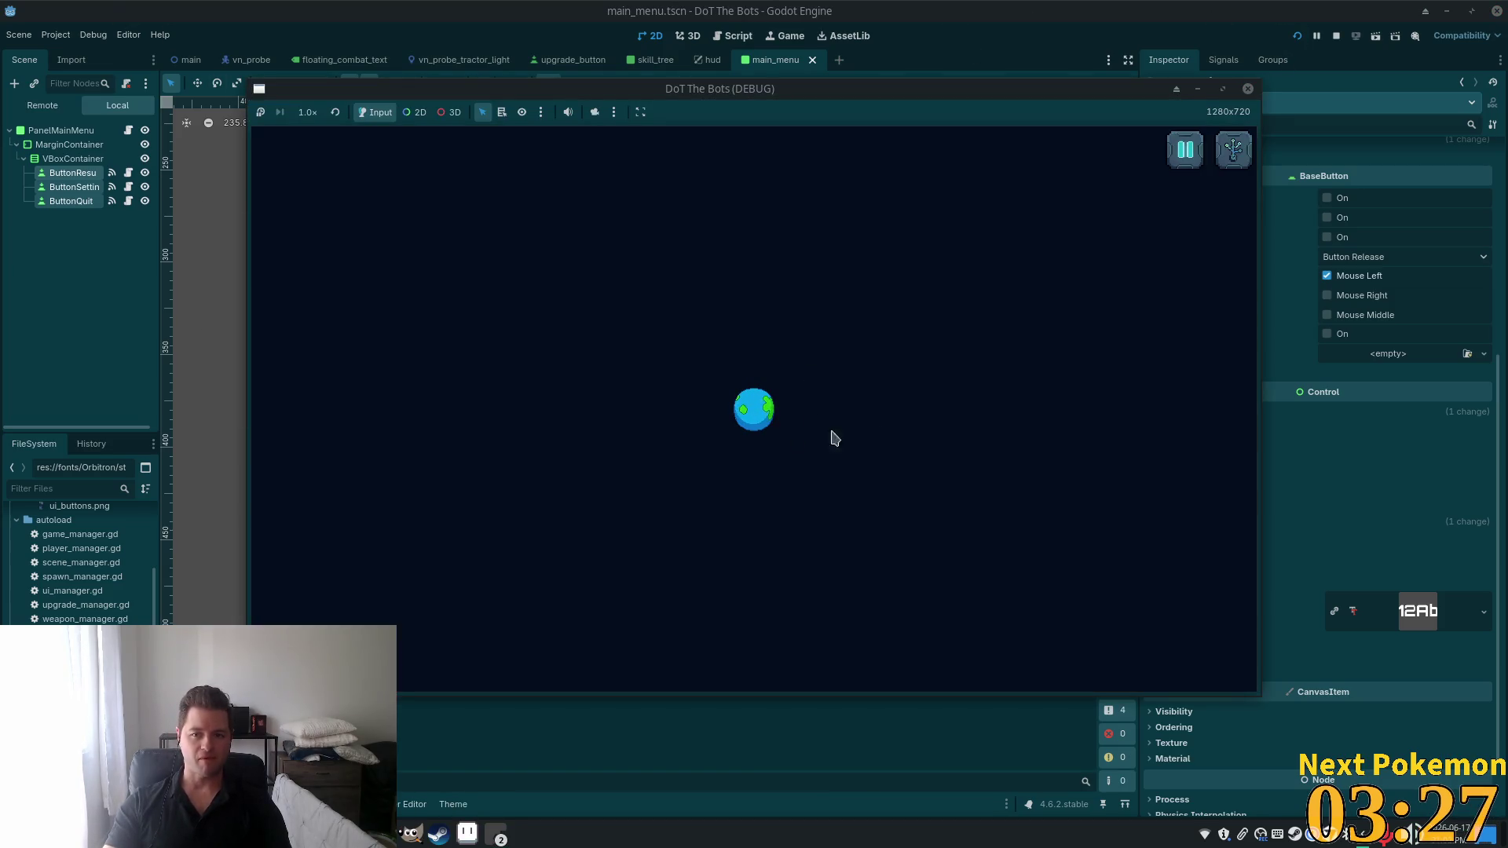
pyautogui.click(1197, 155)
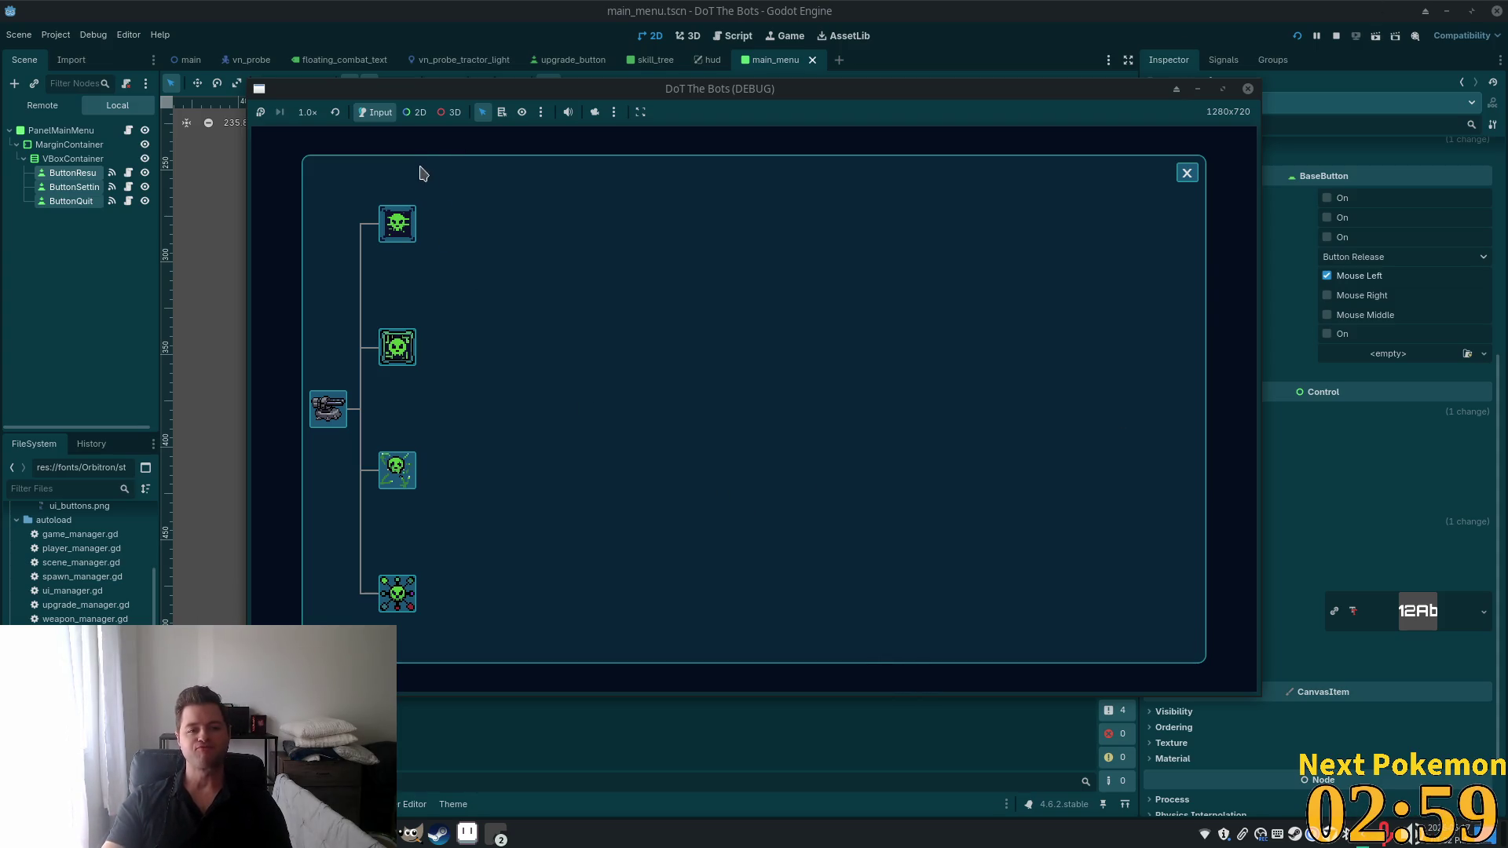
pyautogui.click(396, 223)
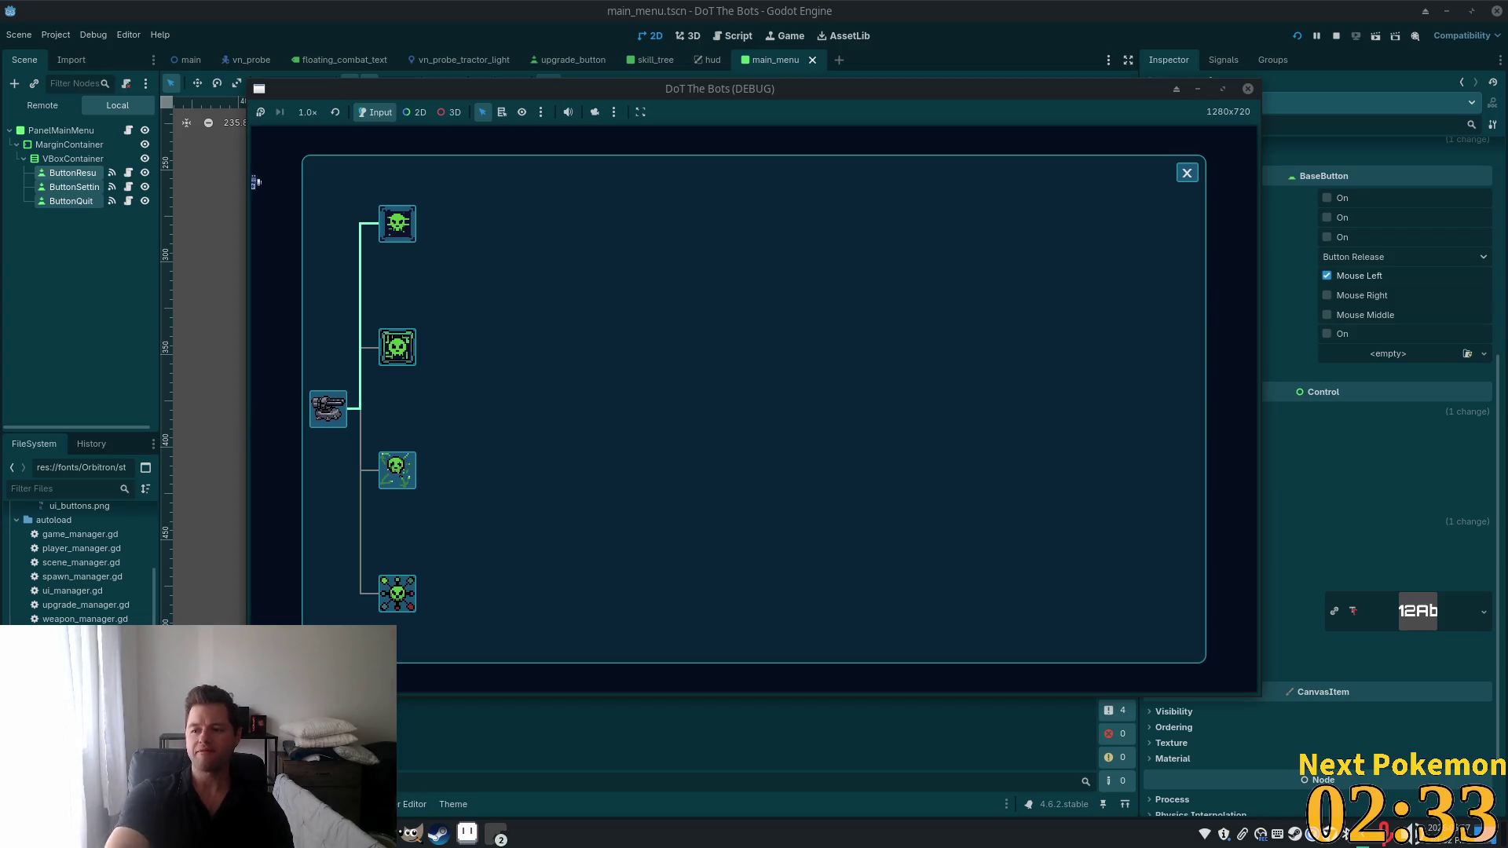
pyautogui.hotkey('alt', 'Tab')
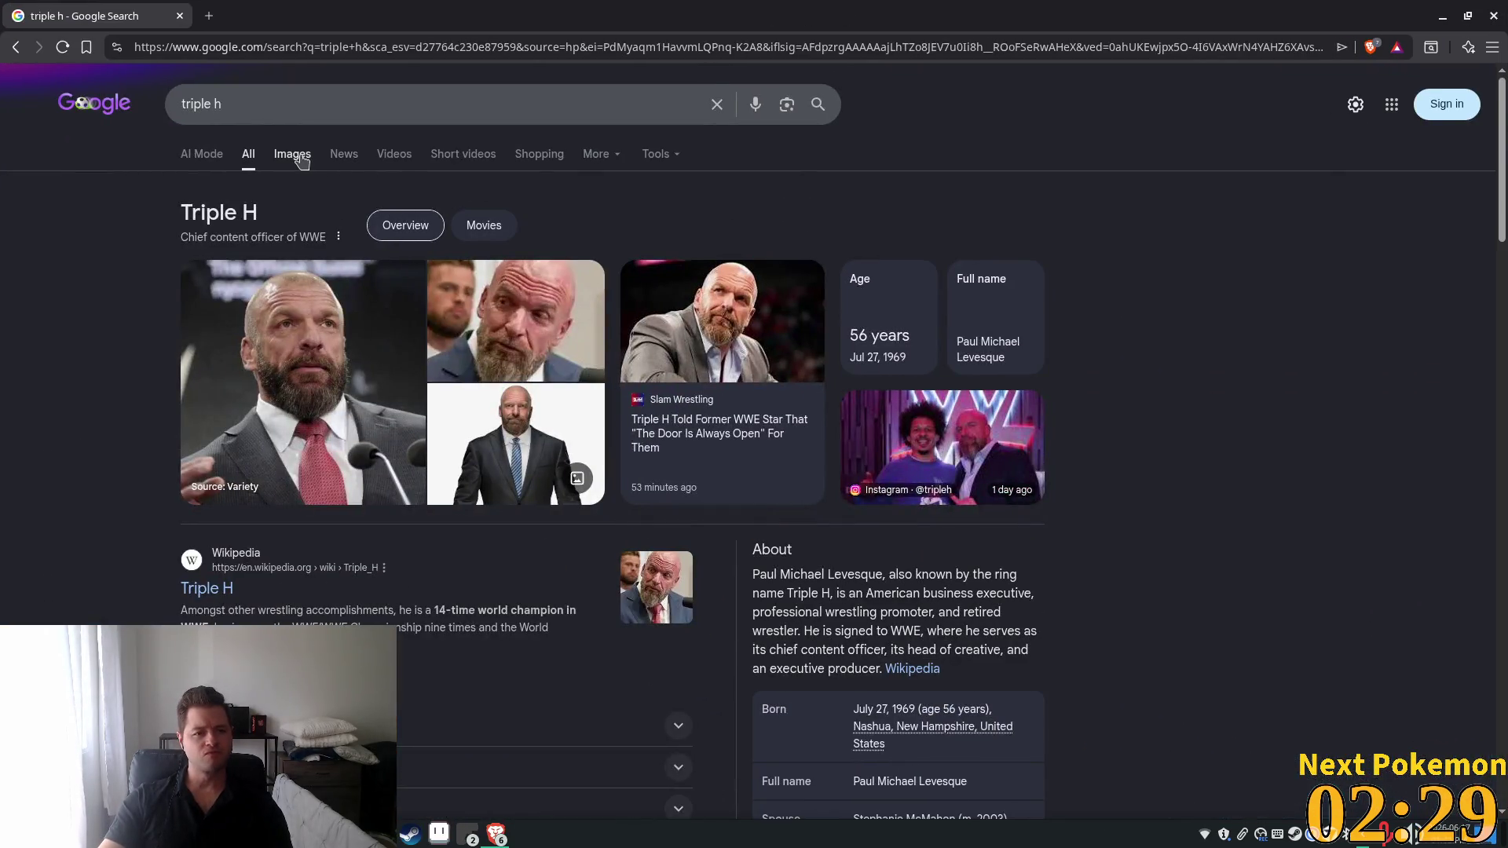
# Show and scroll through the image results for triple h.
pyautogui.click(292, 161)
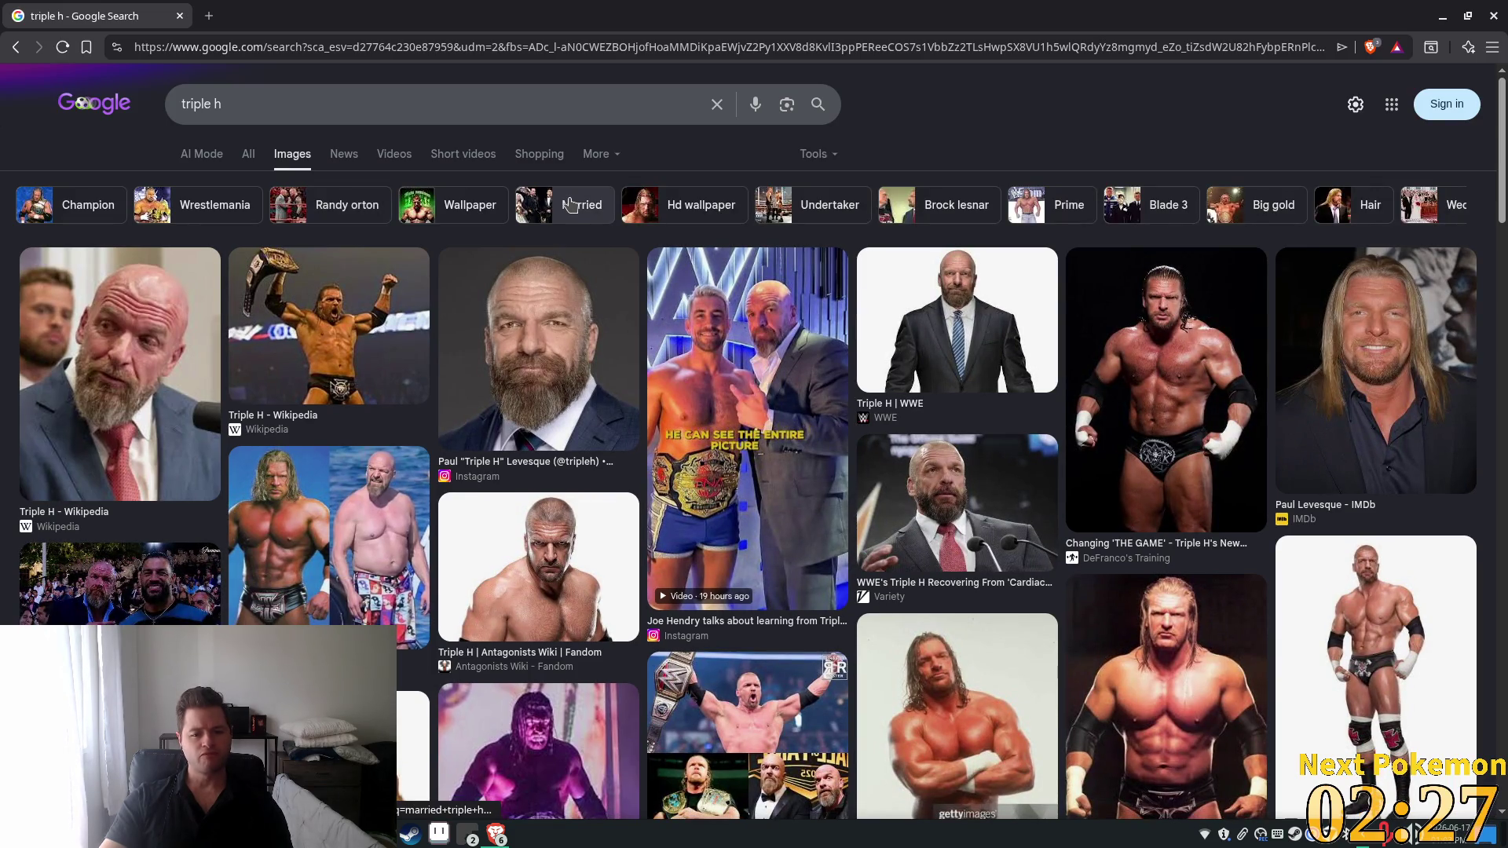
pyautogui.scroll(-2, 1311, 430)
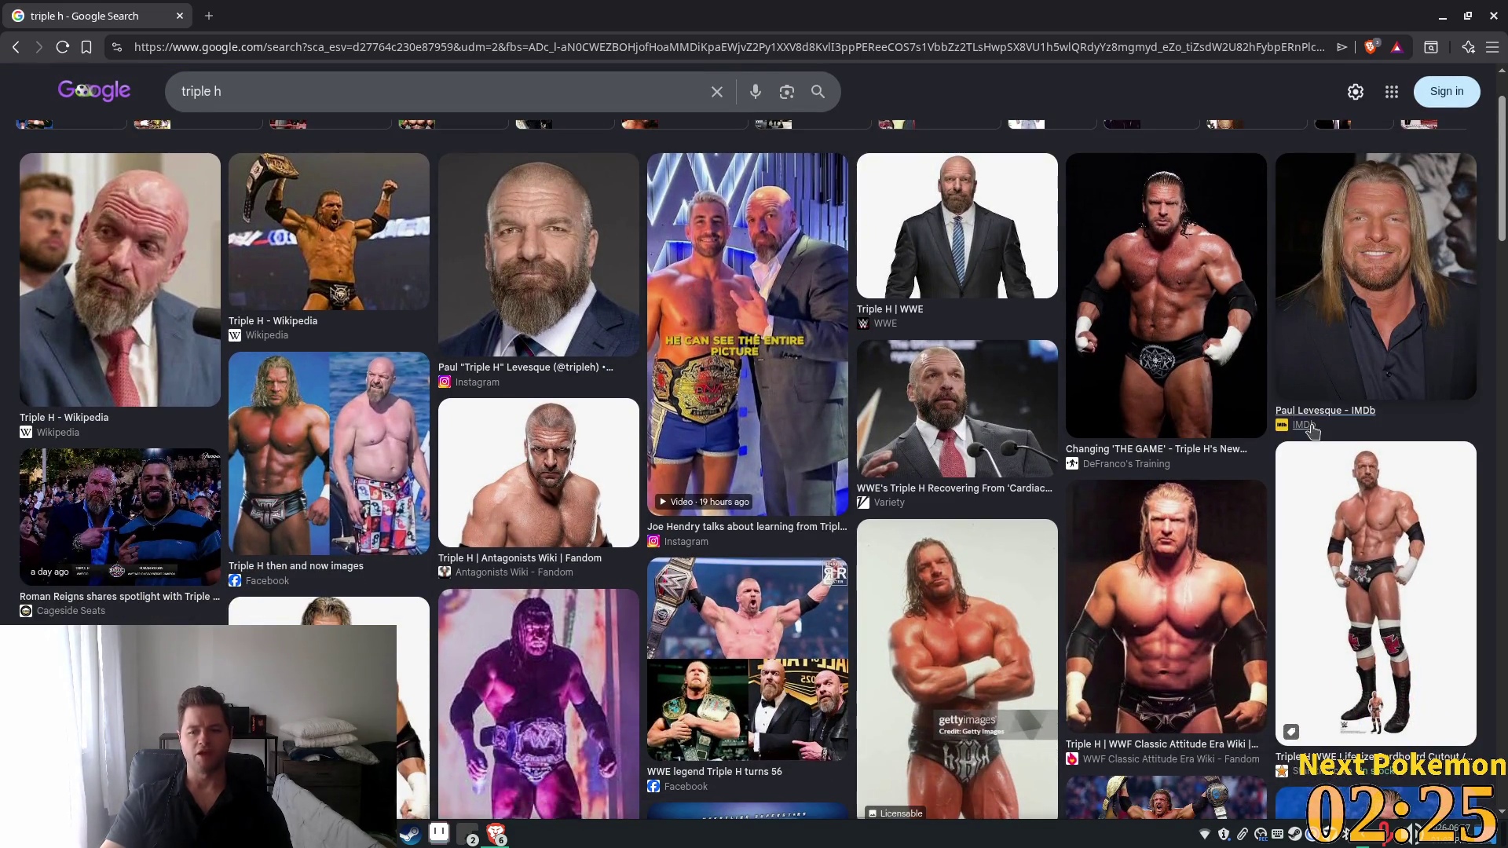
pyautogui.scroll(-2, 1308, 452)
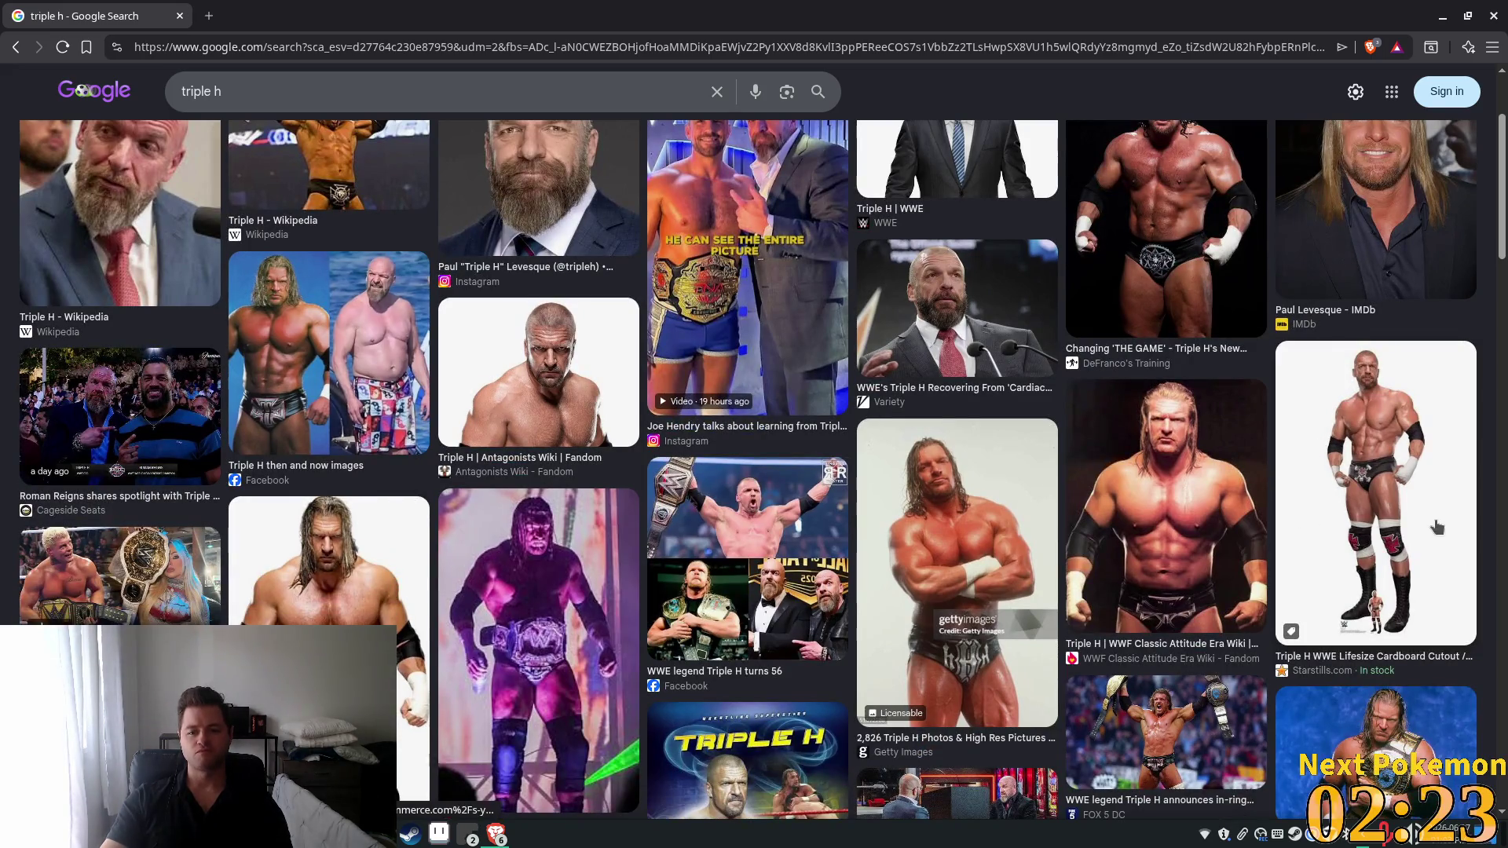
pyautogui.scroll(-3, 1437, 528)
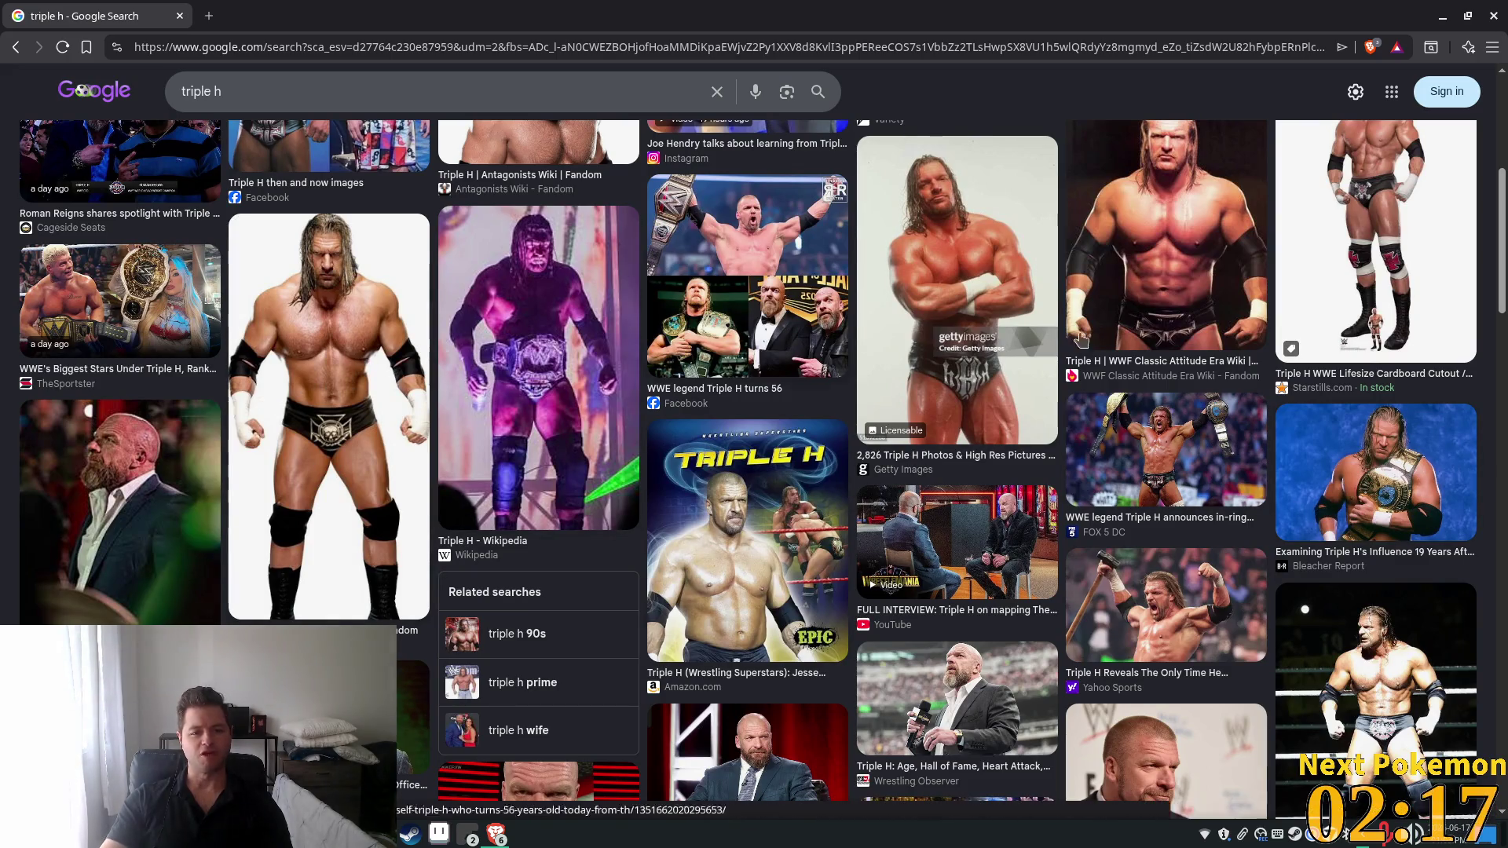
# Preview the Starstills Triple H cardboard cutout image, browse further, and close the browser.
pyautogui.click(1449, 238)
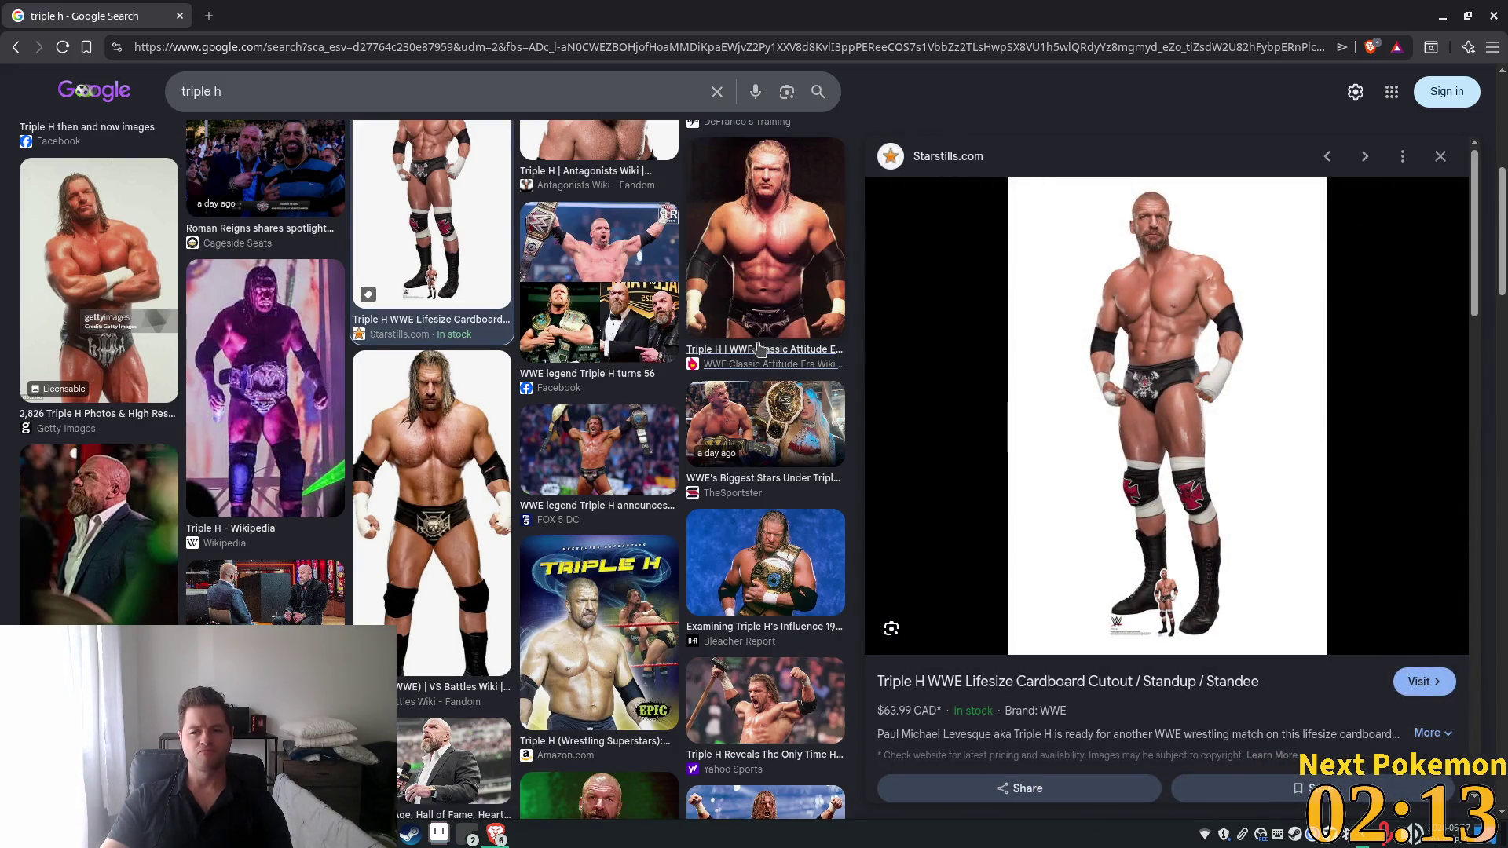
pyautogui.scroll(-7, 760, 349)
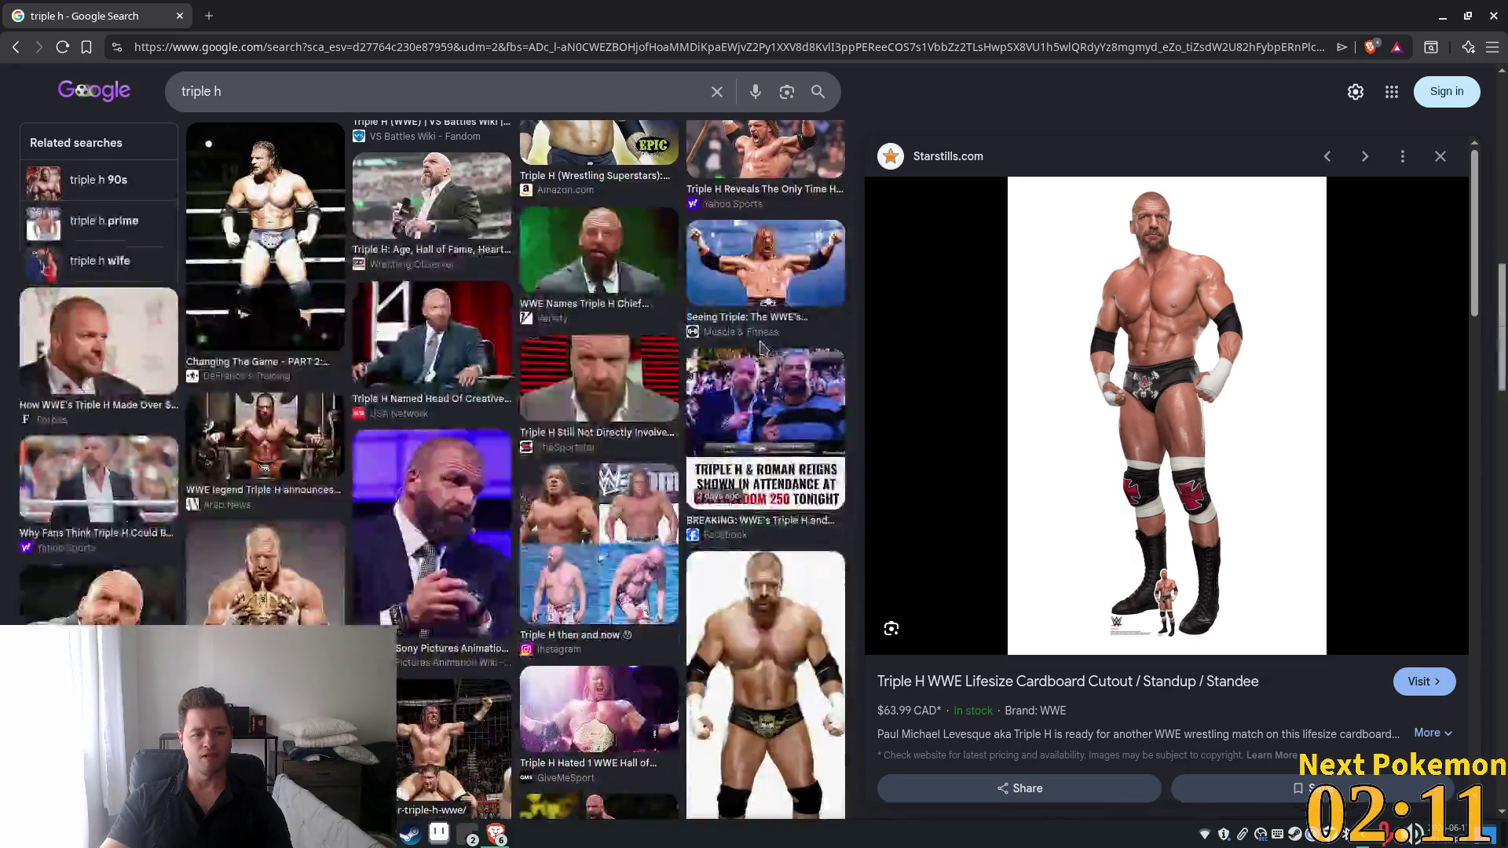
pyautogui.scroll(-10, 760, 348)
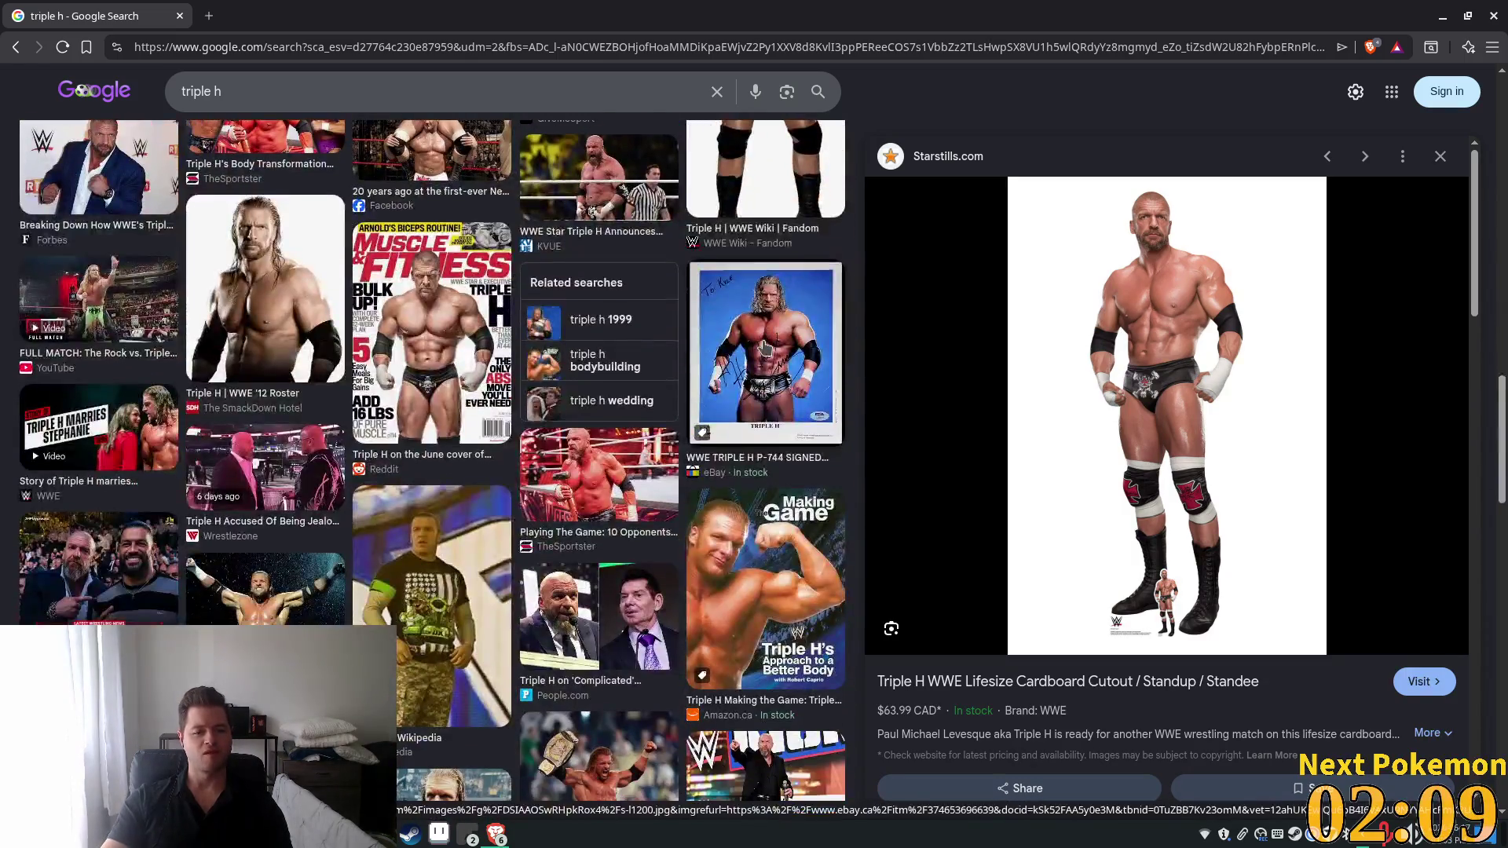
pyautogui.scroll(-5, 765, 347)
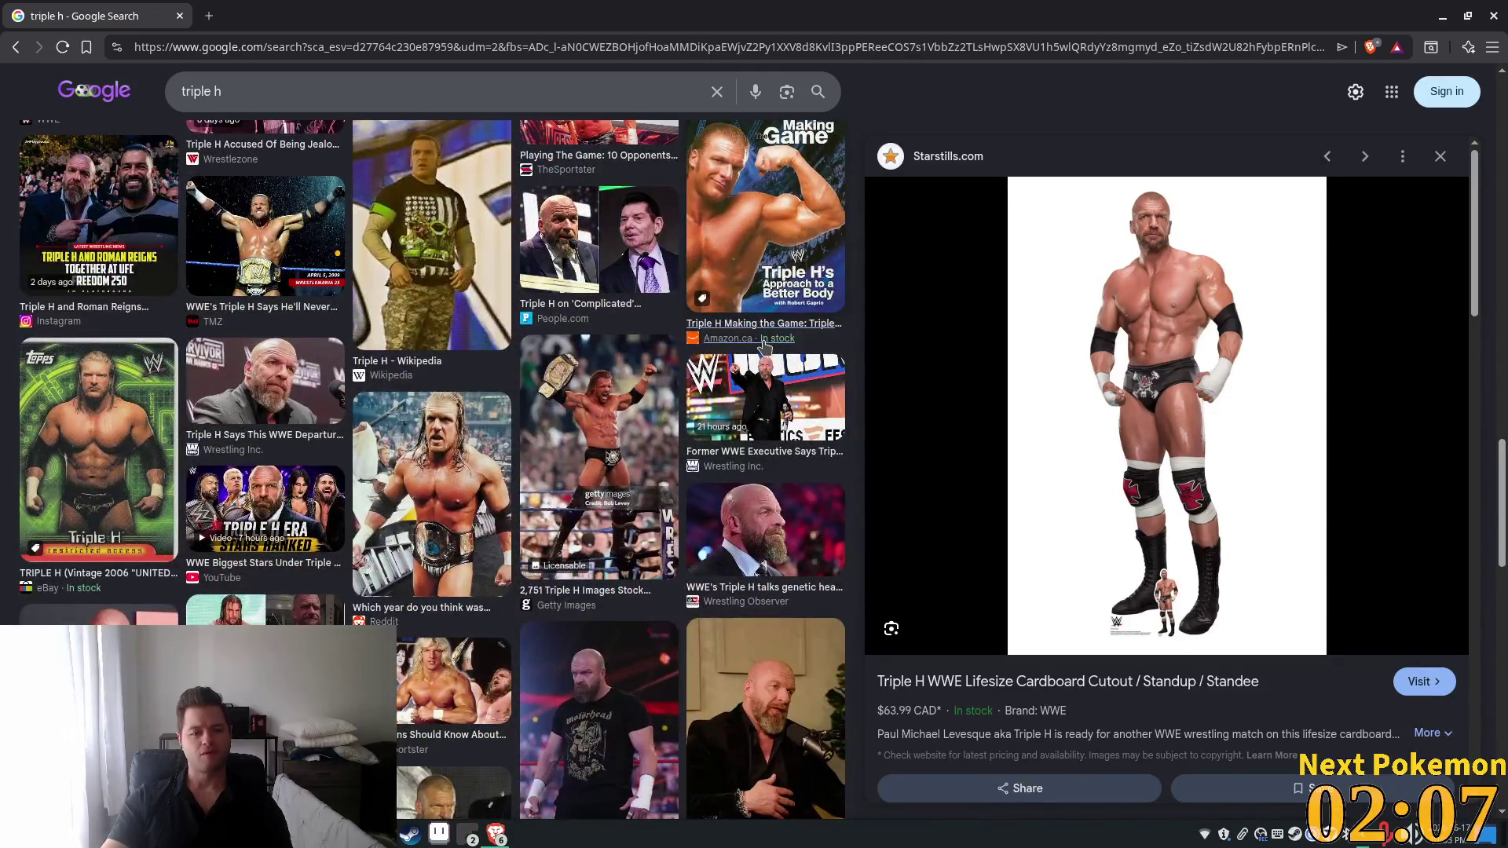
pyautogui.scroll(-6, 766, 345)
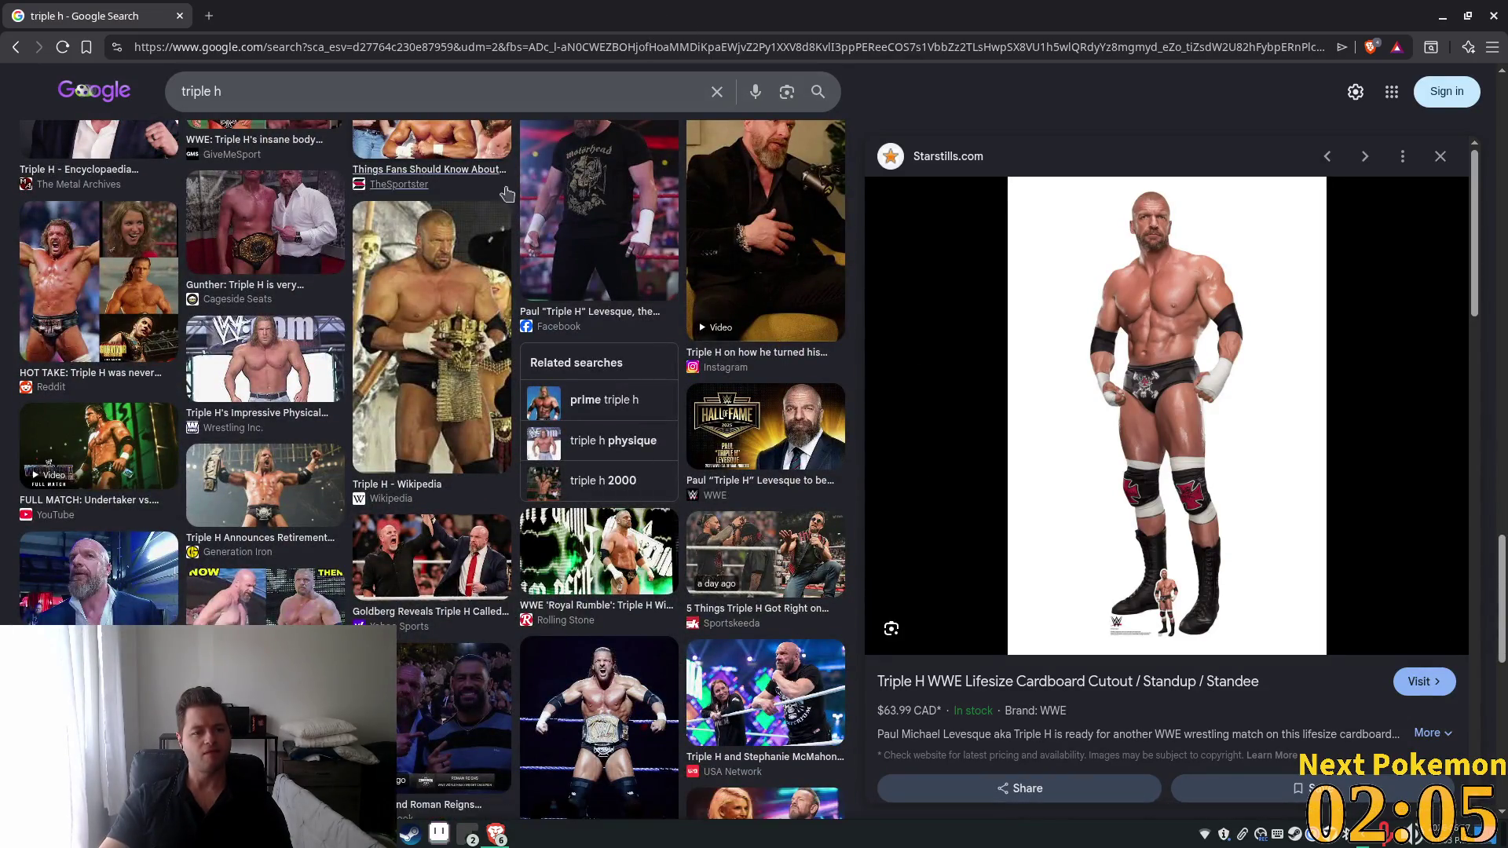
pyautogui.click(180, 15)
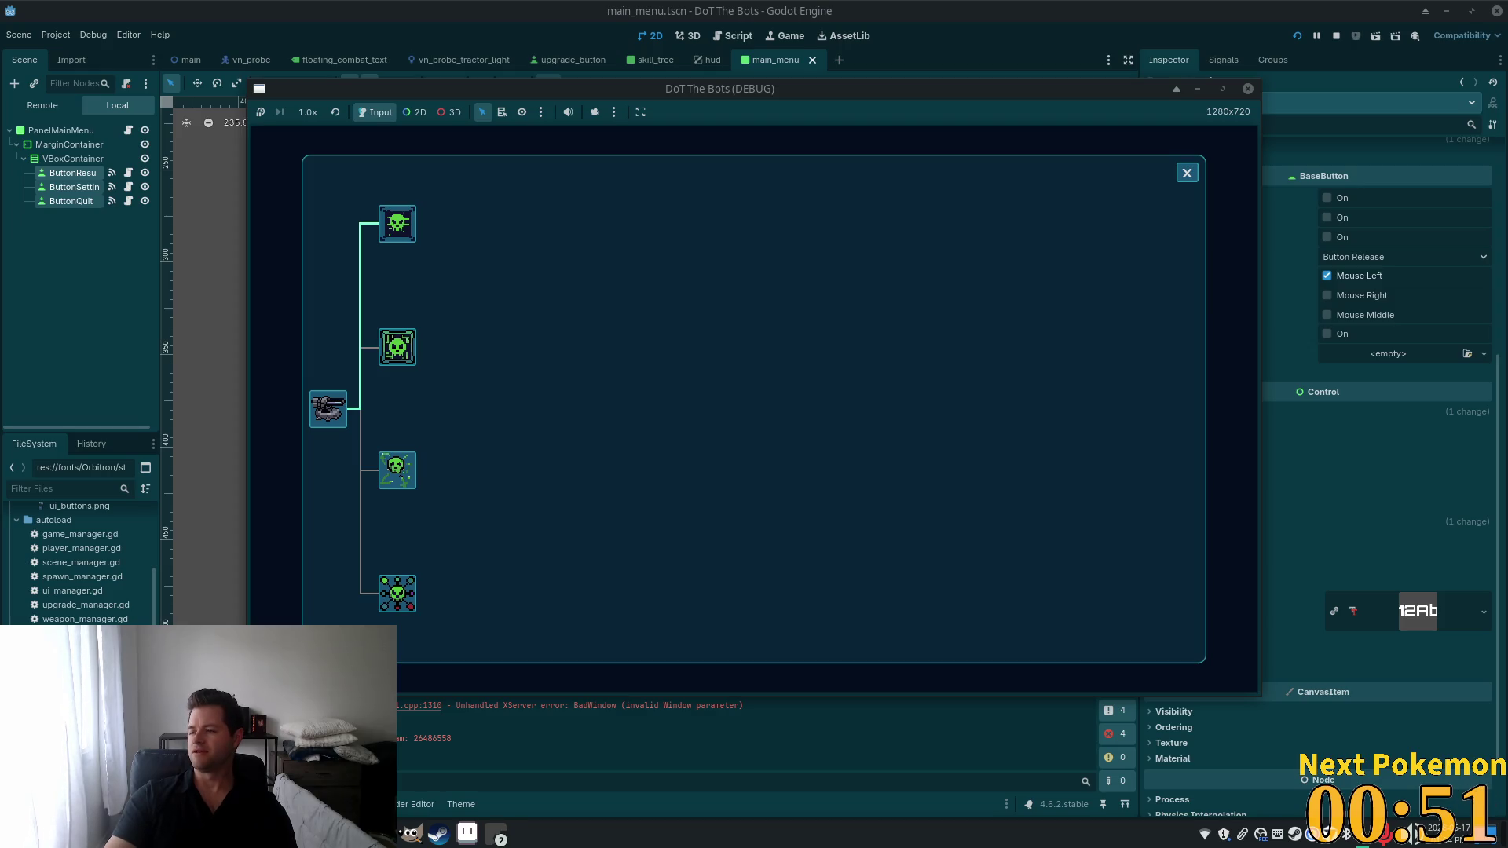
# Switch back to the browser showing yoel romero image results.
pyautogui.hotkey('alt', 'Tab')
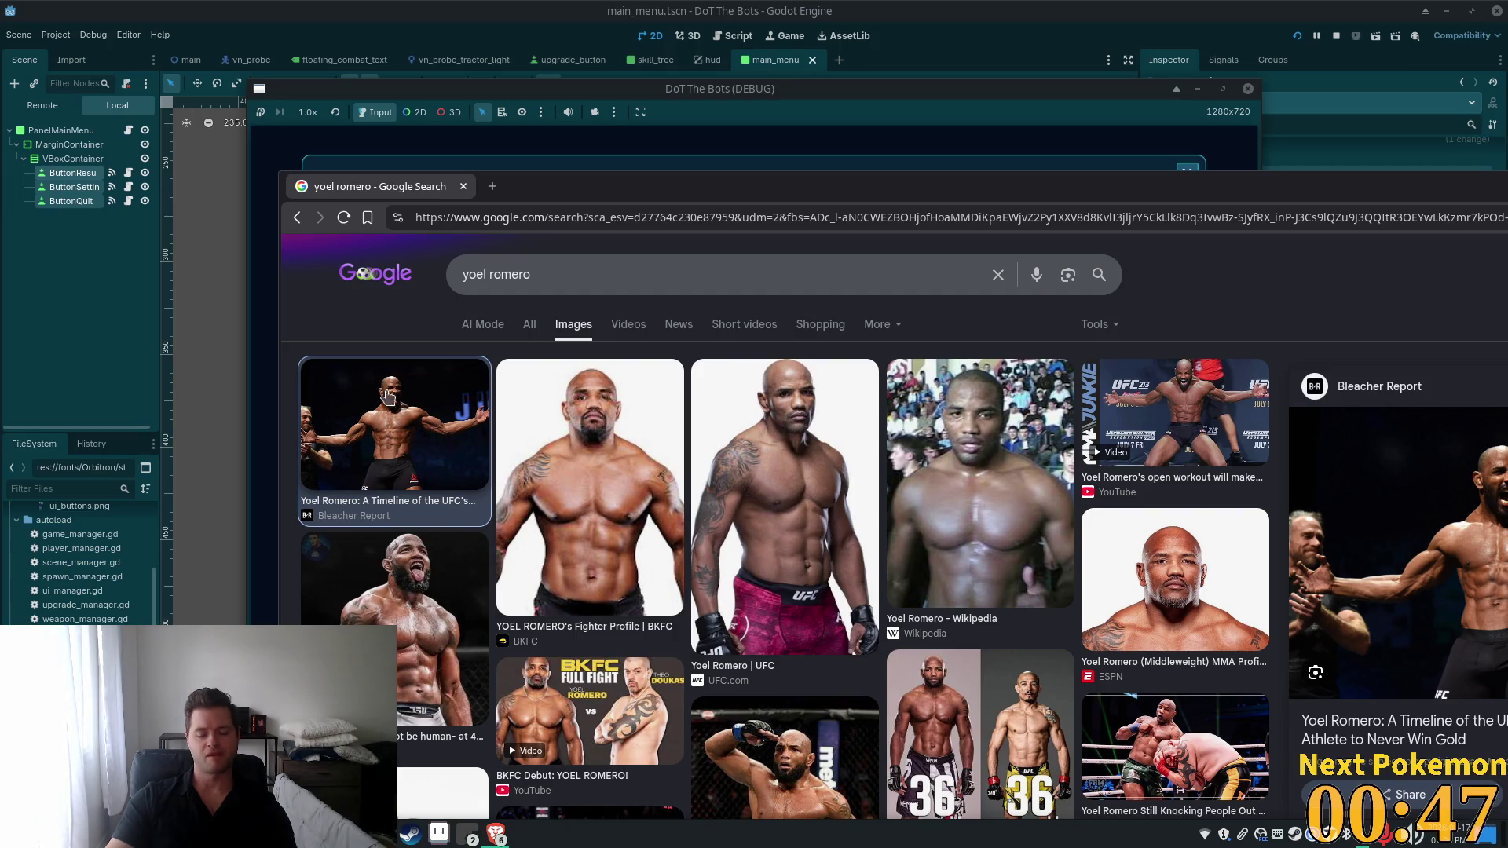
# Move the browser toward the top-left and preview the Cageside Press Yoel Romero KO image.
pyautogui.moveTo(976, 186)
pyautogui.mouseDown()
pyautogui.moveTo(664, 147)
pyautogui.moveTo(817, 68)
pyautogui.moveTo(776, 75)
pyautogui.mouseUp()
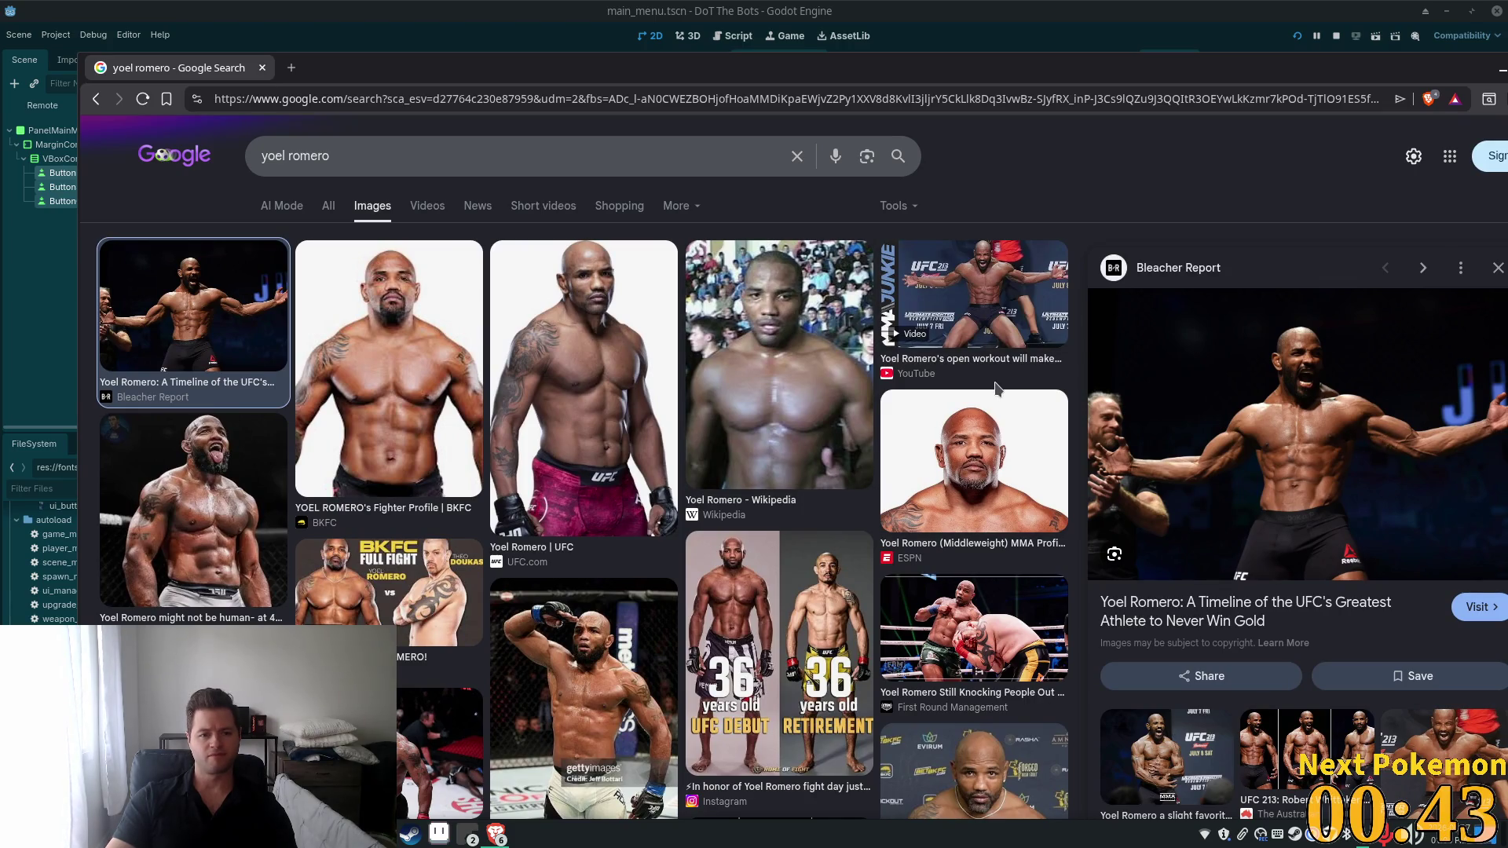
pyautogui.scroll(-5, 850, 359)
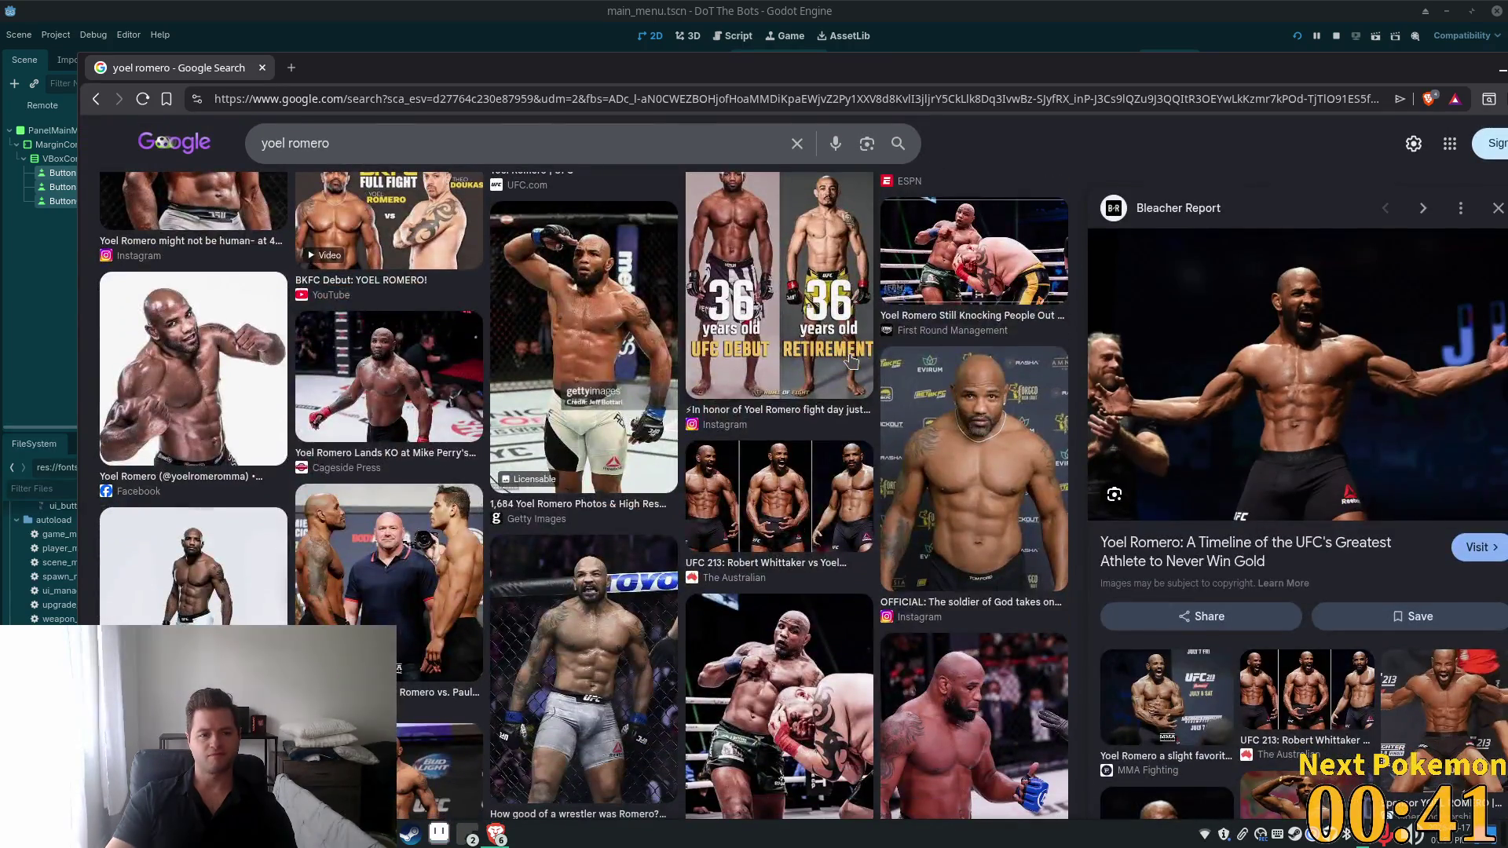
pyautogui.click(341, 373)
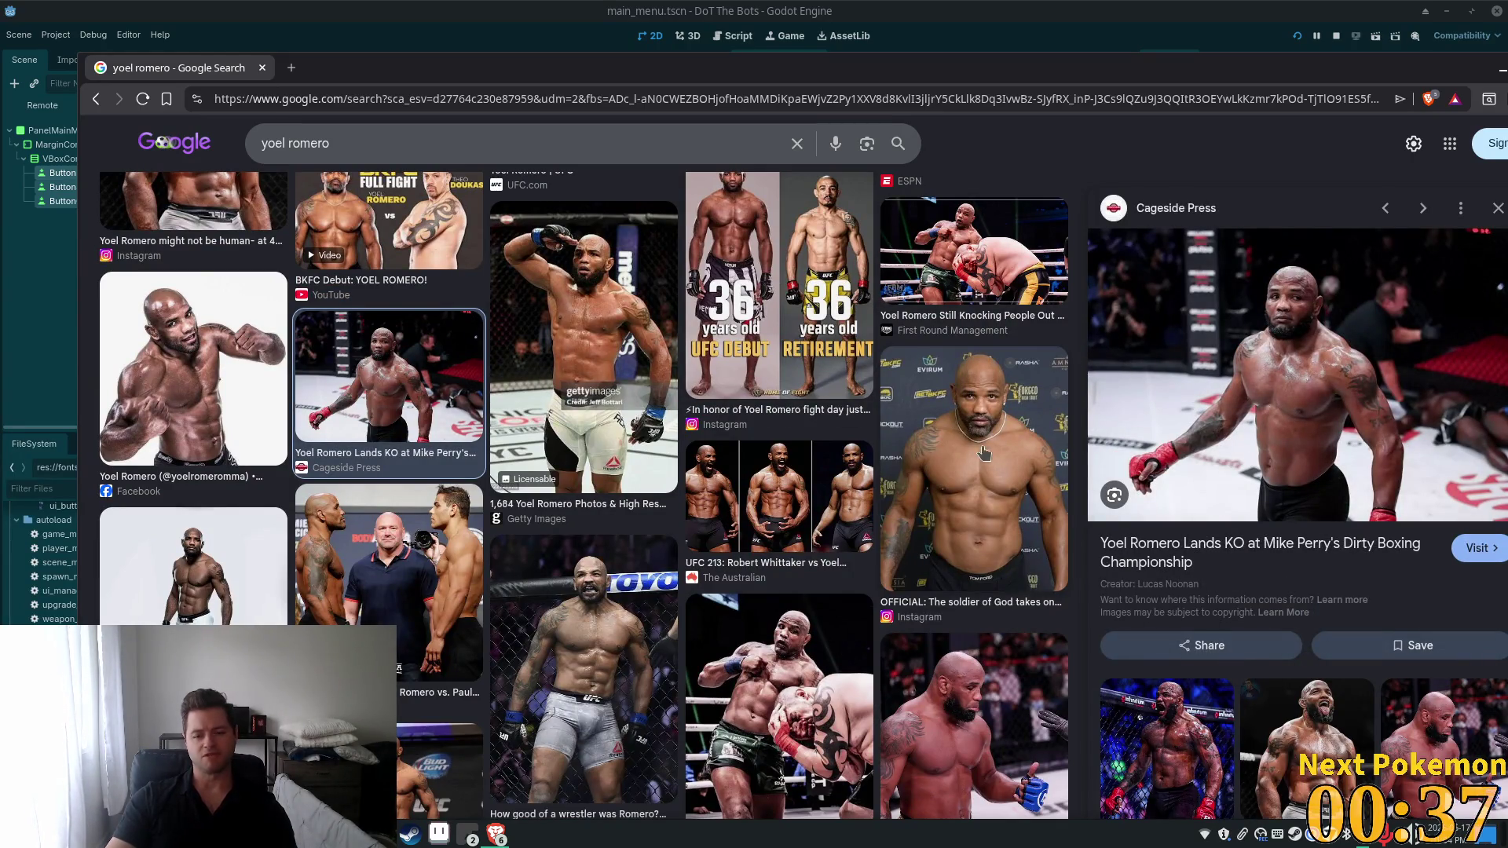
pyautogui.scroll(-3, 984, 454)
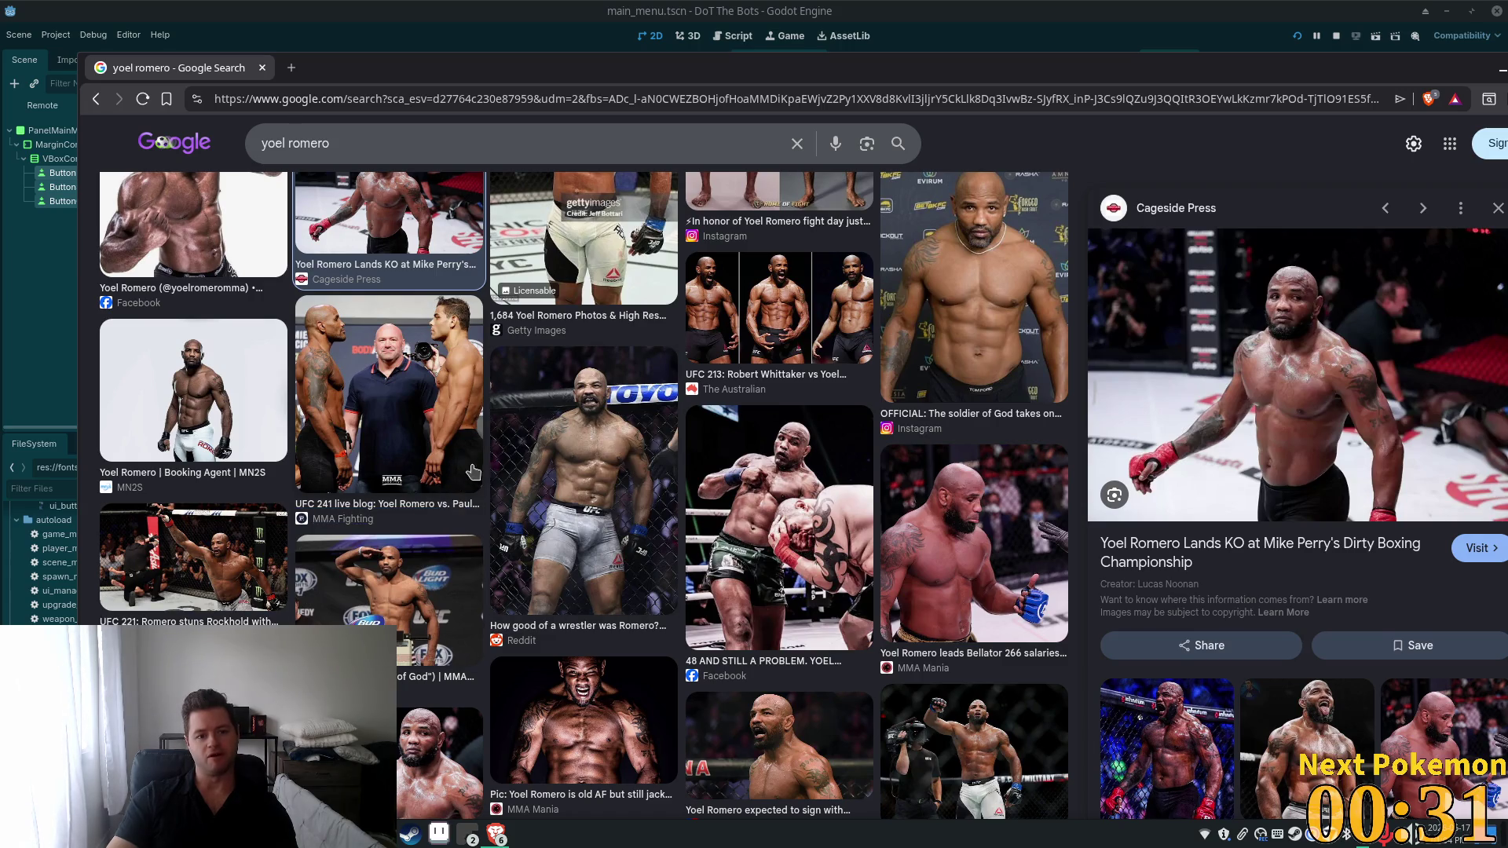
pyautogui.scroll(3, 474, 468)
# Replace the search query with 'paulo costa' and run the image search.
pyautogui.tripleClick(388, 153)
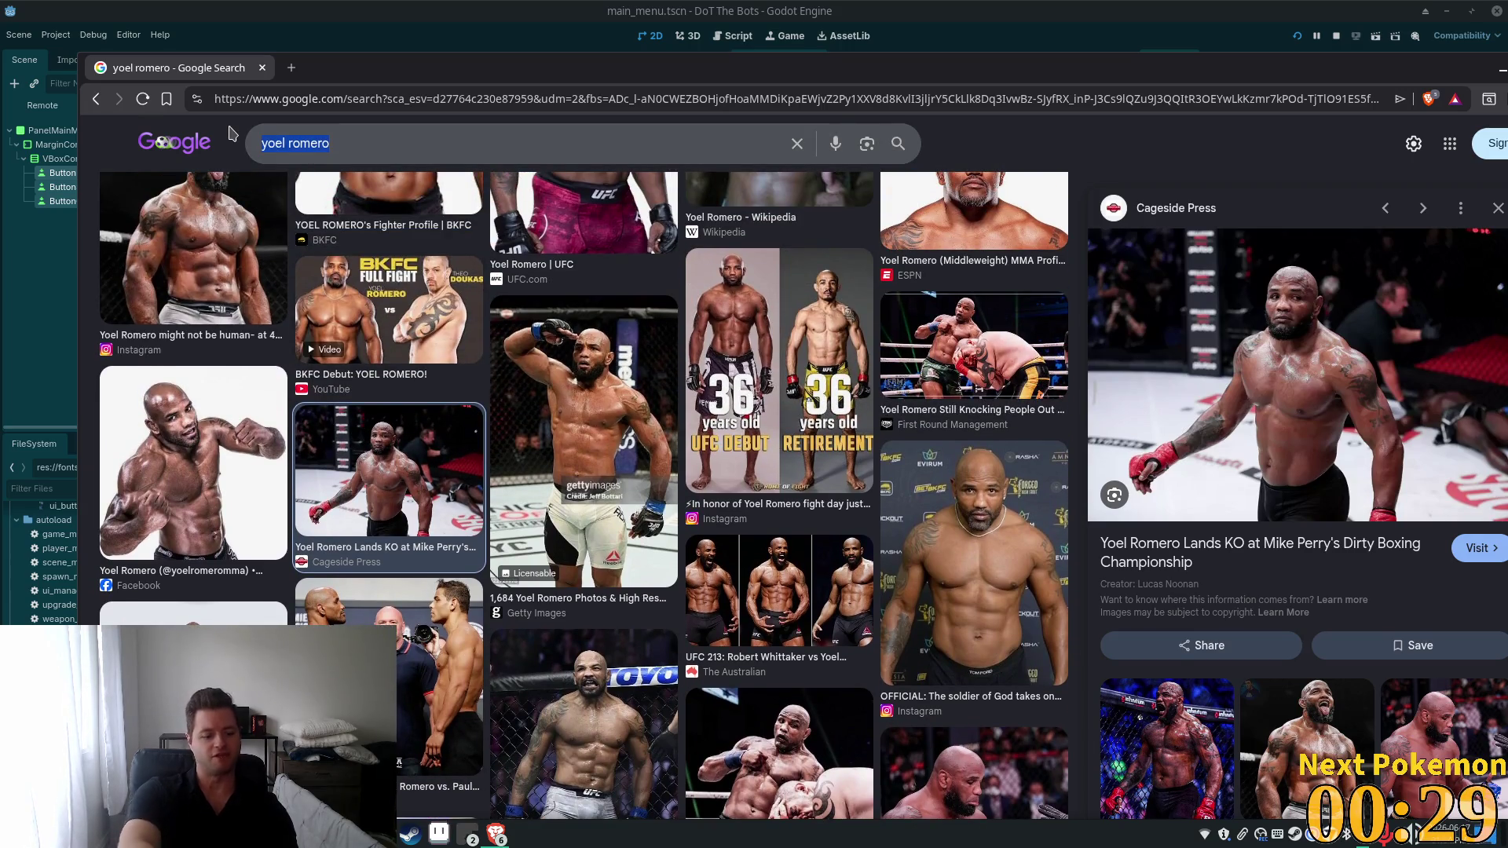
pyautogui.write('paulo co')
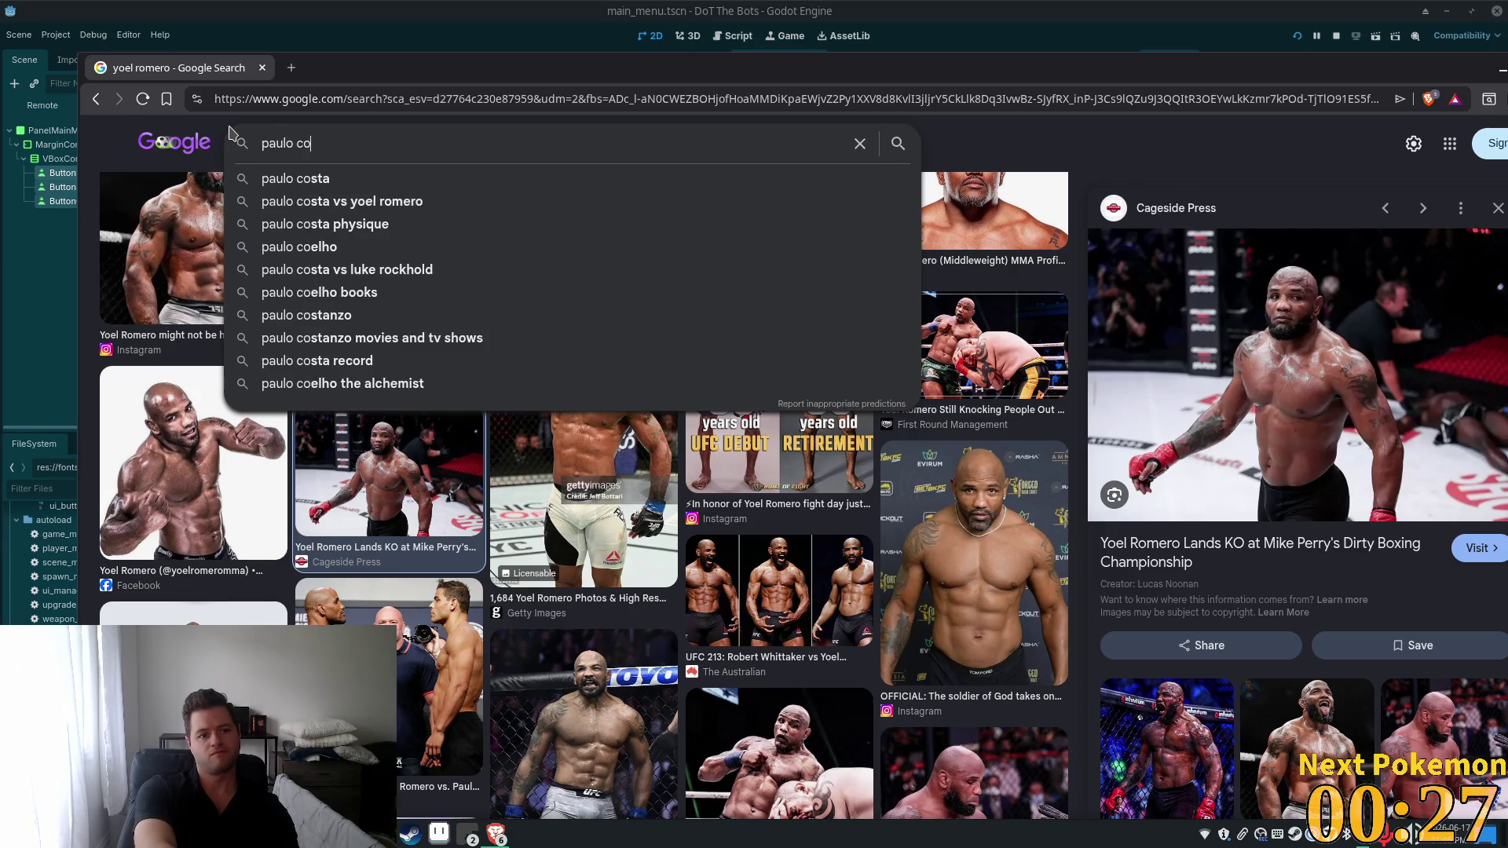
pyautogui.write('sta')
pyautogui.press('Return')
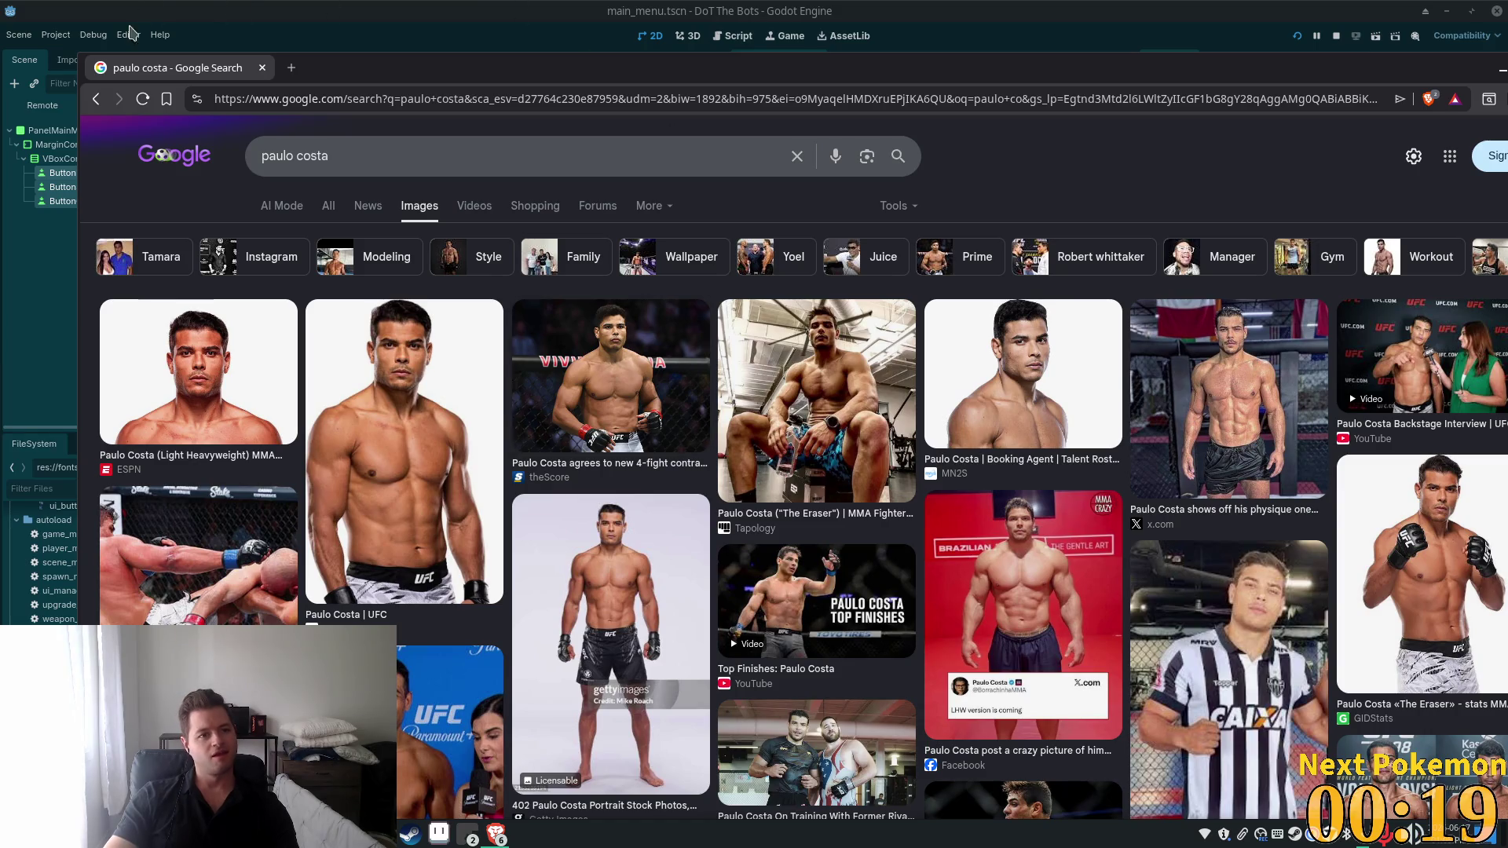
# Lower the system output volume and close the image search browser tab.
pyautogui.click(1417, 834)
pyautogui.moveTo(1280, 511); pyautogui.dragTo(1250, 512)
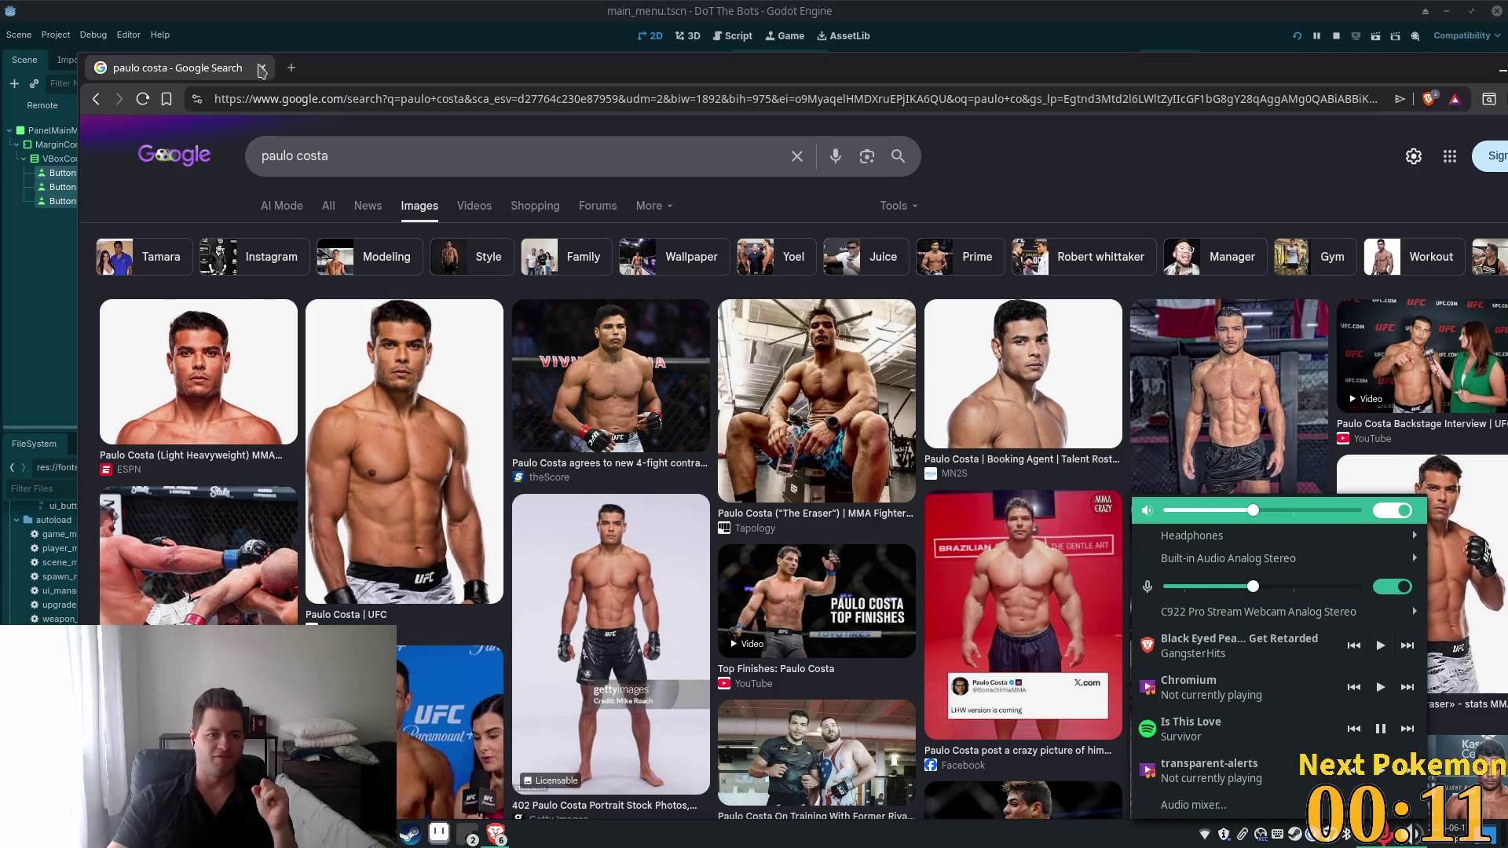
pyautogui.click(265, 76)
pyautogui.click(263, 68)
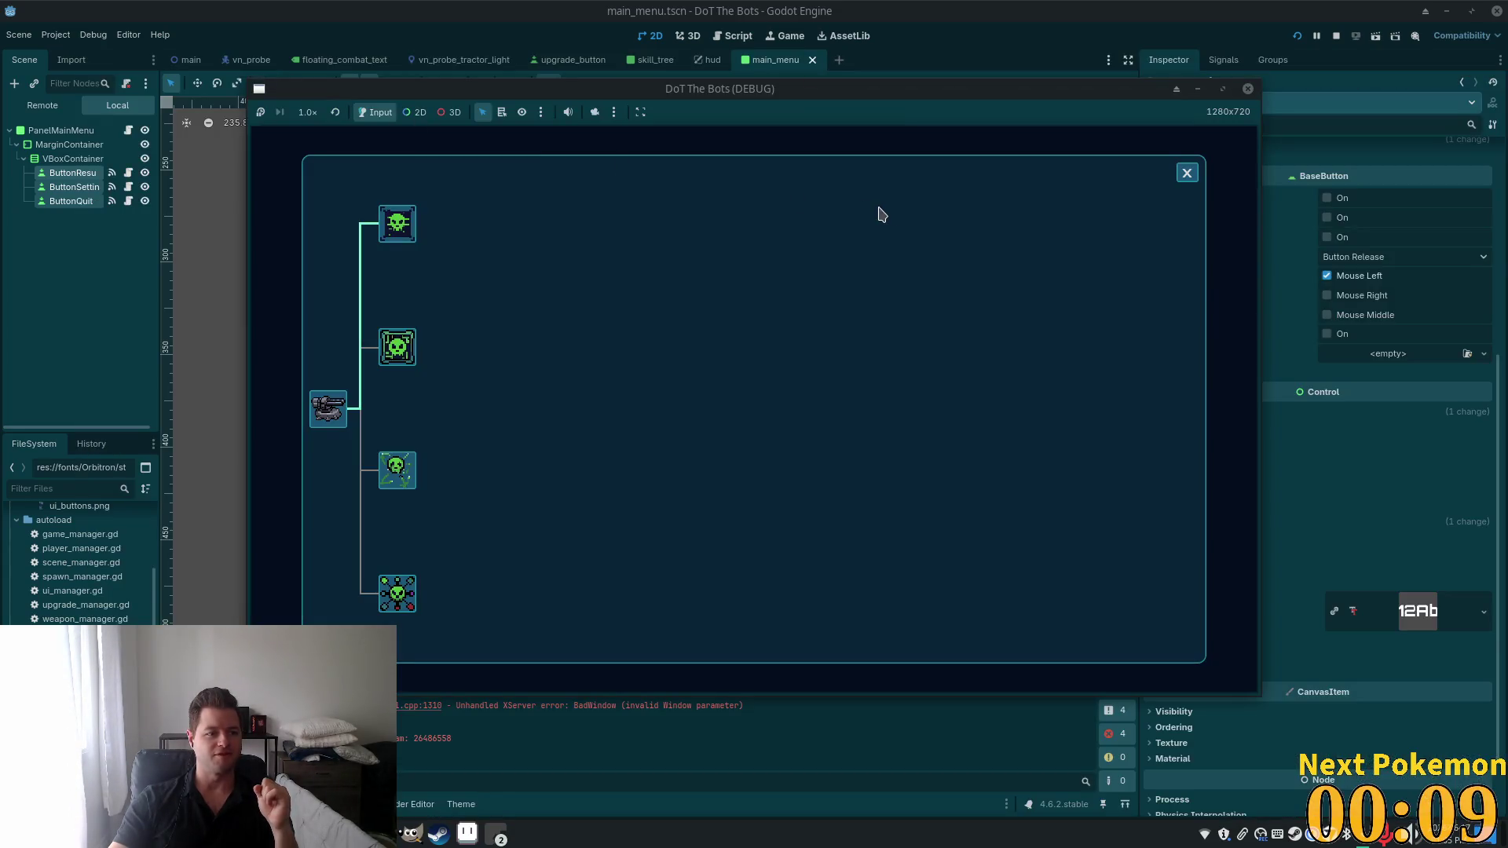
# Close the game's skill tree panel and pause the game to bring up its menu.
pyautogui.click(1185, 174)
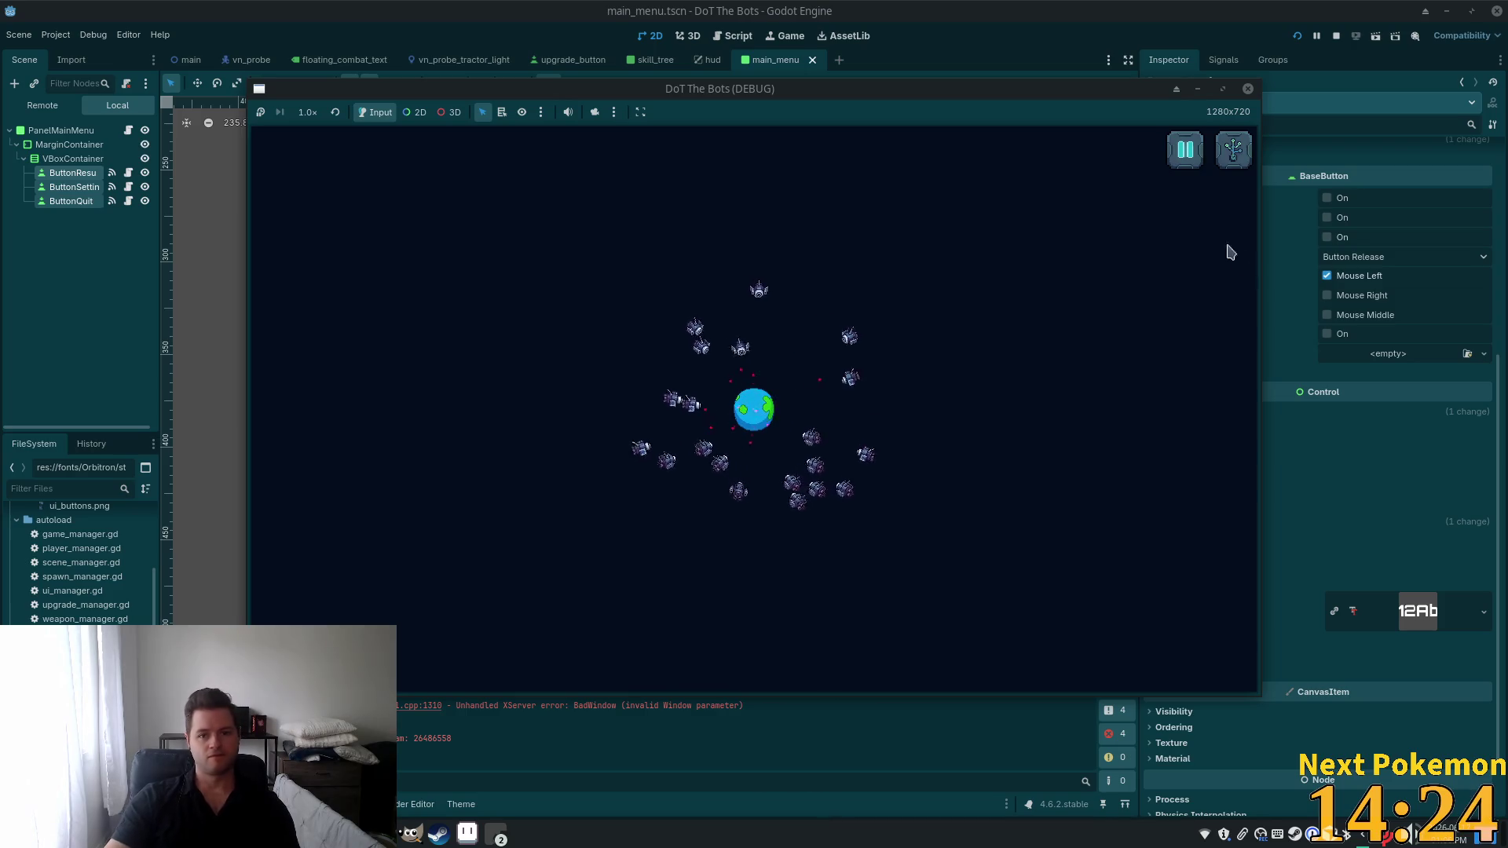
pyautogui.click(1185, 149)
# Quit the running game and switch to the browser's dave bautista image results.
pyautogui.click(765, 469)
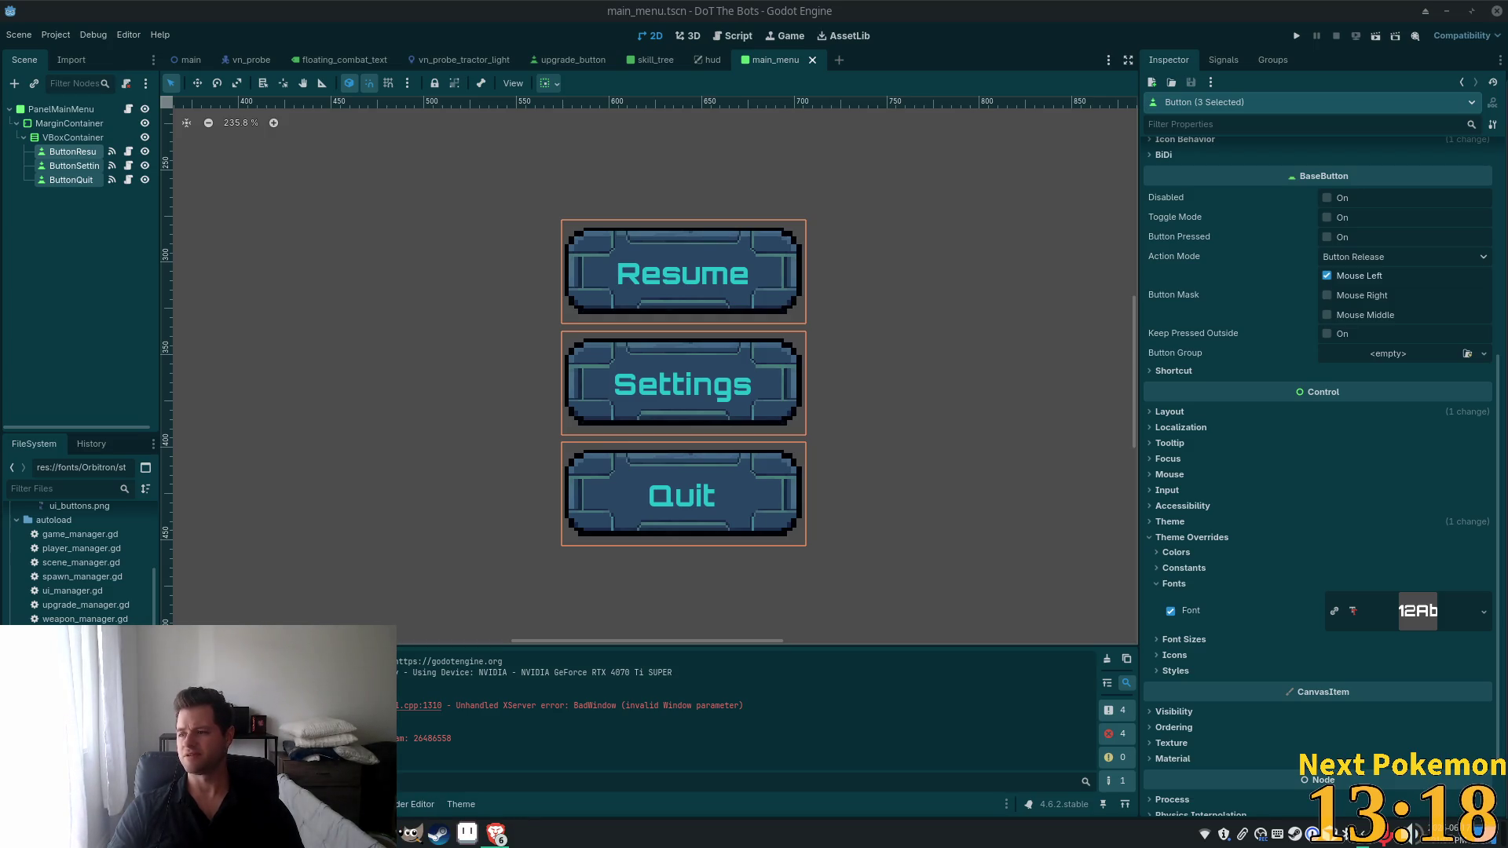
pyautogui.hotkey('alt', 'Tab')
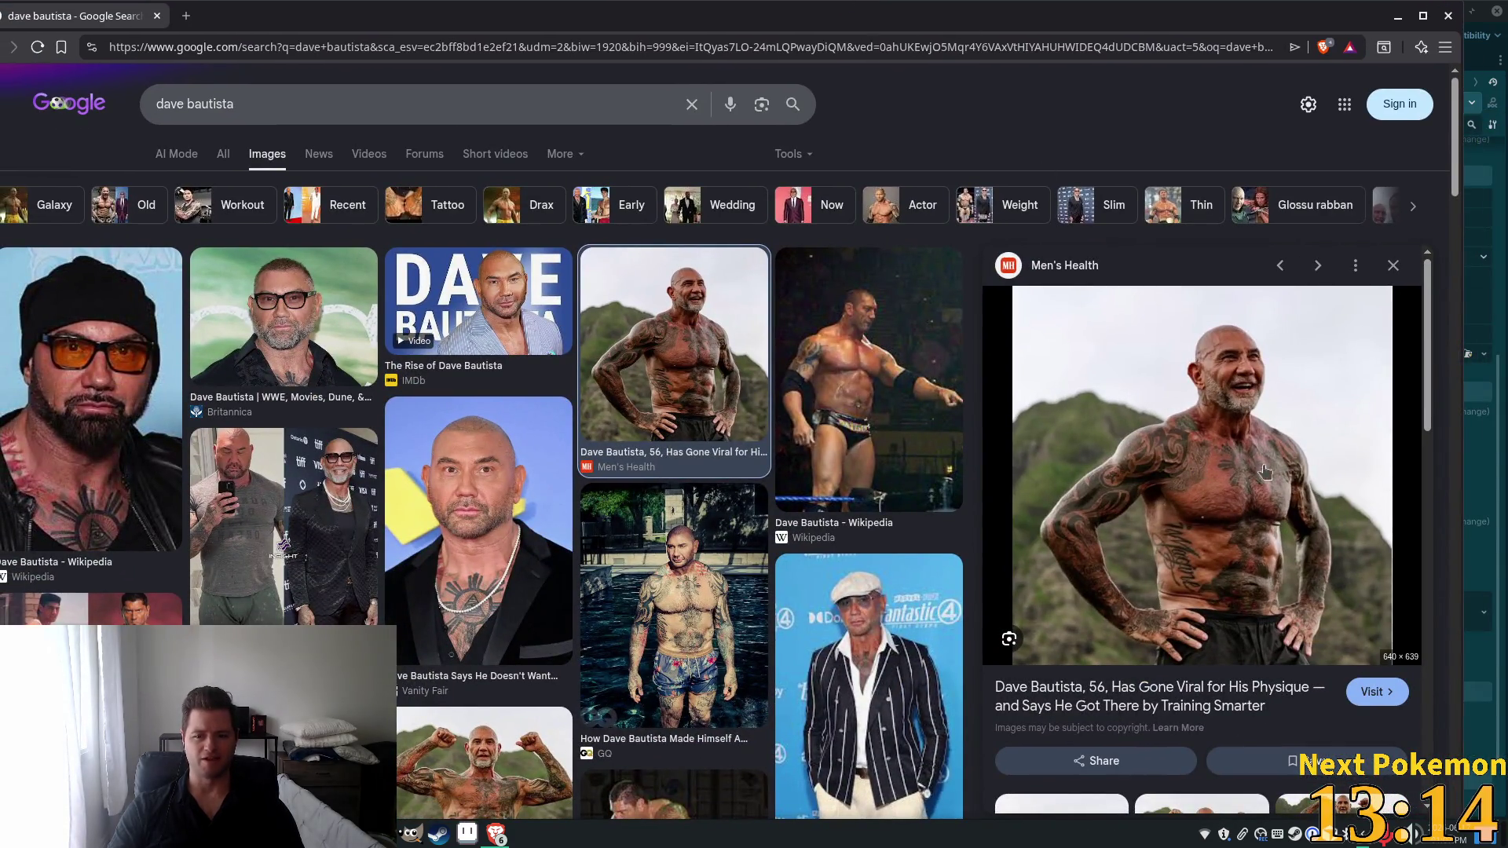
# Preview a related image, then scroll through the All web results for dave bautista.
pyautogui.scroll(-5, 1131, 448)
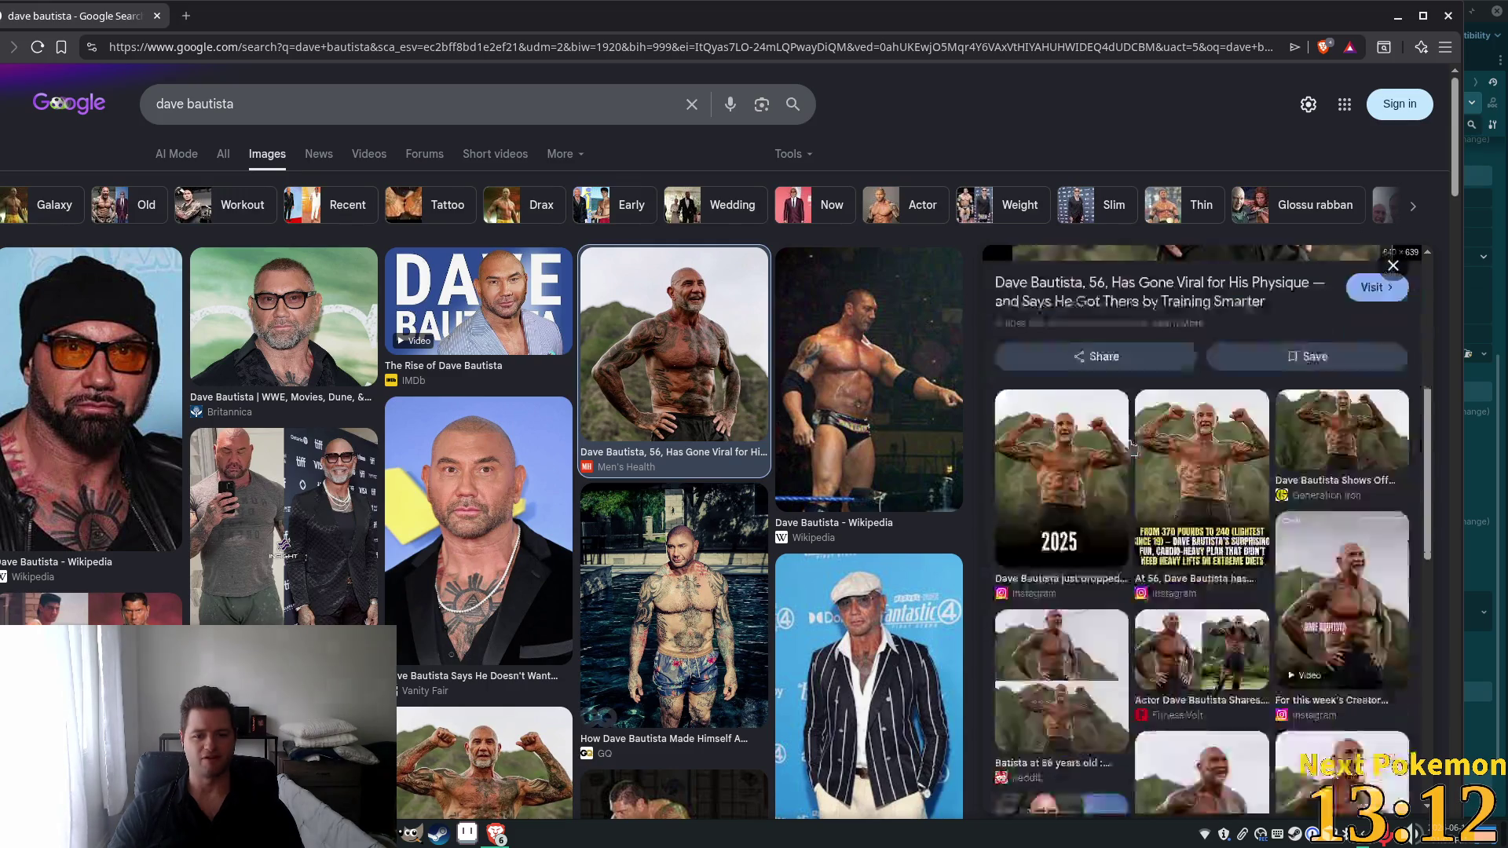
pyautogui.click(1205, 402)
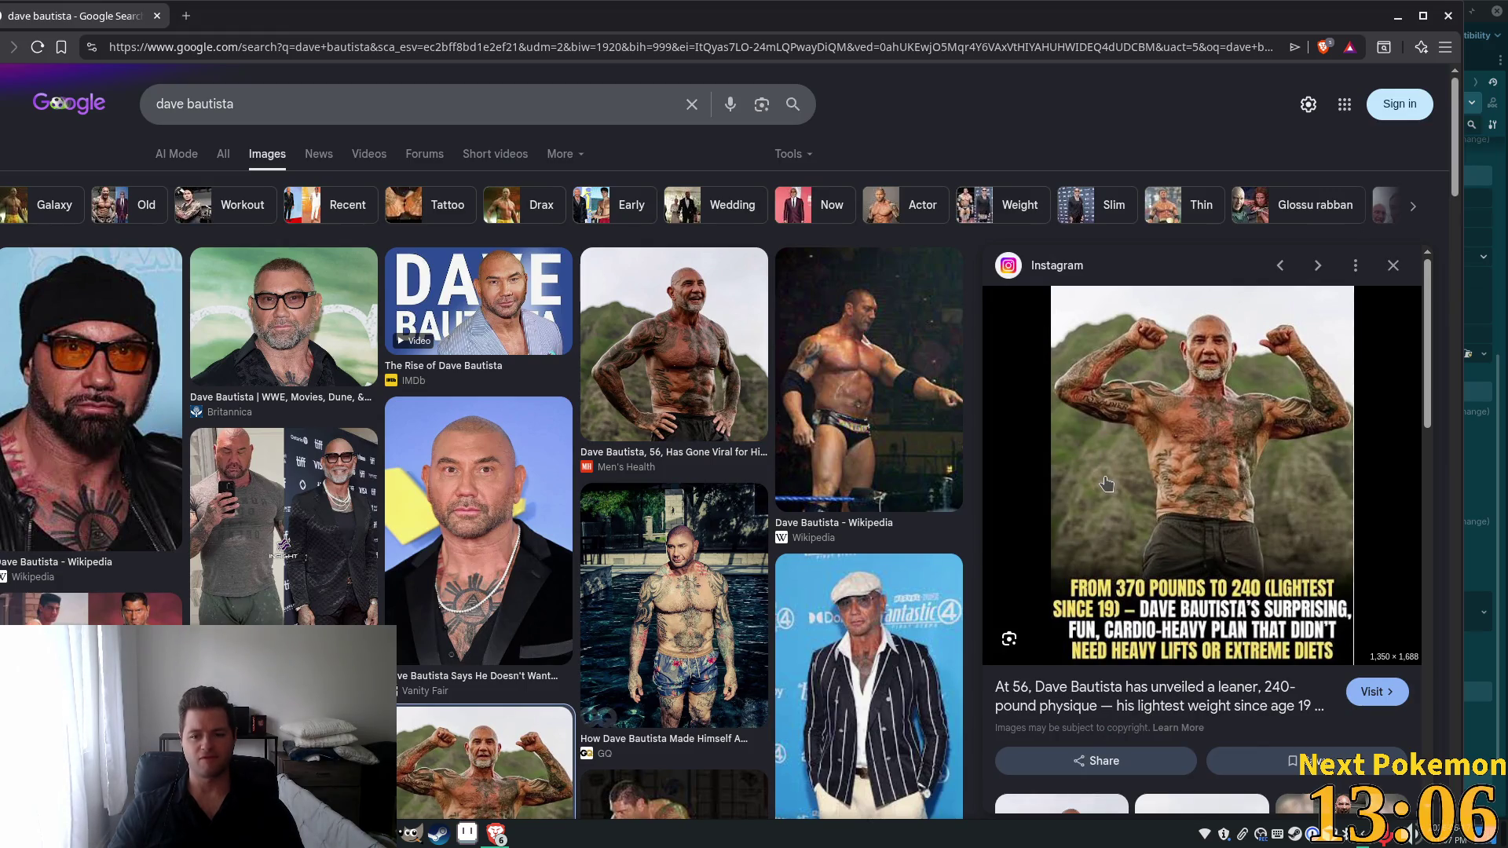
pyautogui.click(223, 154)
pyautogui.scroll(-4, 917, 359)
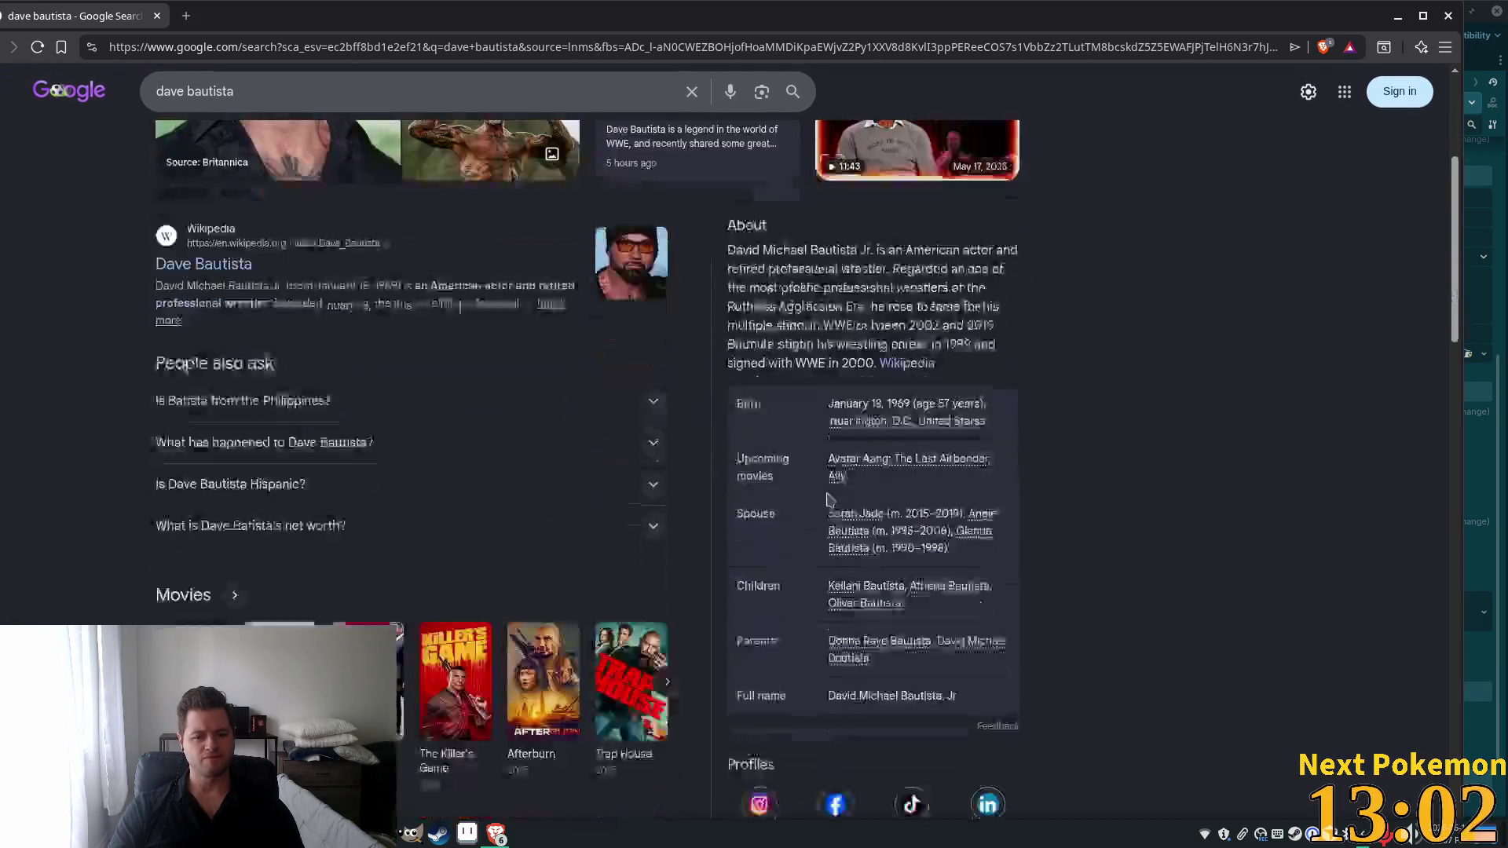
pyautogui.scroll(4, 916, 359)
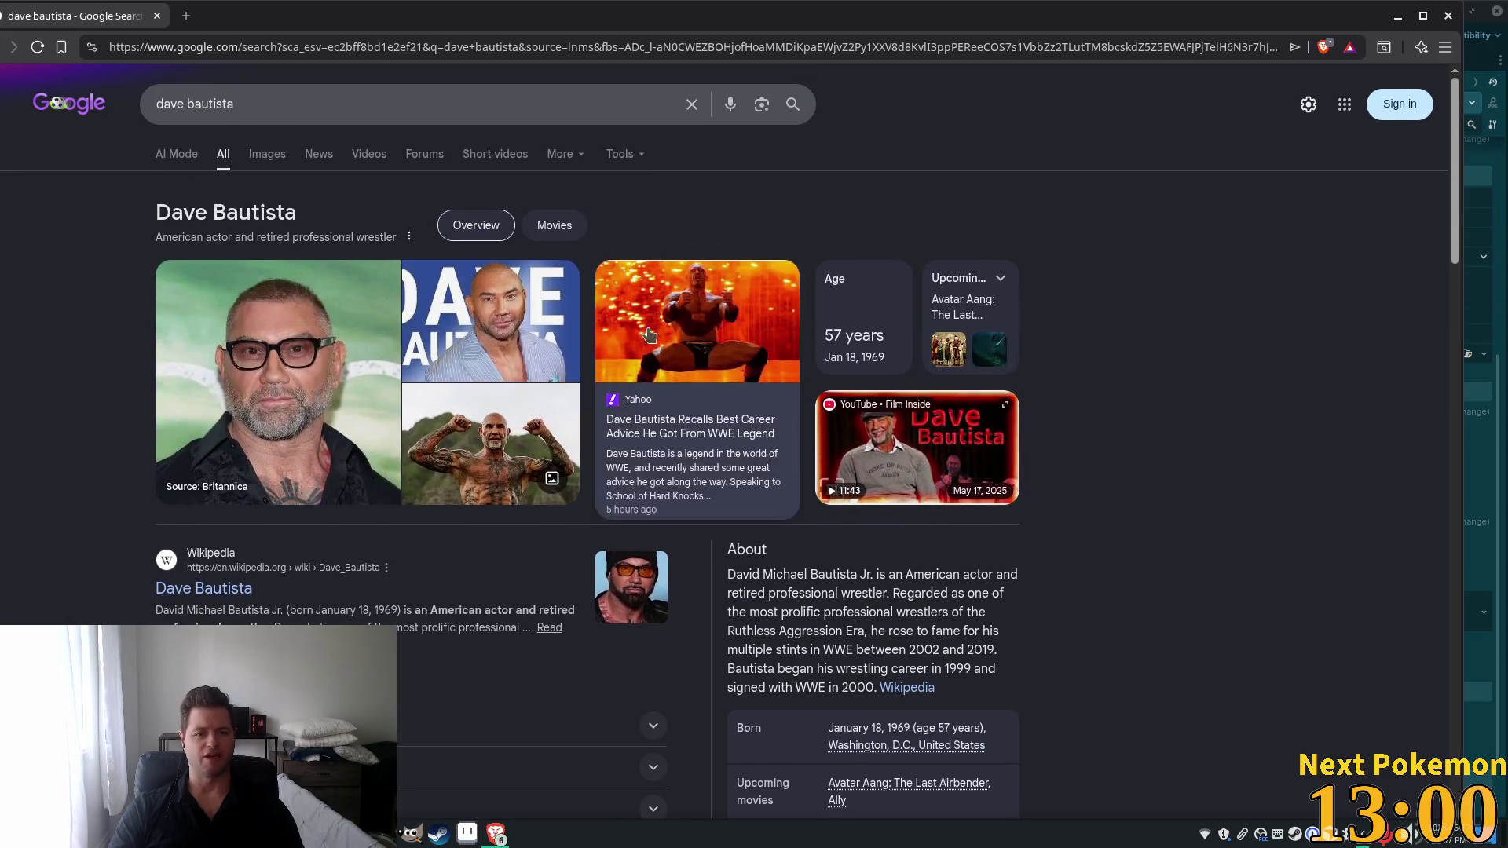
# Return to the dave bautista image grid, scroll it, and switch back to Godot.
pyautogui.click(265, 158)
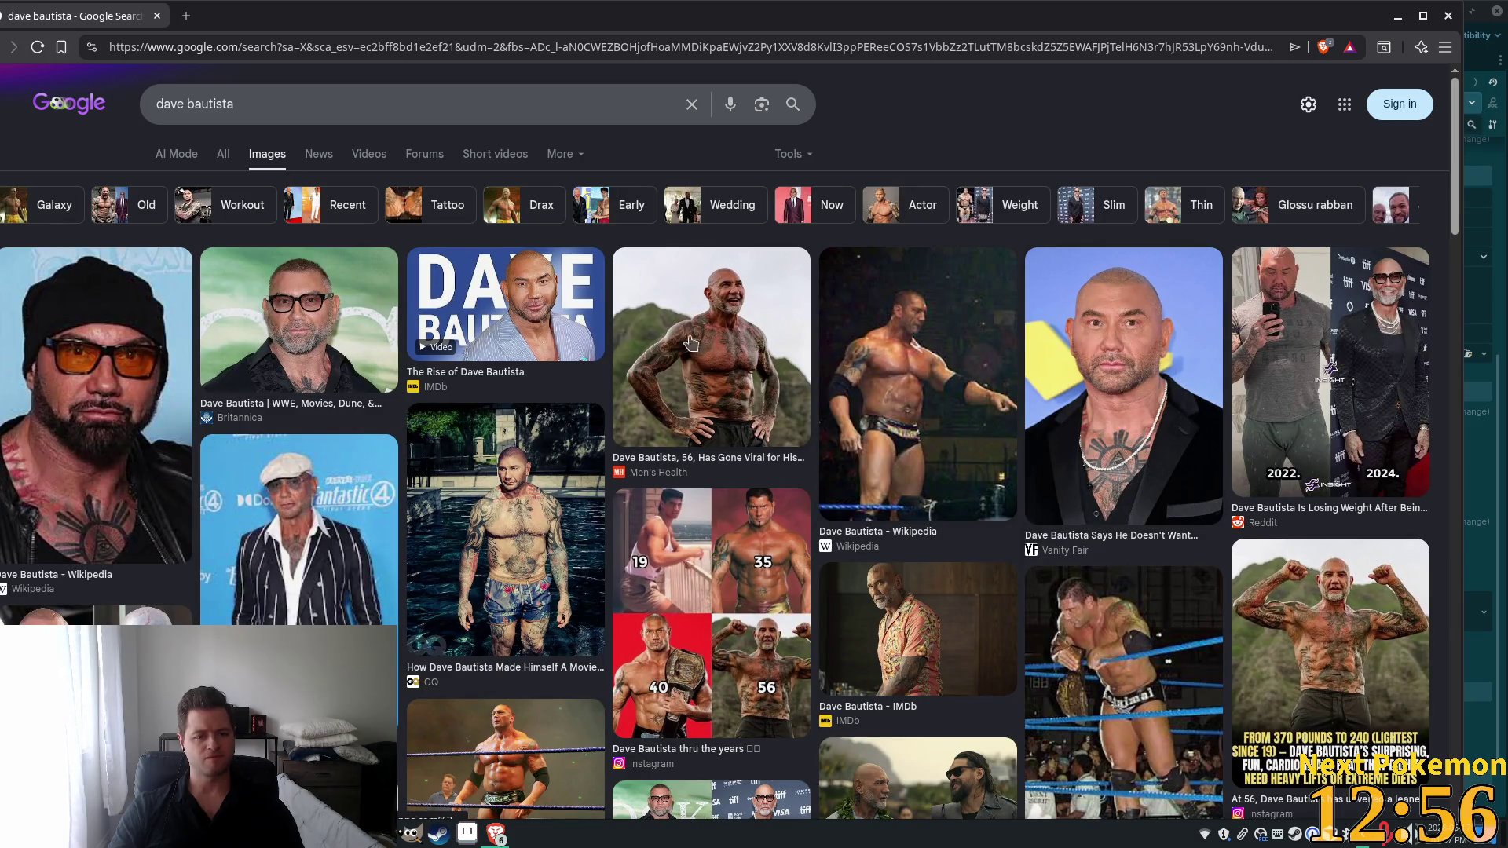
pyautogui.scroll(-3, 480, 141)
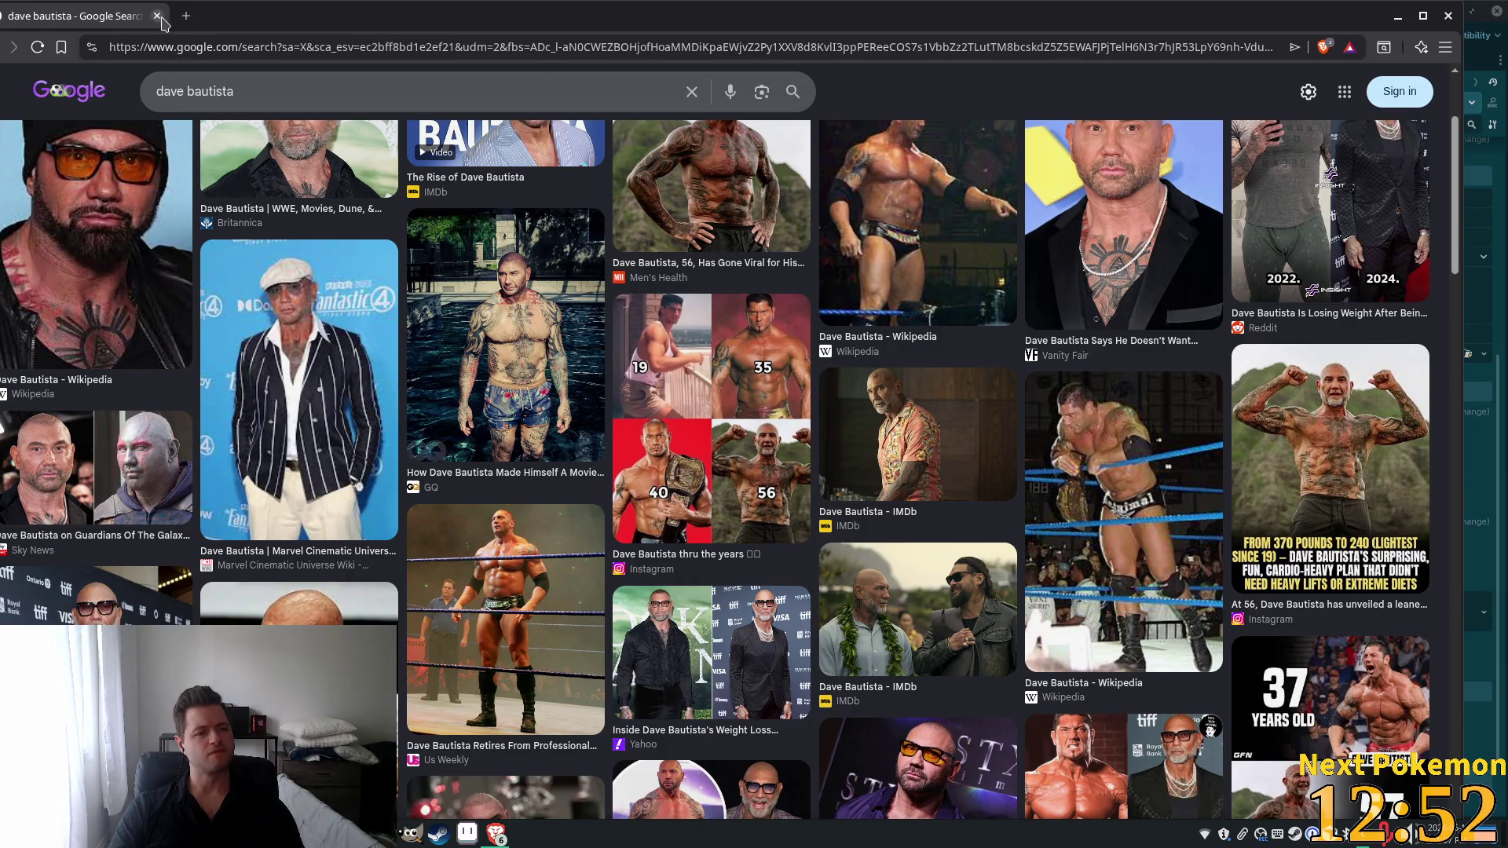
pyautogui.hotkey('alt', 'Tab')
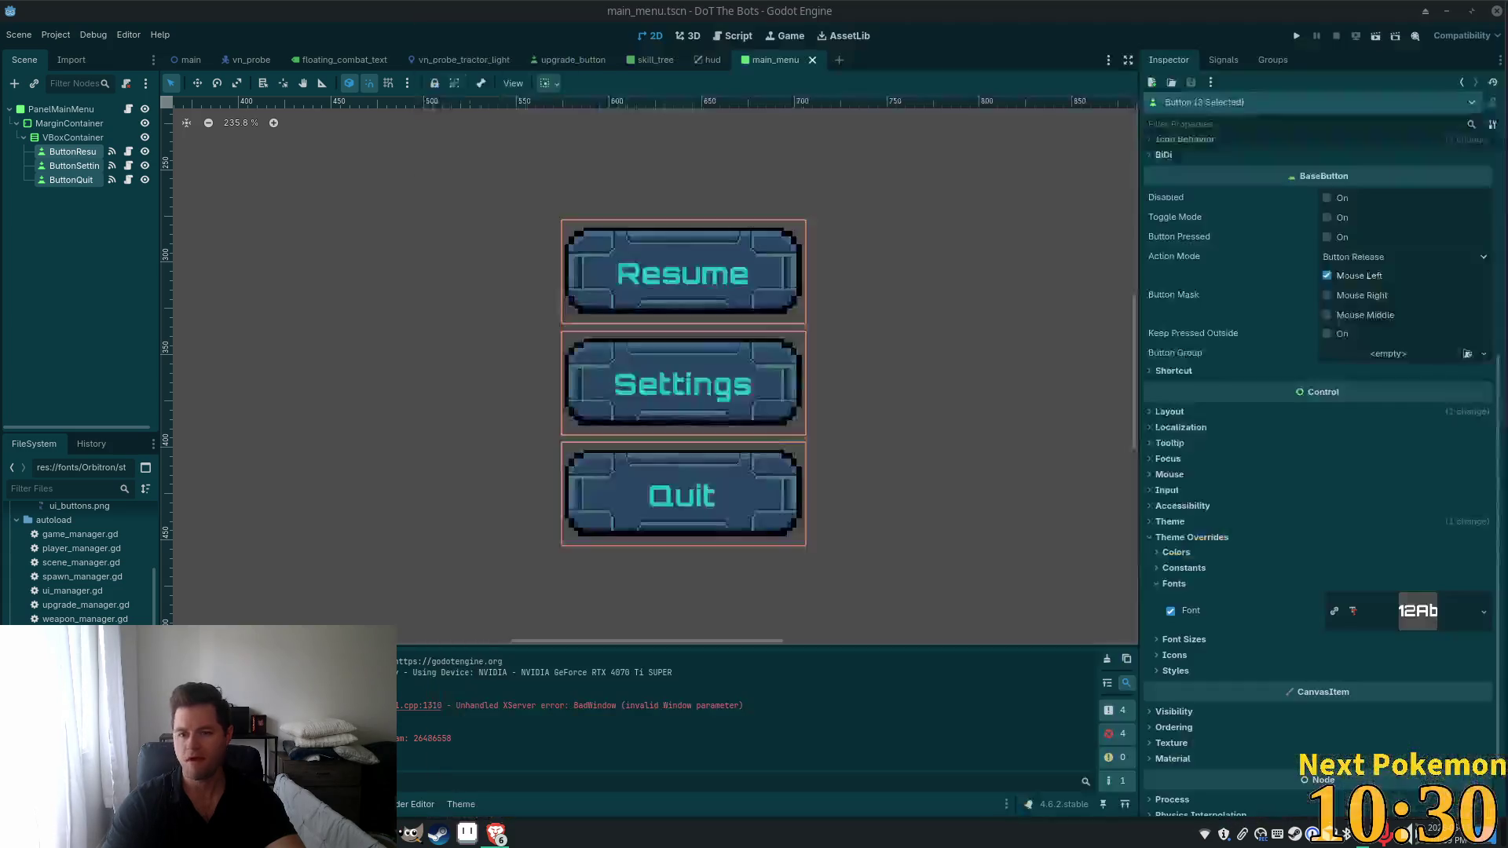
# Switch from Godot to the browser showing the Google Images wrestler search results.
pyautogui.hotkey('alt', 'Tab')
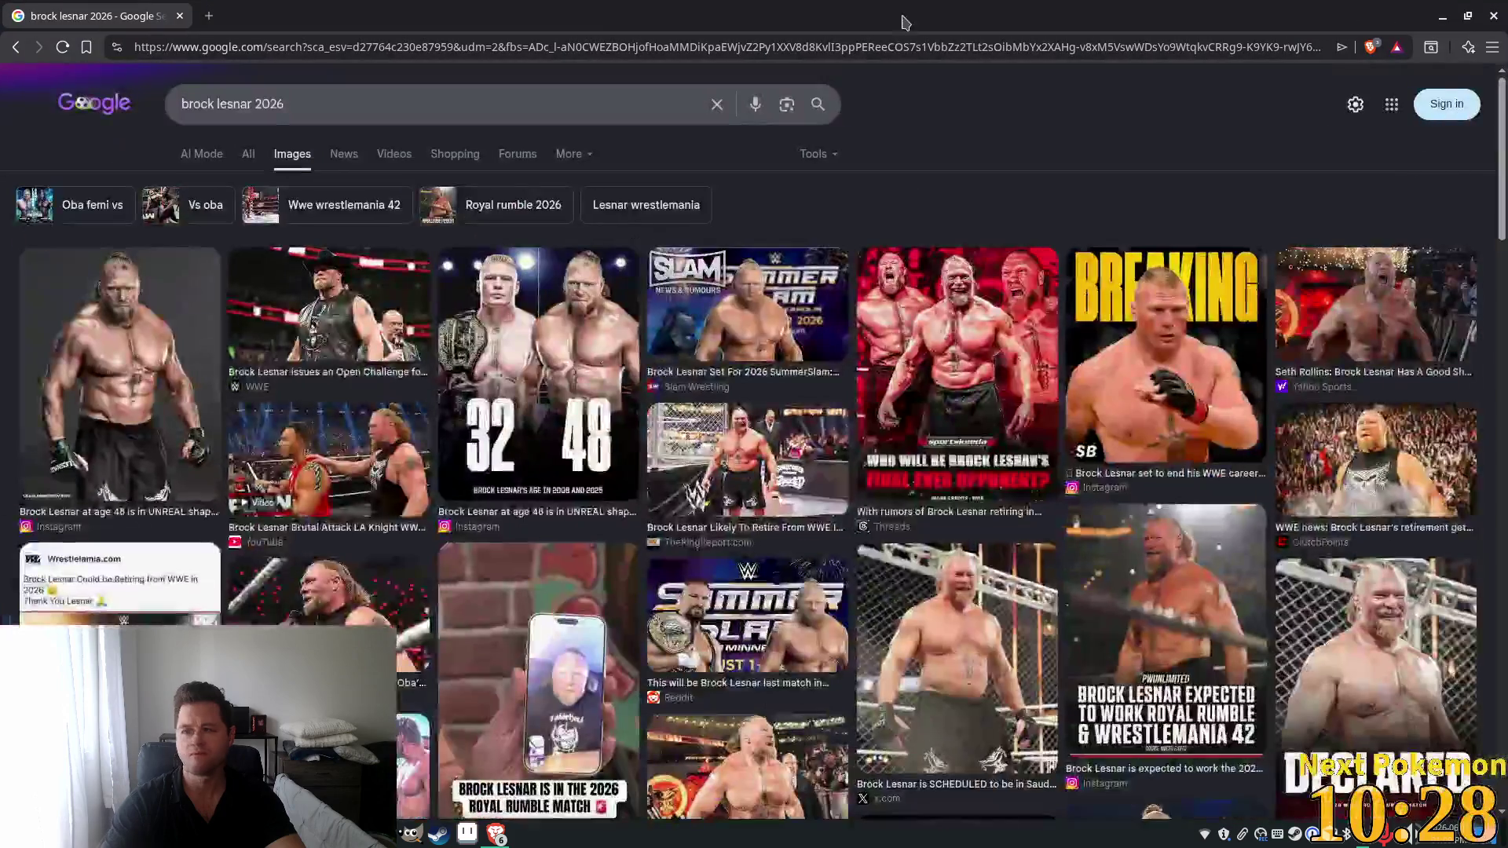
# Open the 32/48 wrestler image in the Google Images preview panel.
pyautogui.click(562, 373)
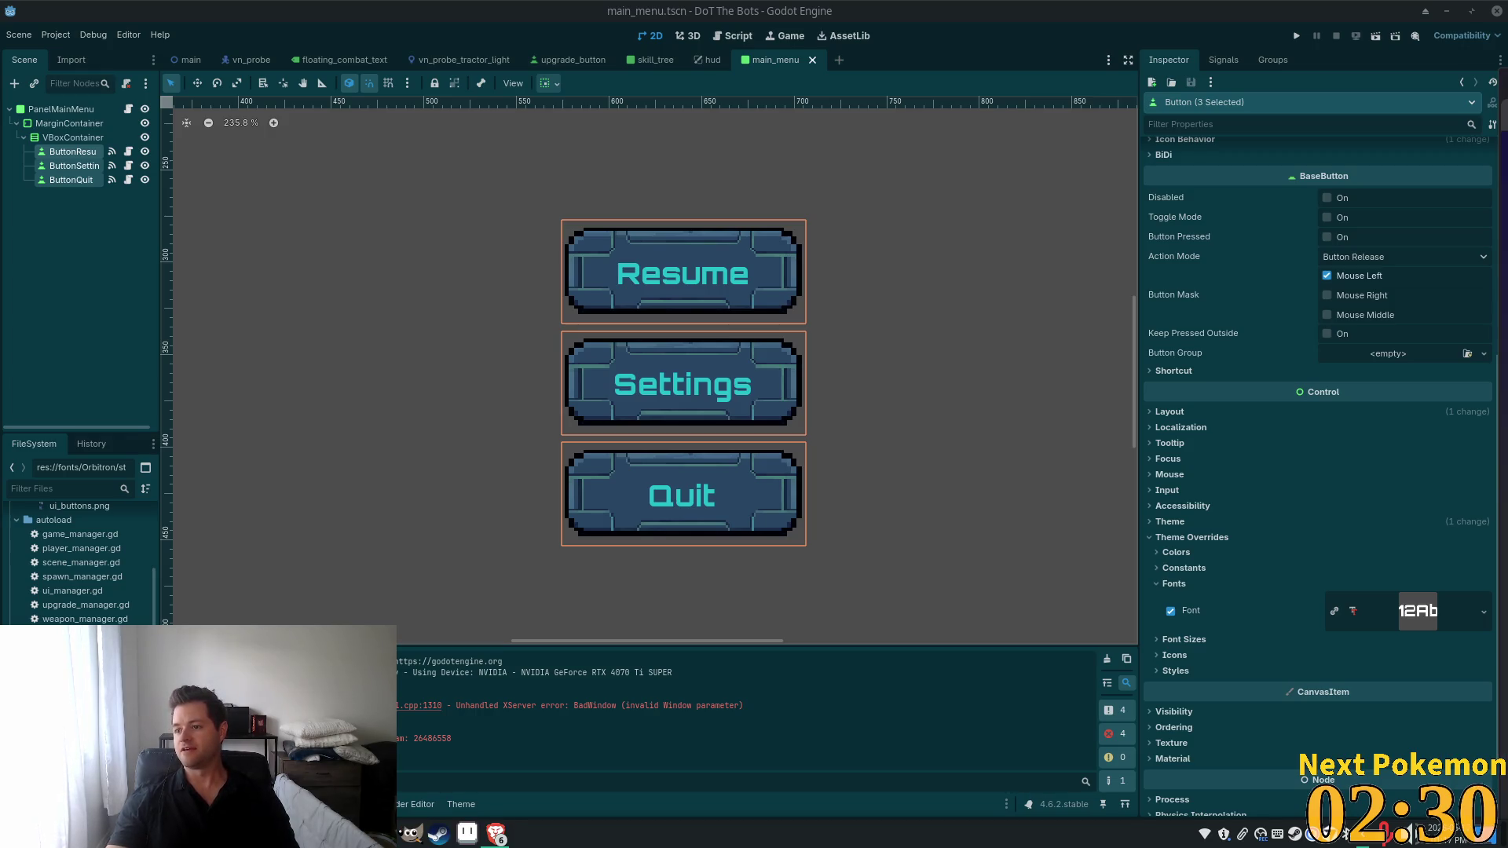
# Switch from Godot to the browser showing the Imgur post with a WWE entrance clip.
pyautogui.hotkey('alt', 'Tab')
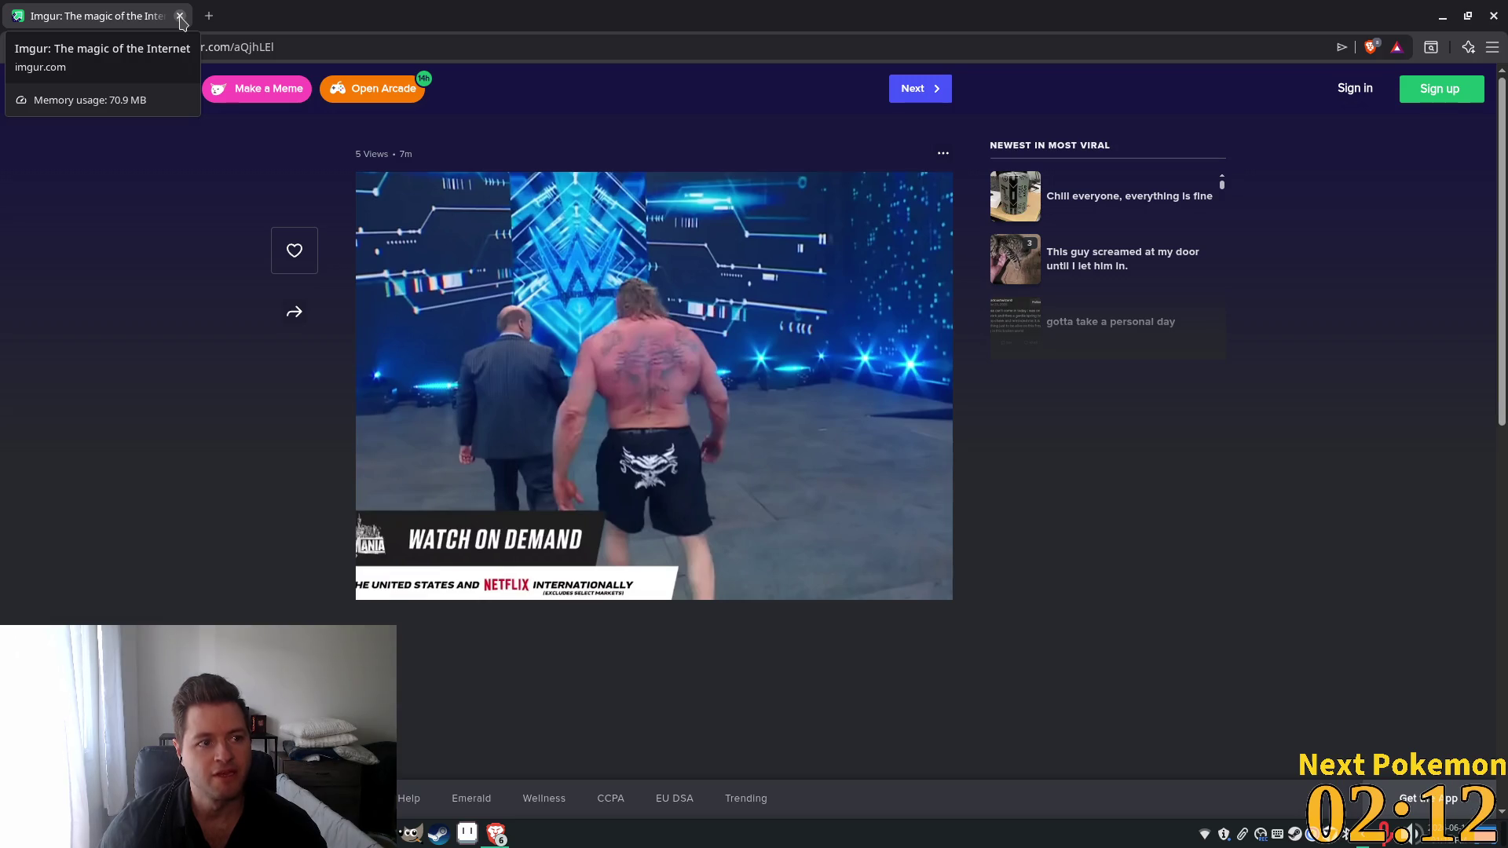
pyautogui.click(180, 17)
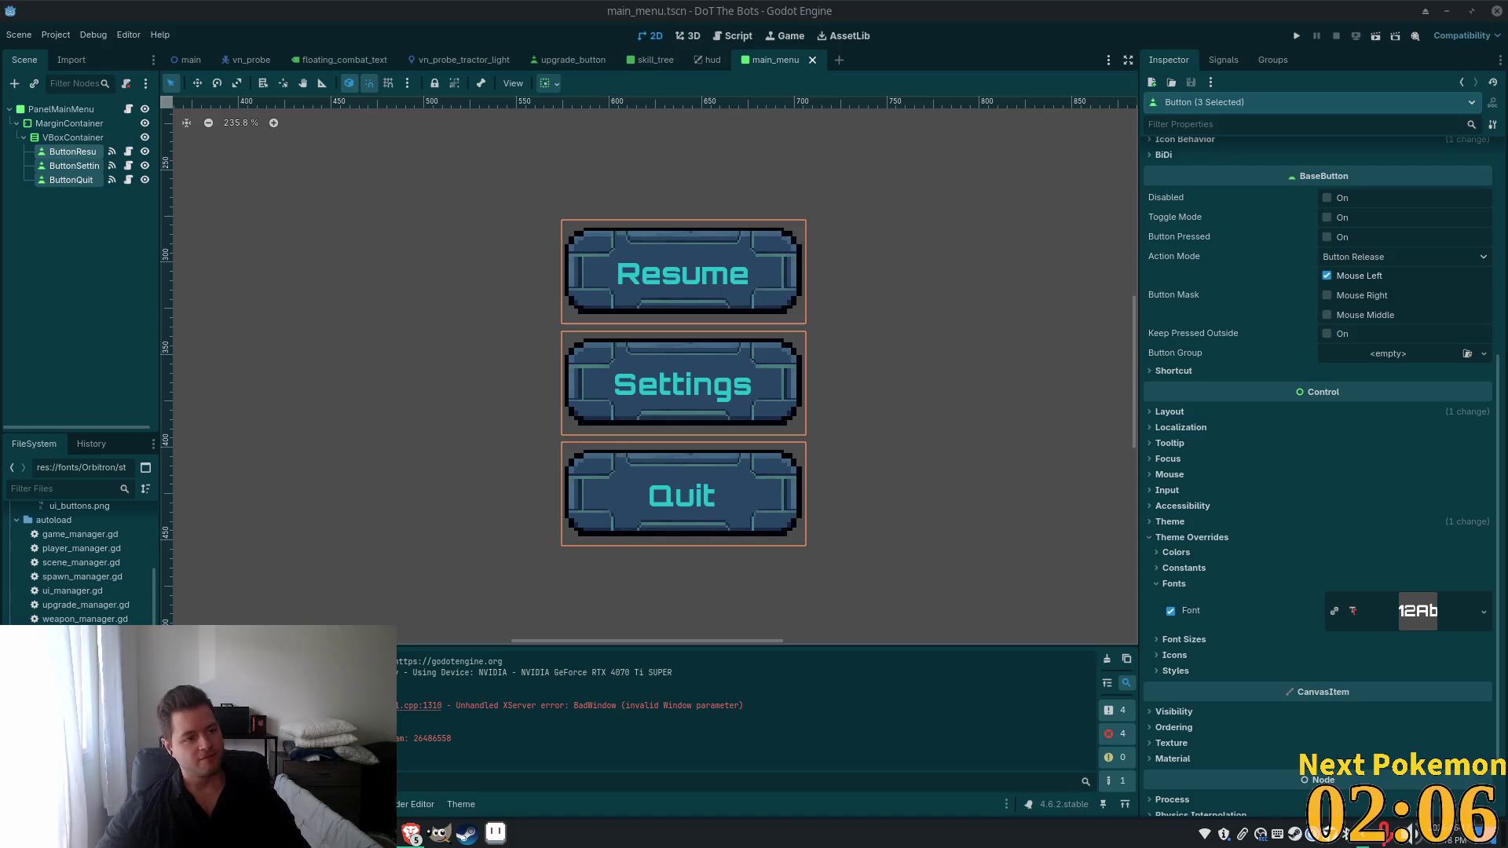
pyautogui.moveTo(1415, 402)
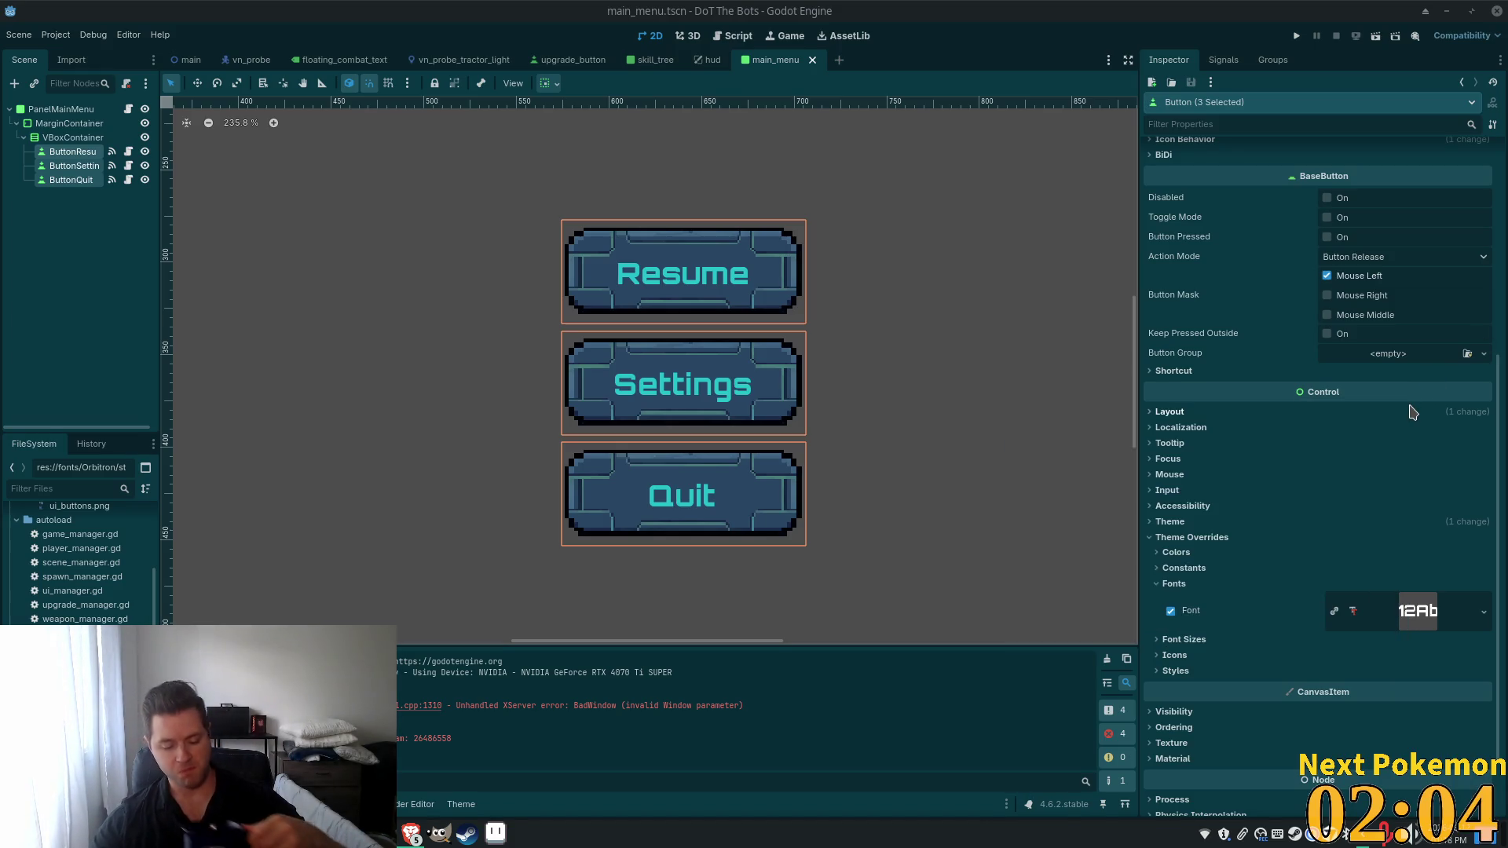
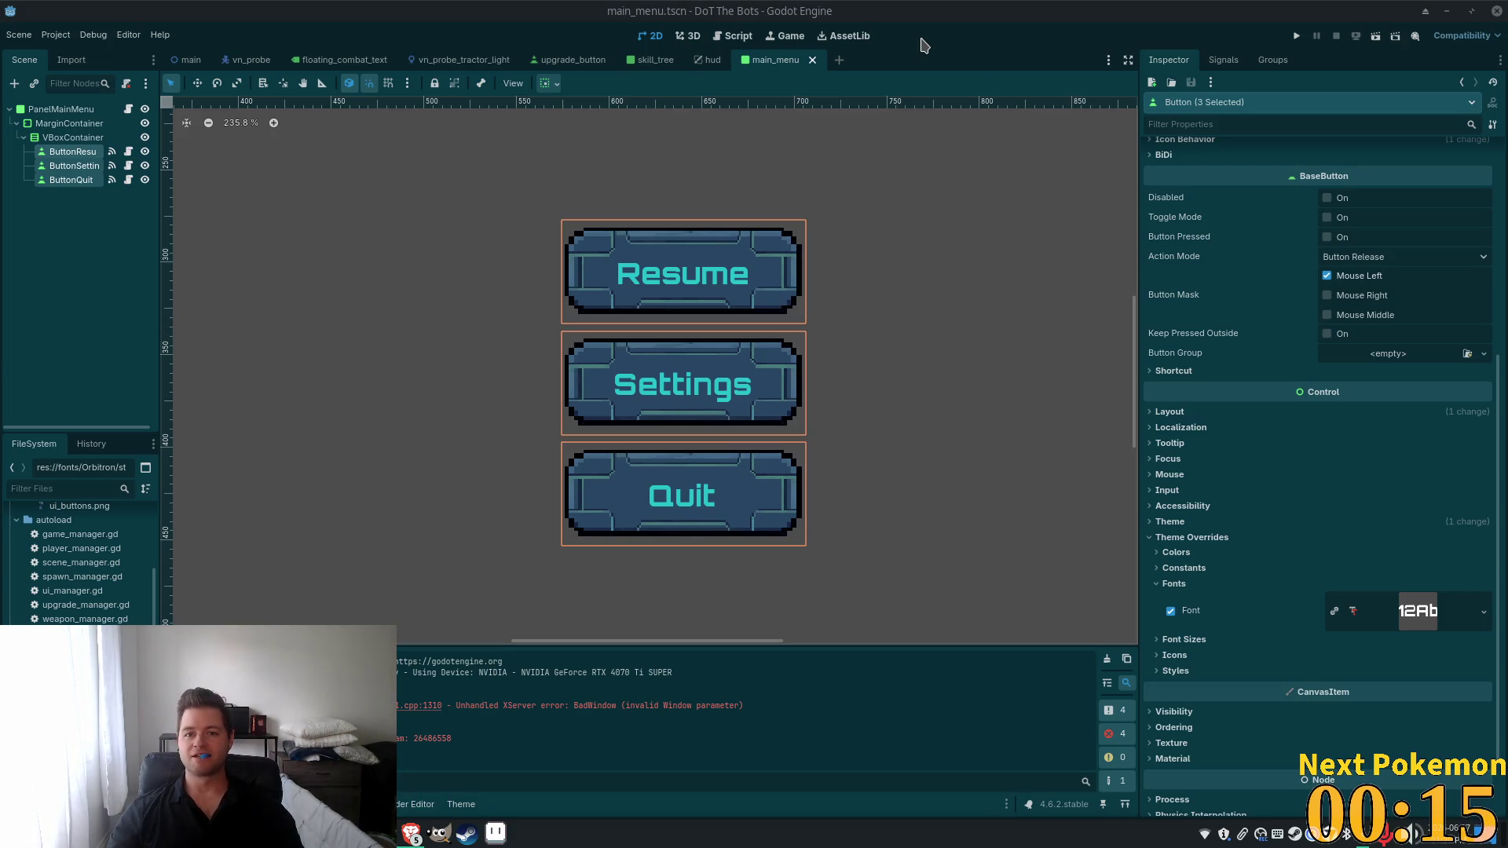
# Leave main_menu for the main scene with Camera2D, ColorRect, Earth and HUD.
pyautogui.click(55, 107)
pyautogui.click(191, 61)
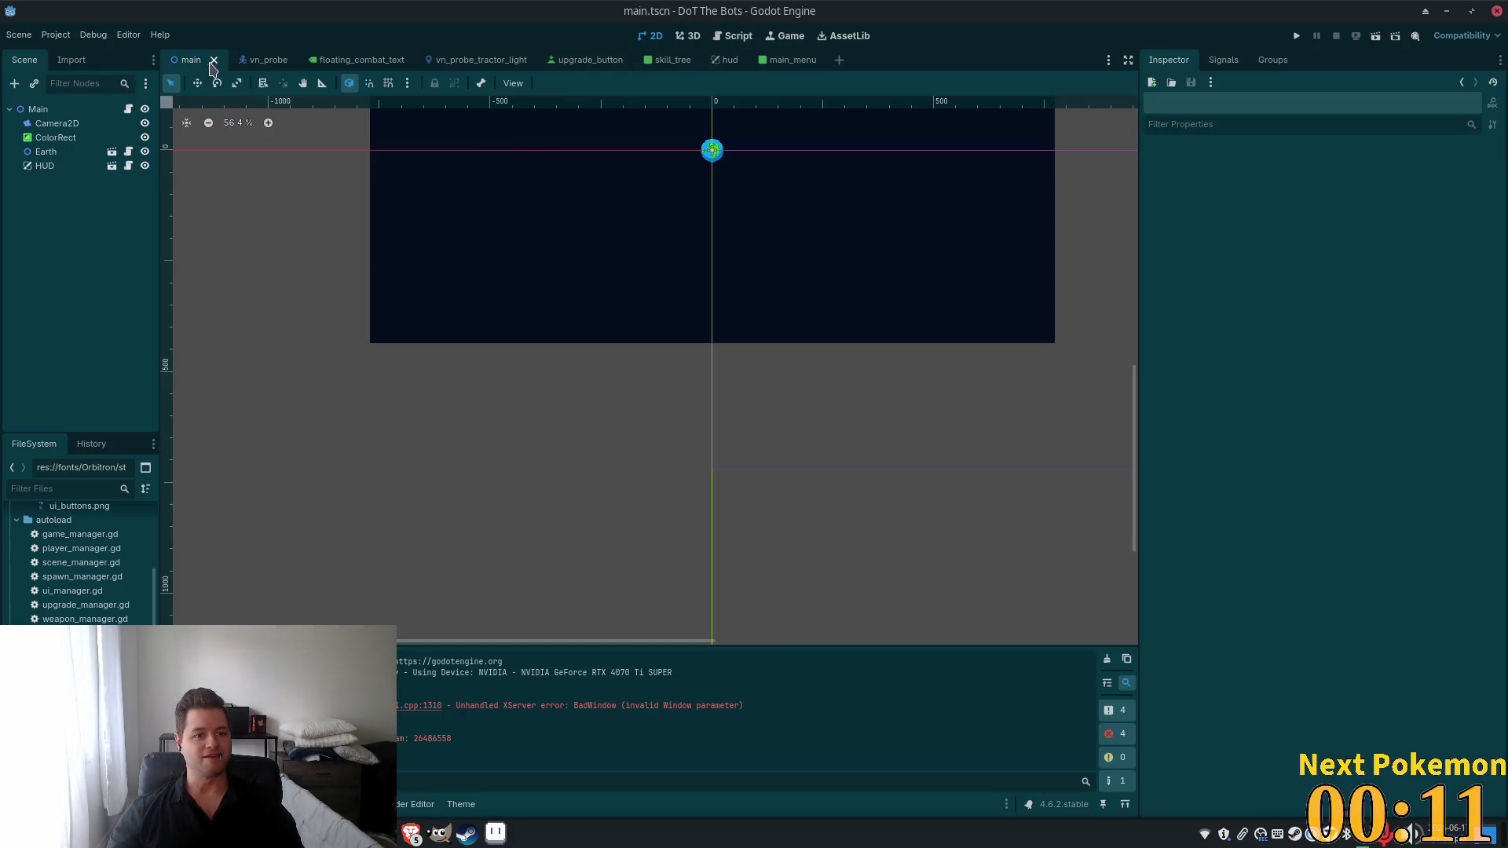
pyautogui.scroll(2, 668, 314)
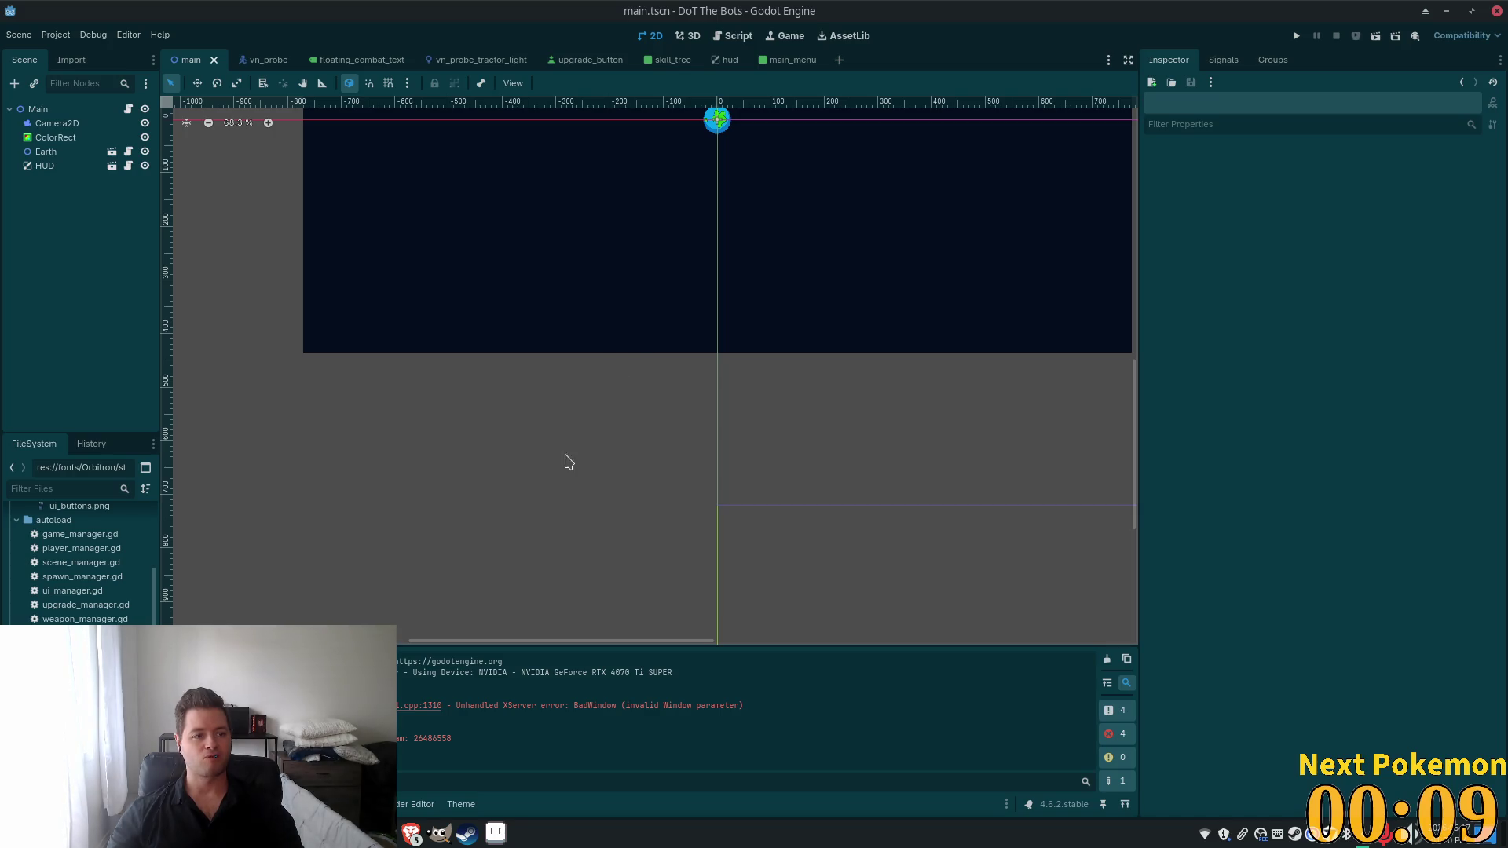
pyautogui.scroll(5, 570, 457)
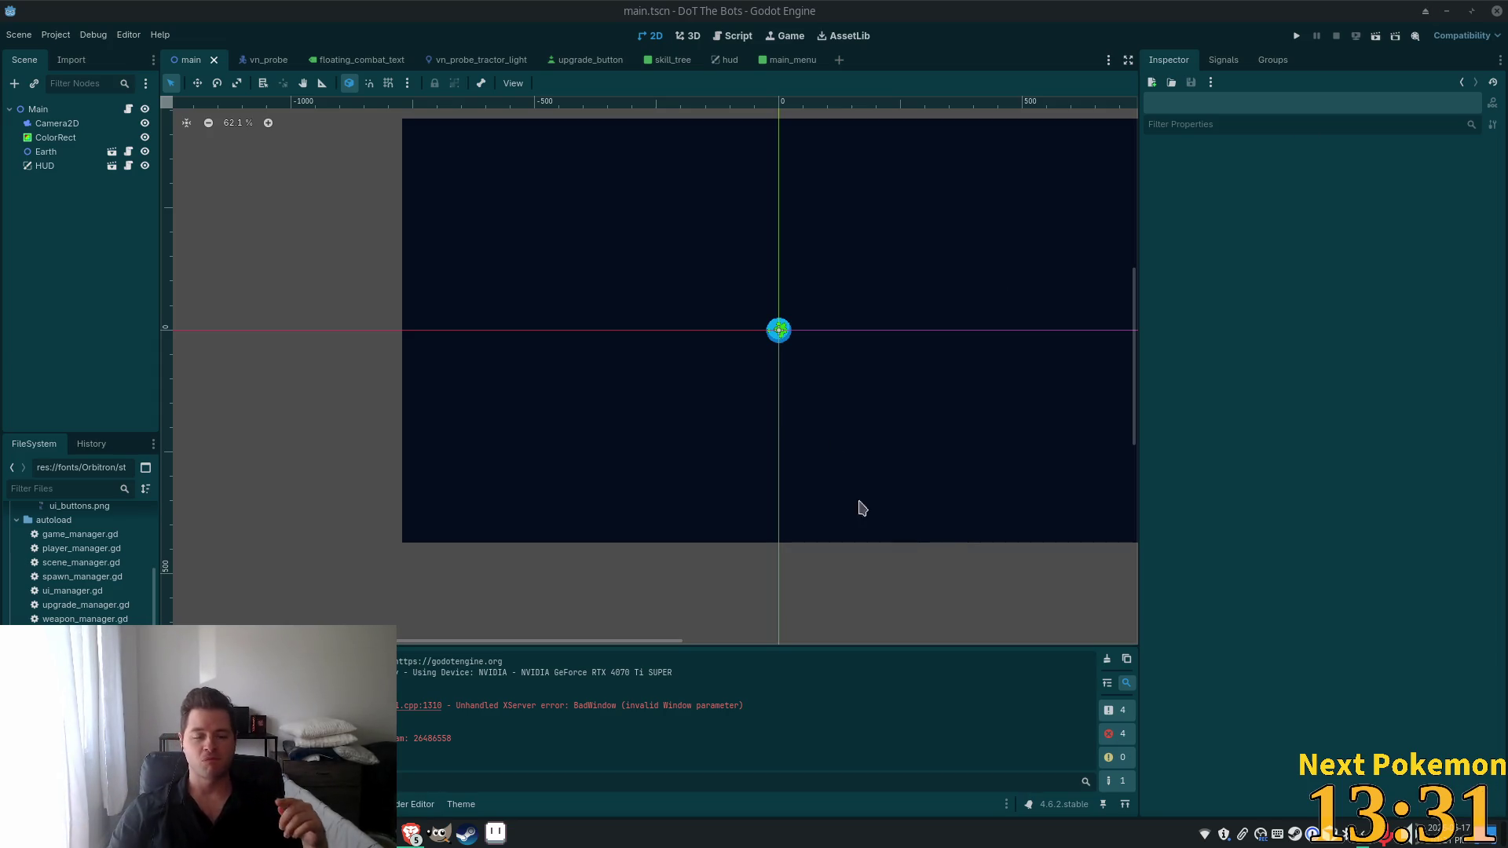
pyautogui.scroll(-2, 817, 277)
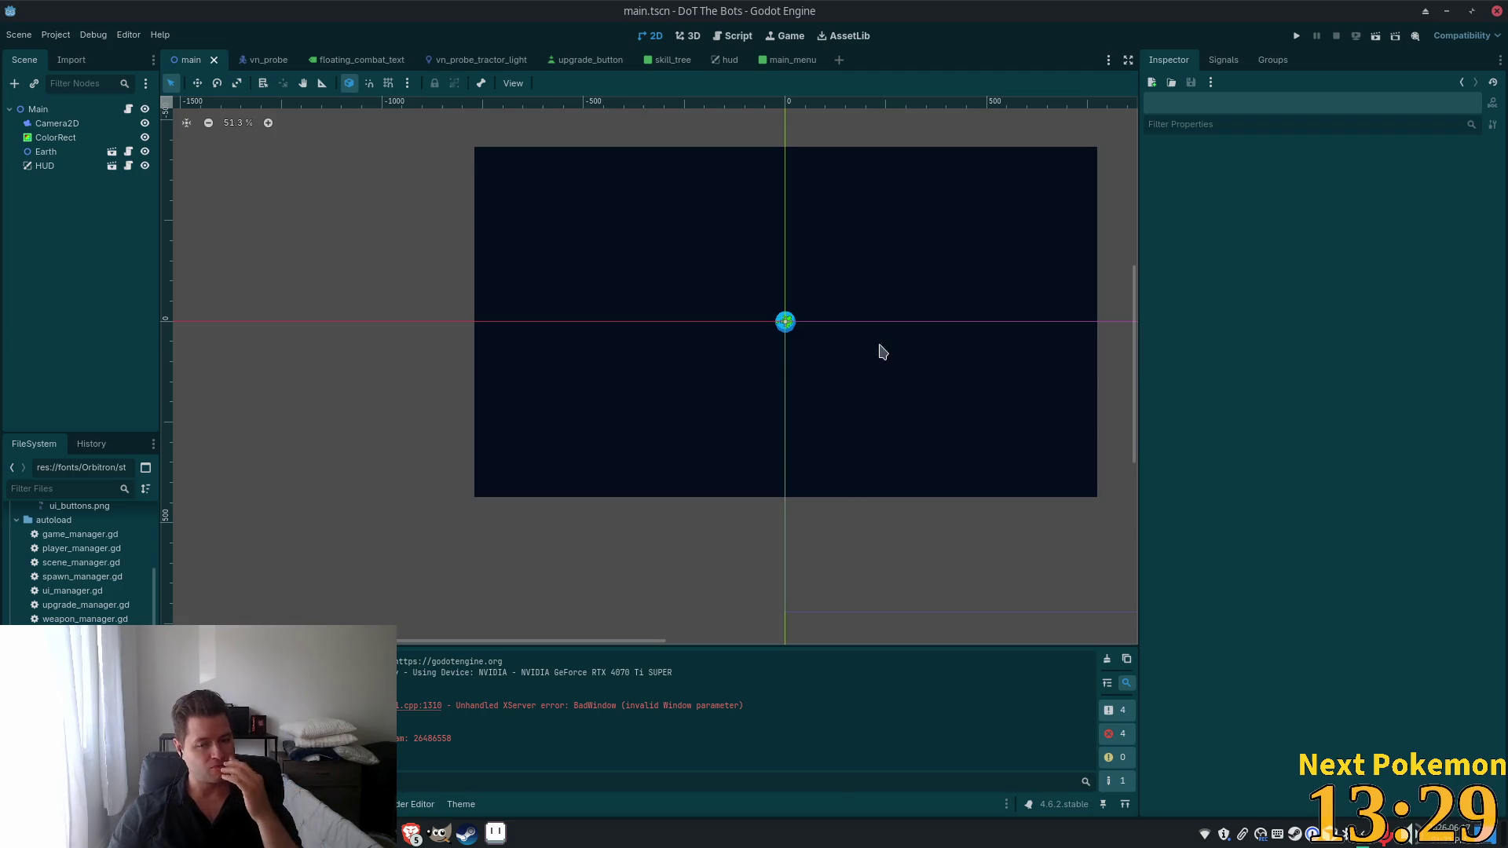
pyautogui.scroll(-1, 944, 360)
pyautogui.scroll(-5, 936, 380)
pyautogui.scroll(5, 1052, 336)
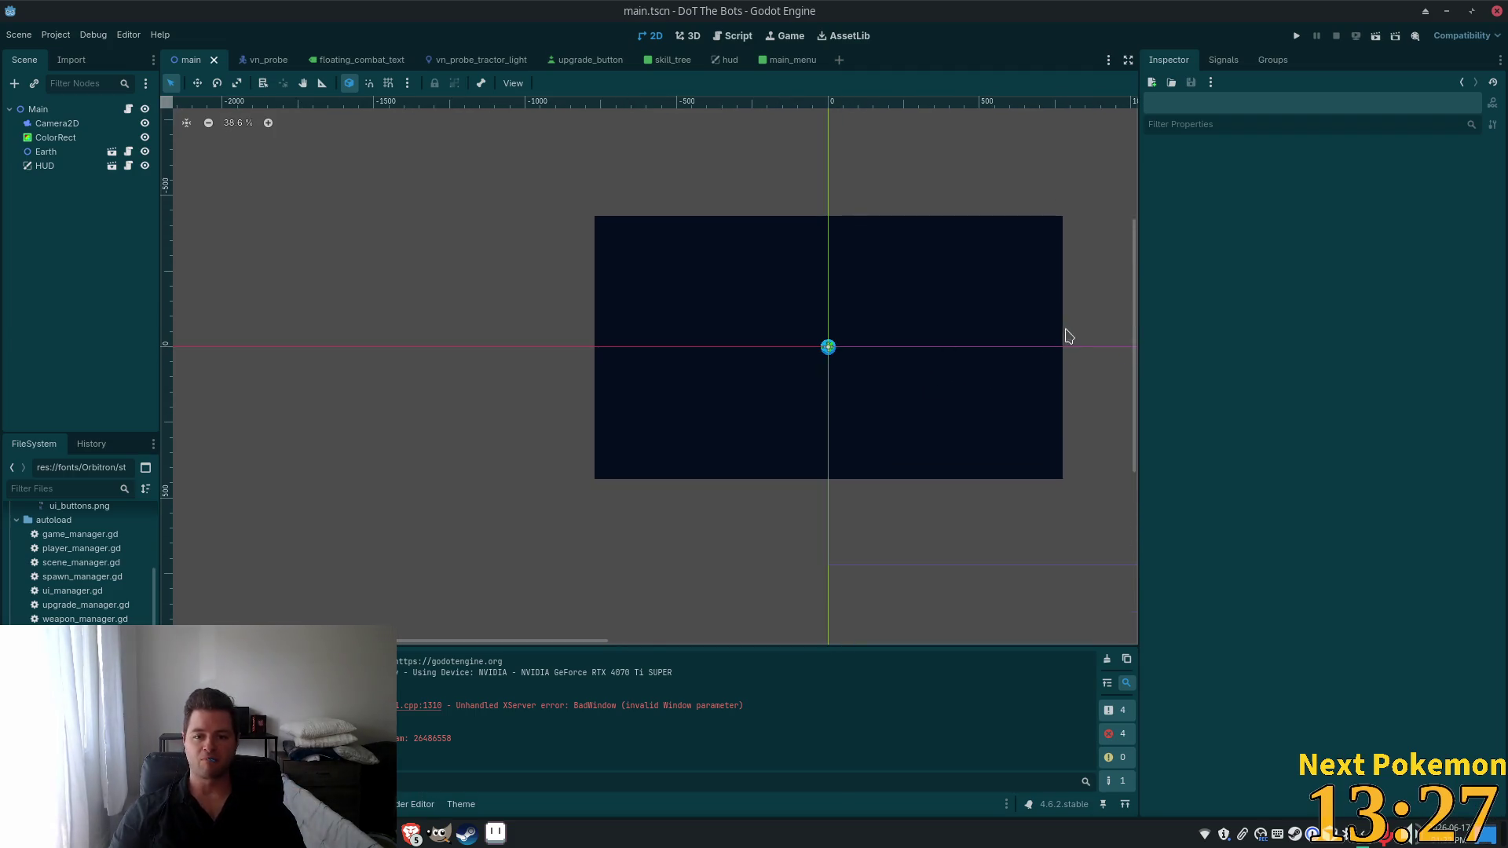
pyautogui.moveTo(1016, 327); pyautogui.dragTo(926, 329)
pyautogui.scroll(1, 934, 337)
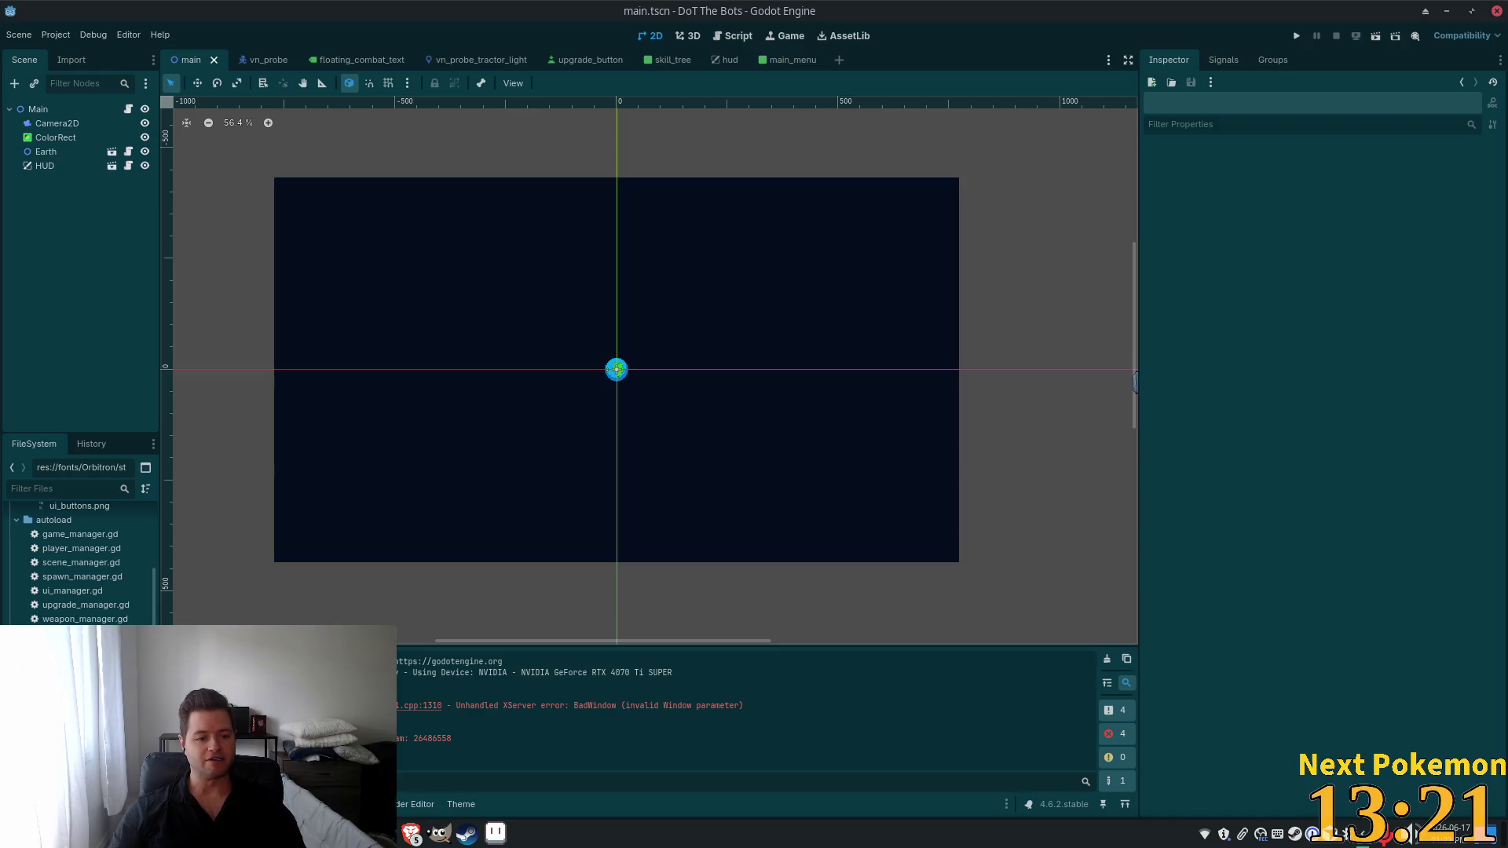
pyautogui.scroll(2, 78, 561)
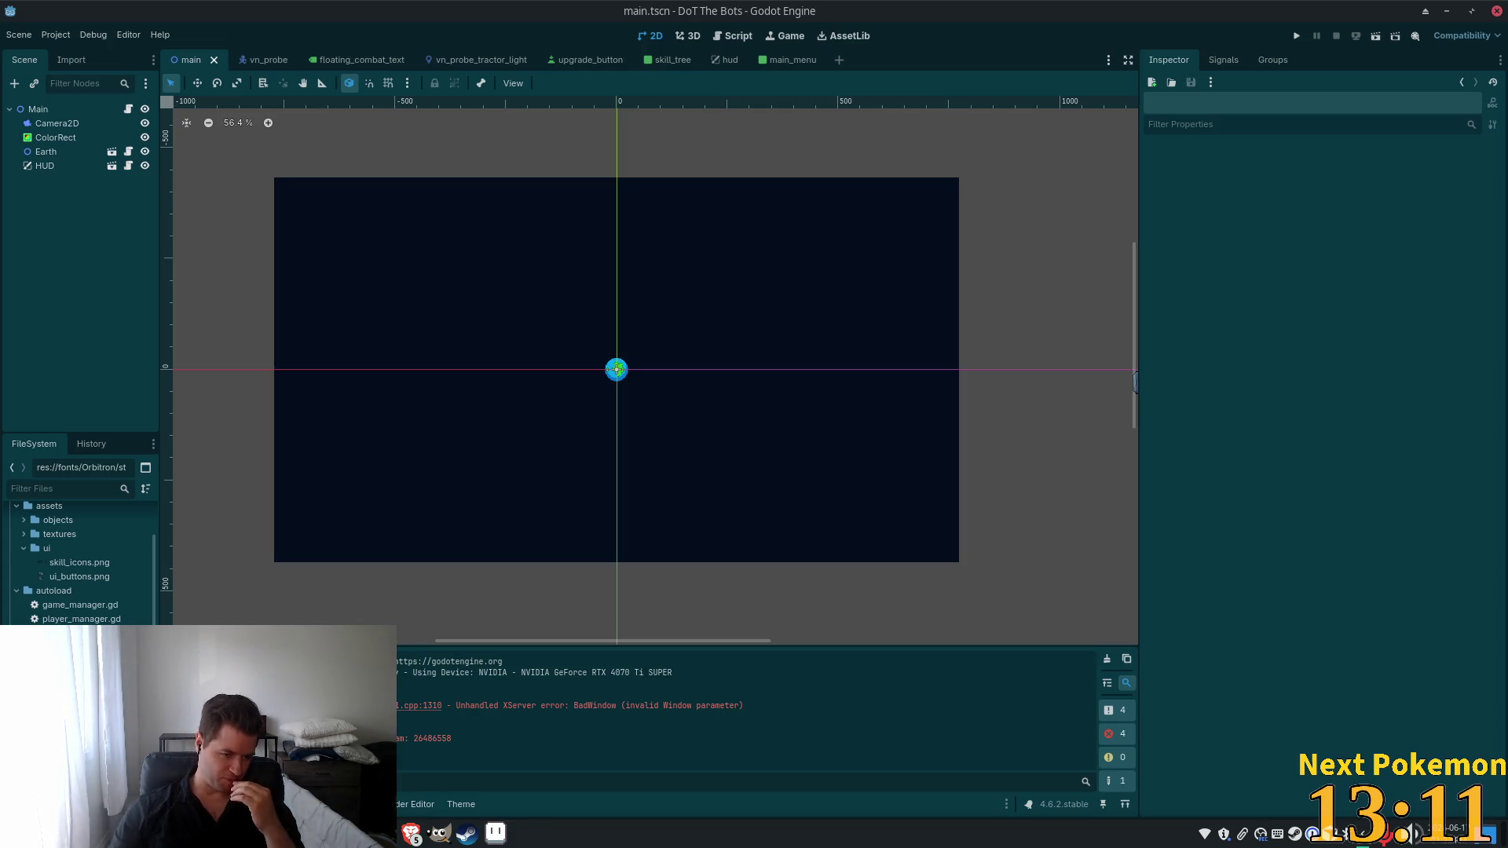
# Collapse the assets folder and bring up upgrade.gd in the Script workspace.
pyautogui.click(17, 506)
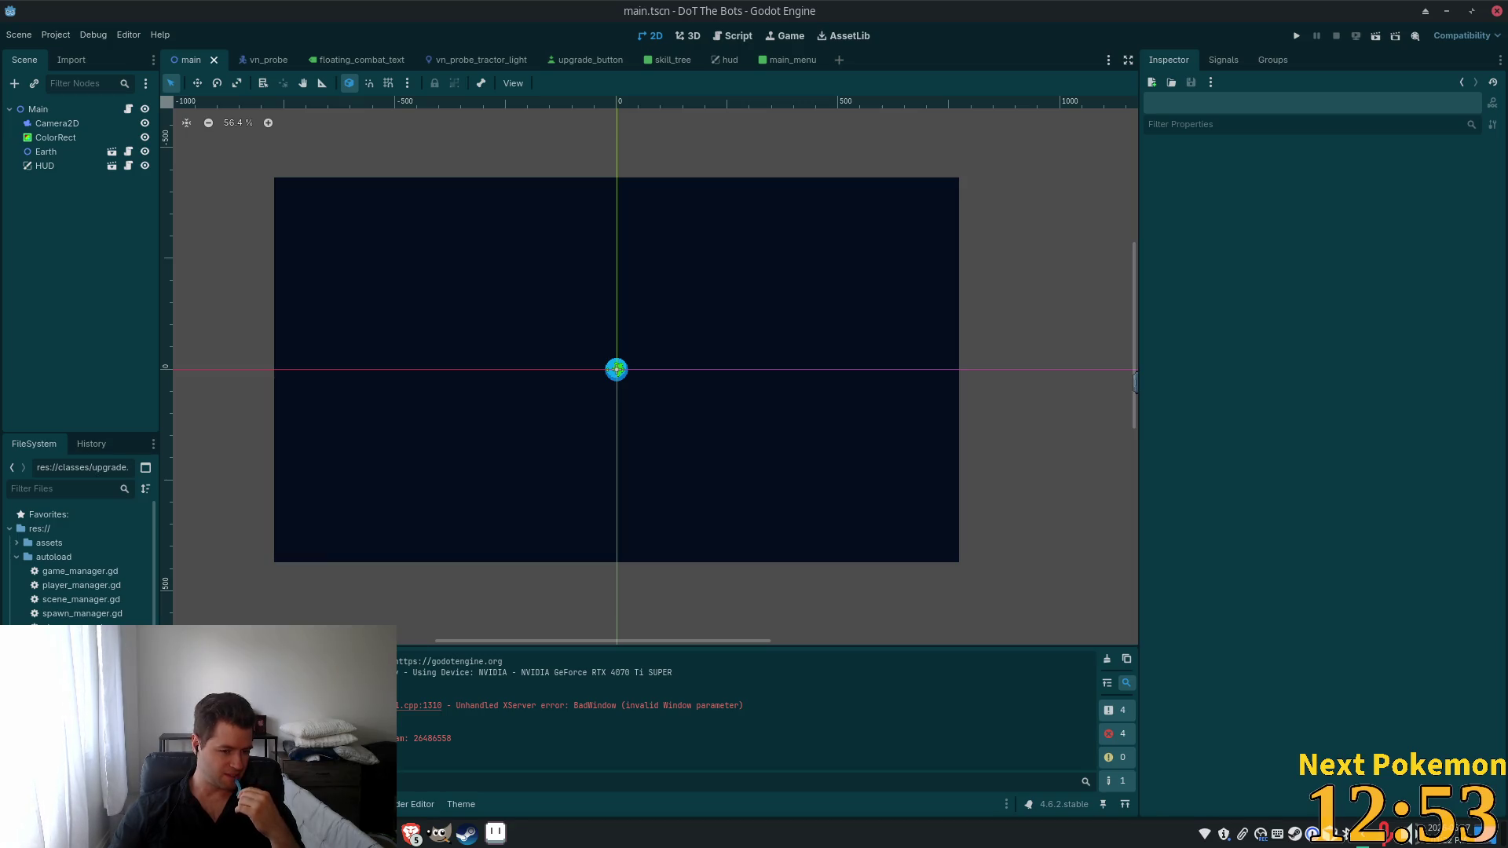
pyautogui.press('Return')
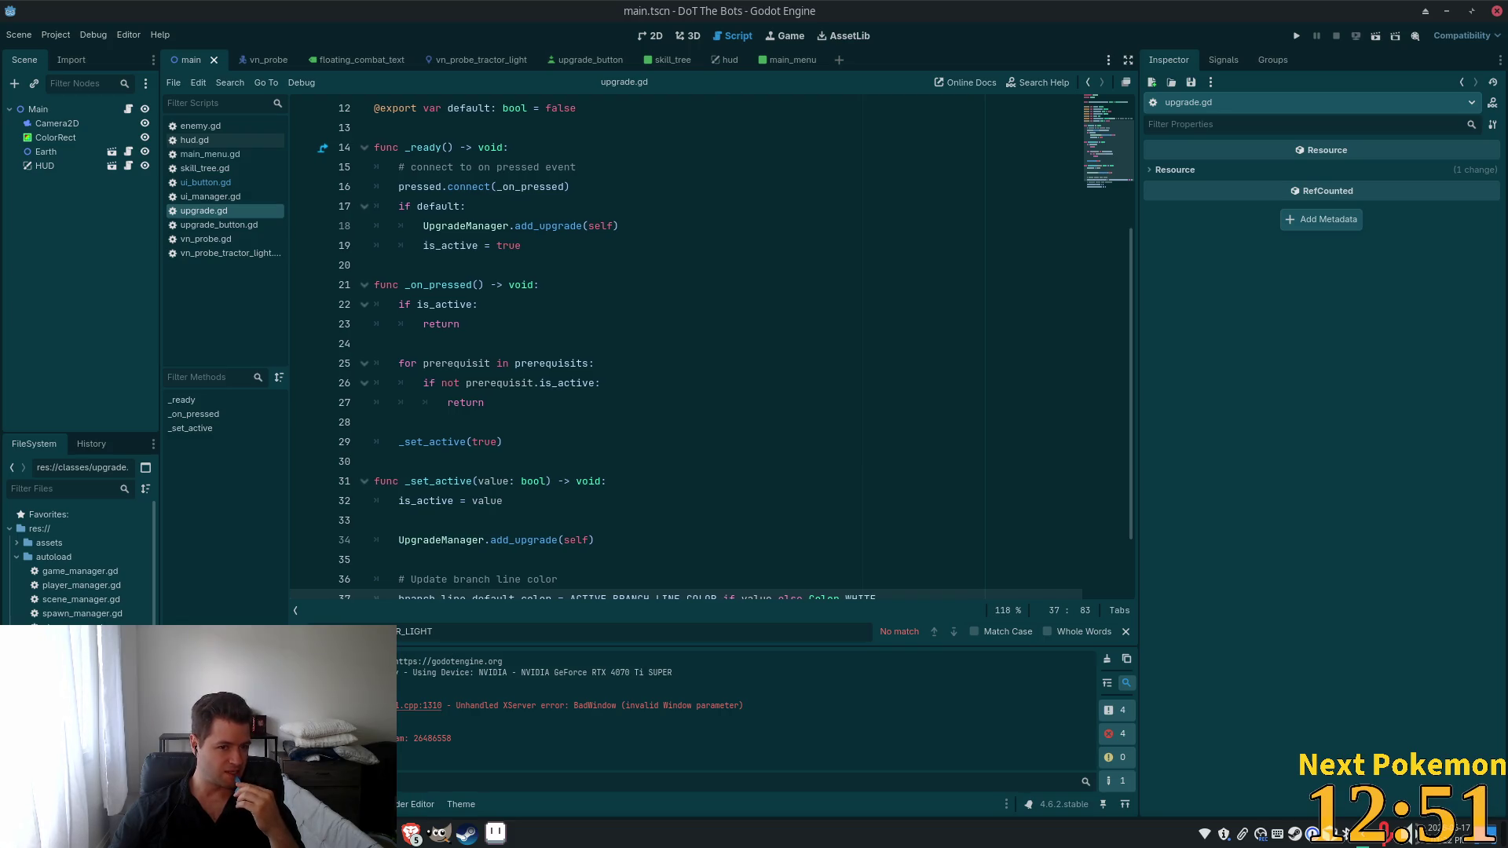
pyautogui.scroll(4, 632, 434)
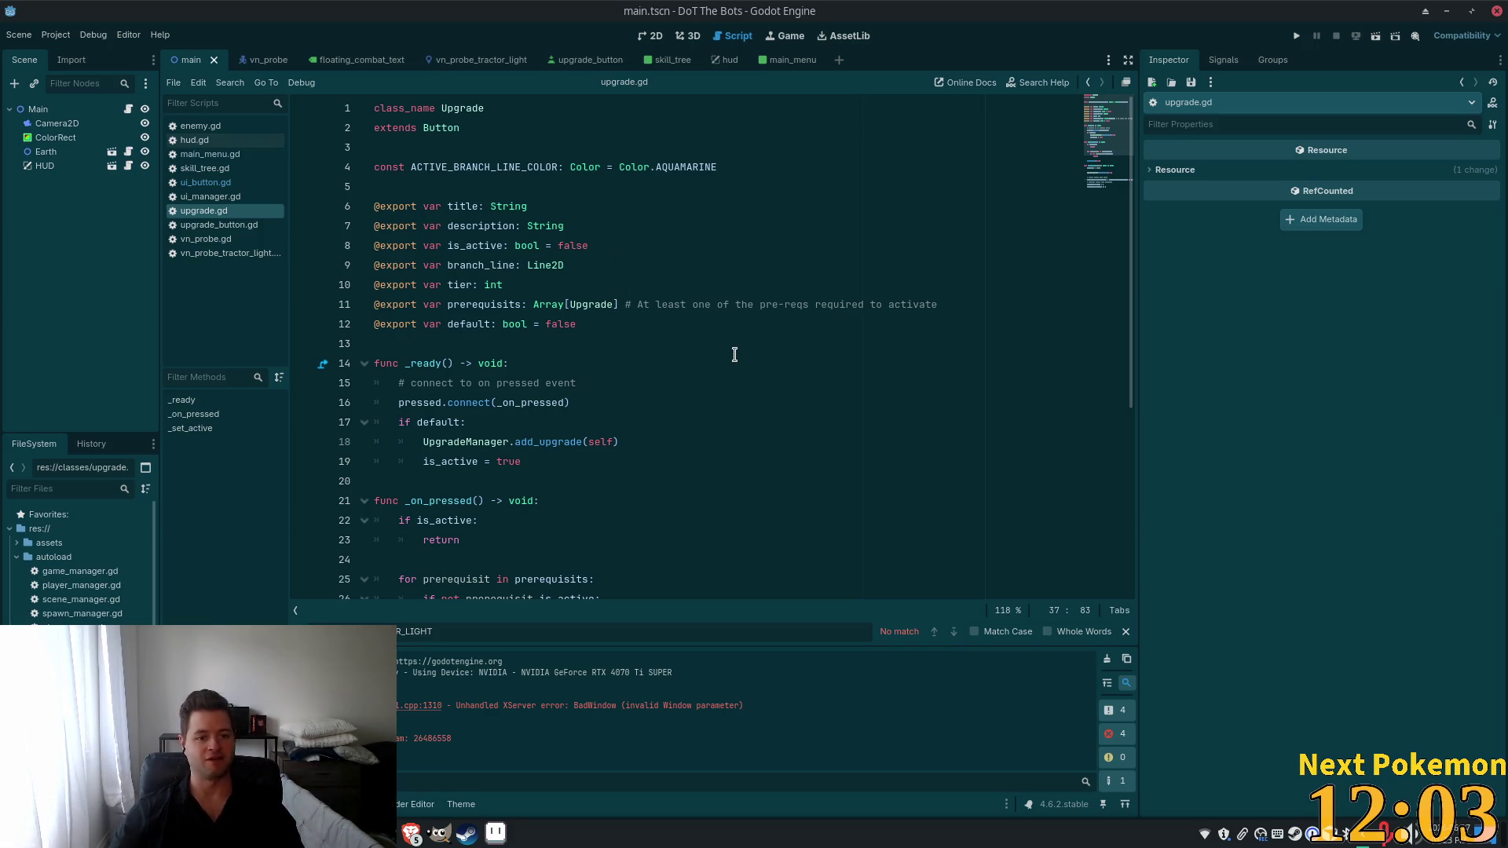
pyautogui.click(717, 326)
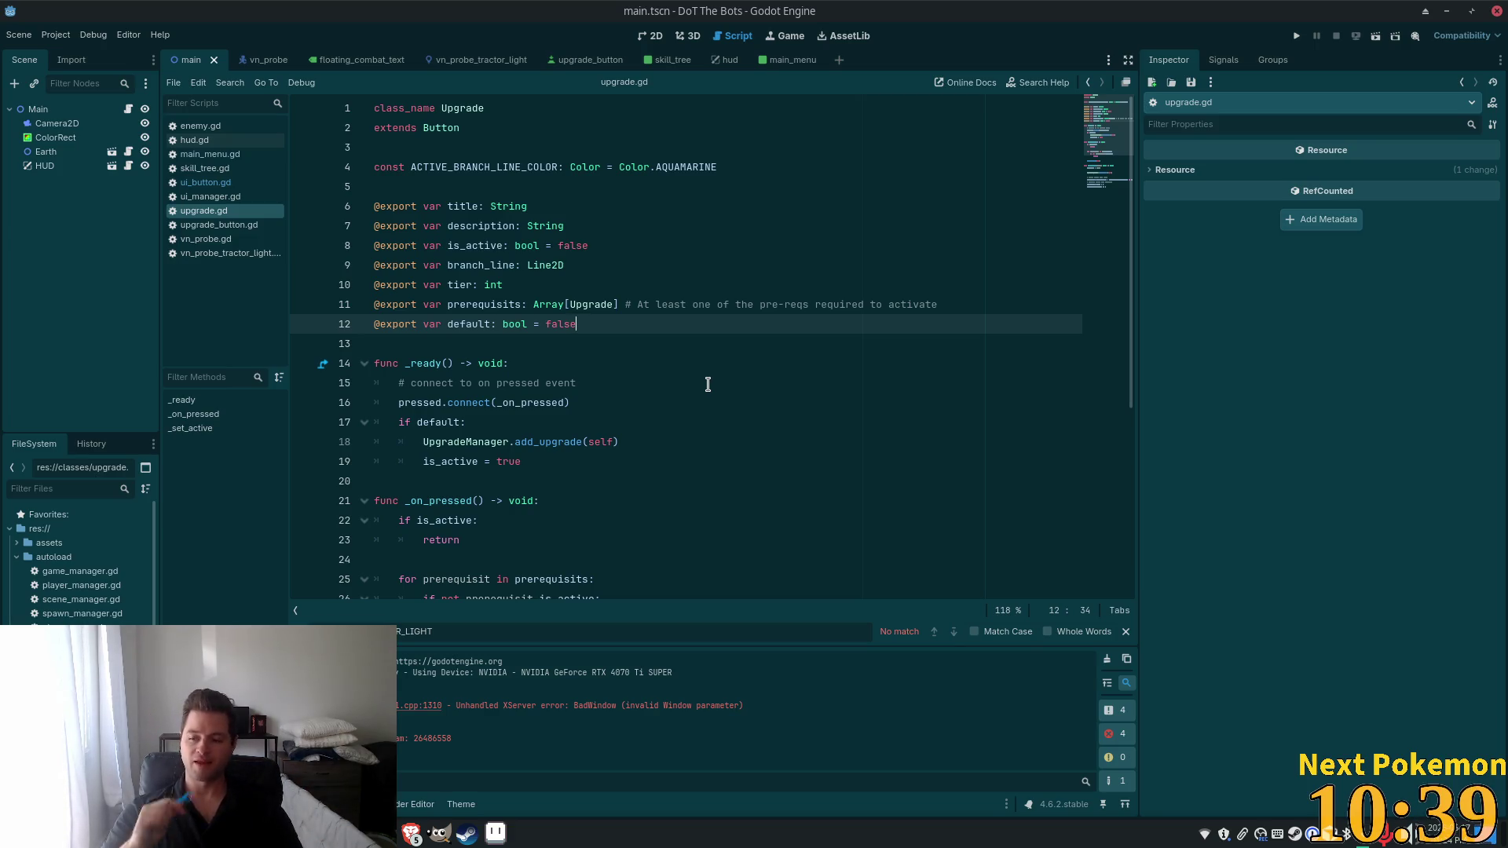
pyautogui.click(590, 345)
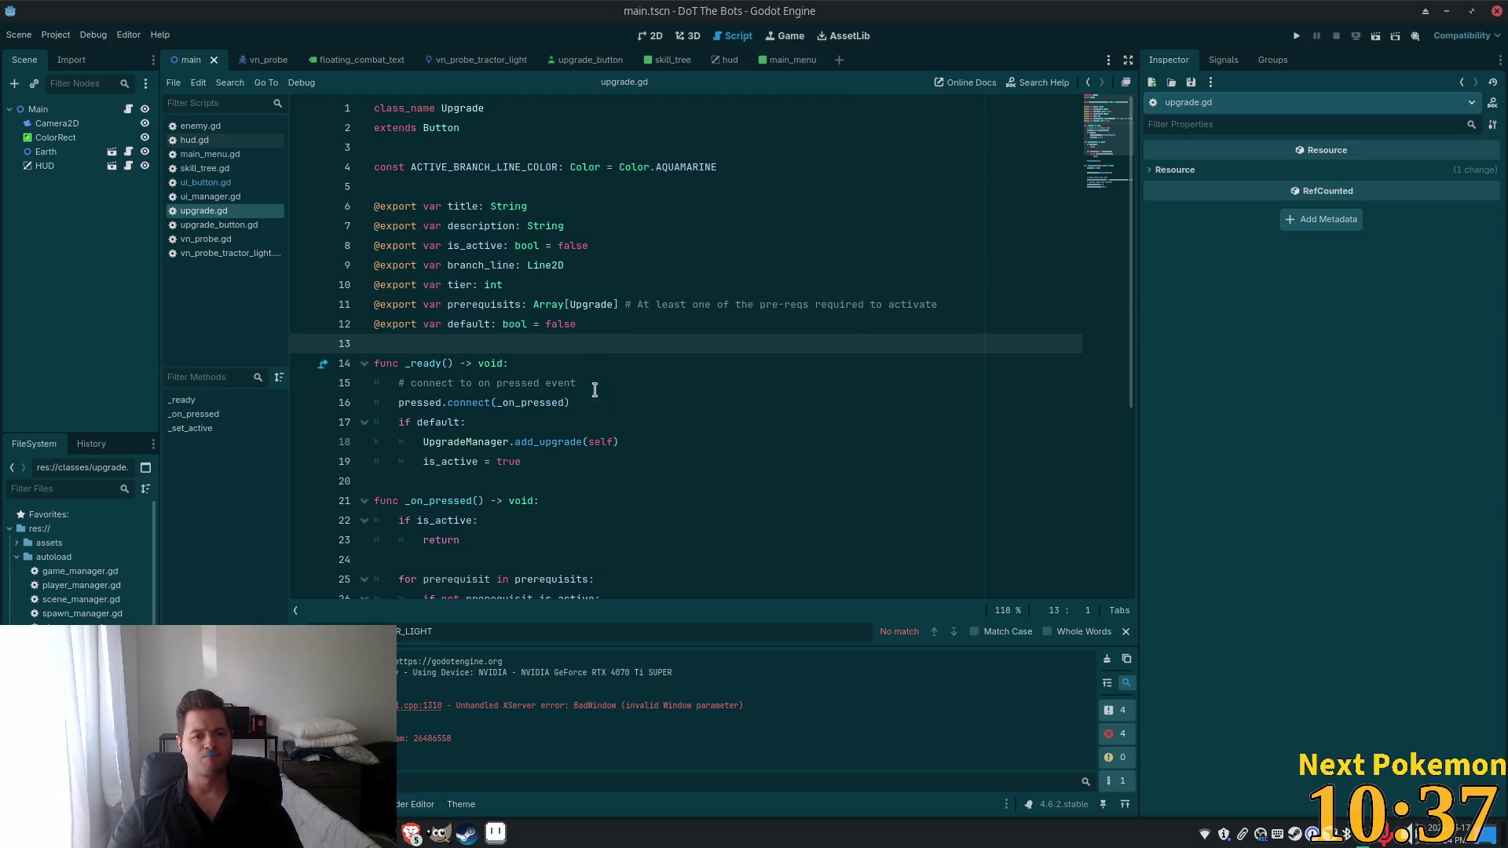
# Scroll down upgrade.gd, then switch to the browser playing The Slap 2 on YouTube.
pyautogui.scroll(-3, 600, 267)
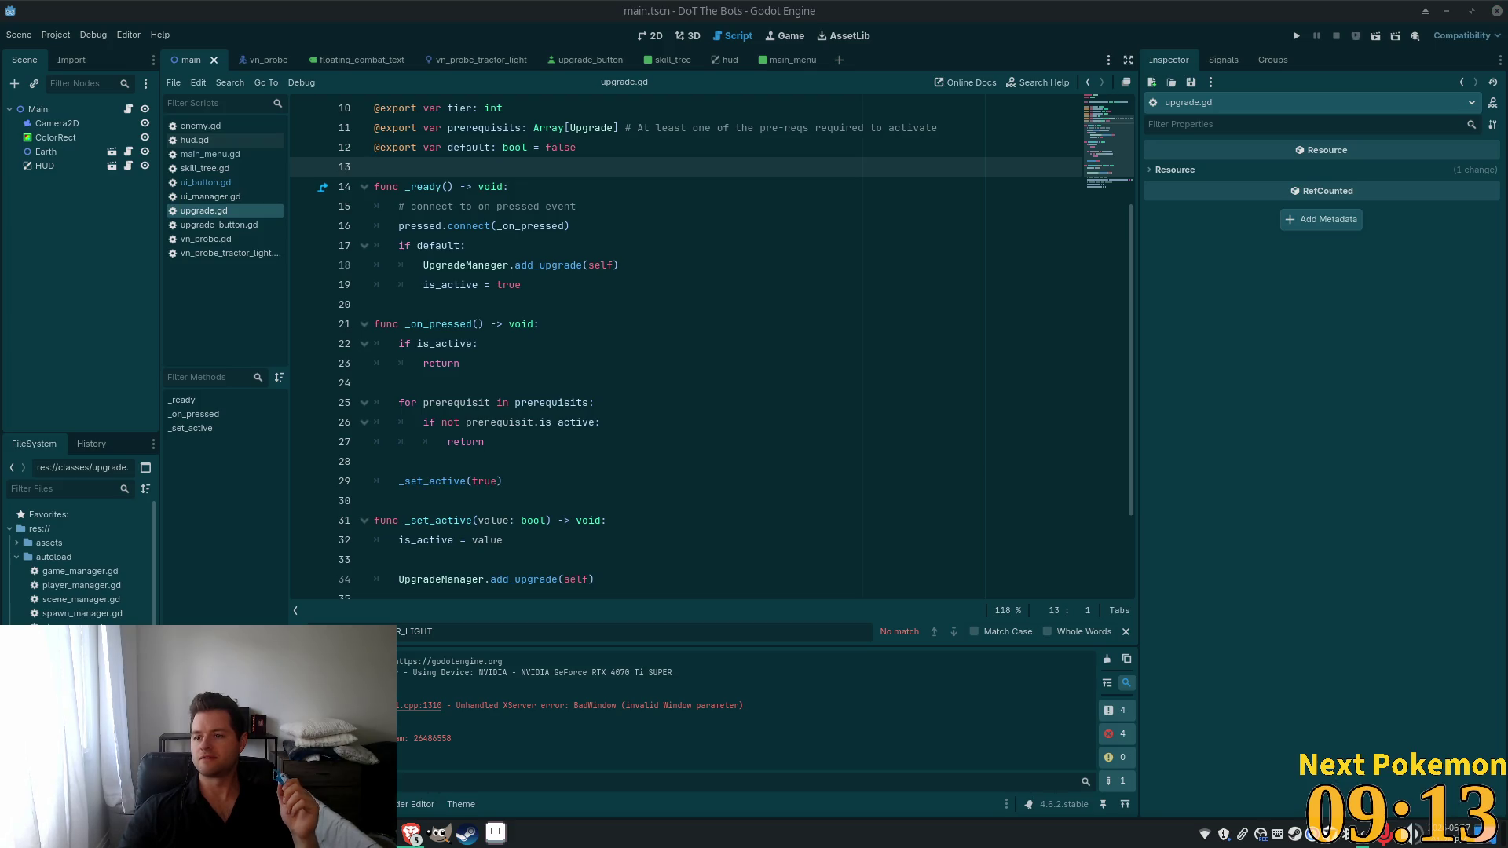
pyautogui.hotkey('alt', 'Tab')
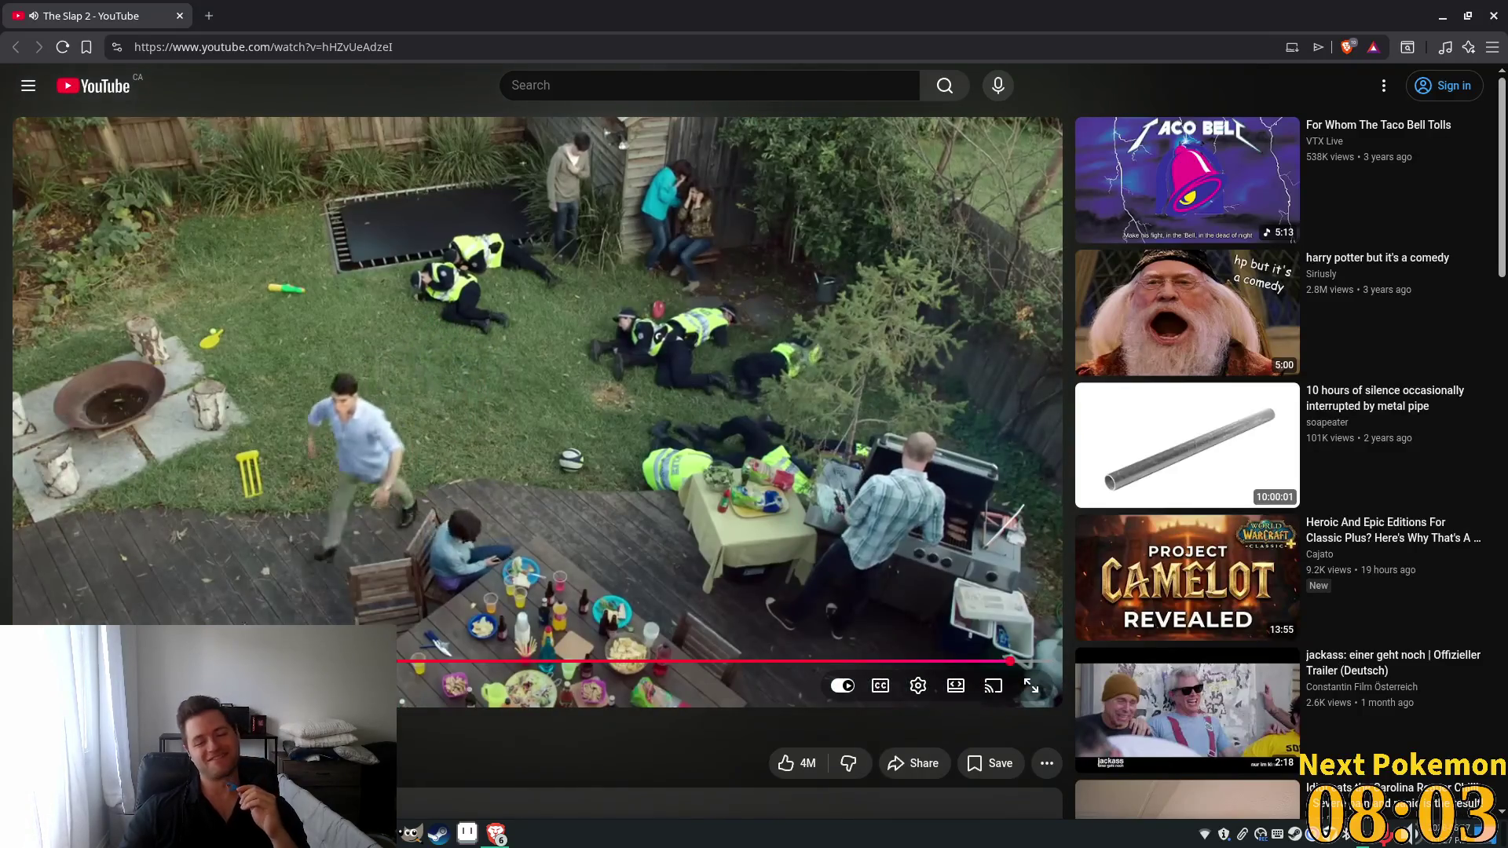
# Pause The Slap 2 video and return to the Godot editor.
pyautogui.click(656, 471)
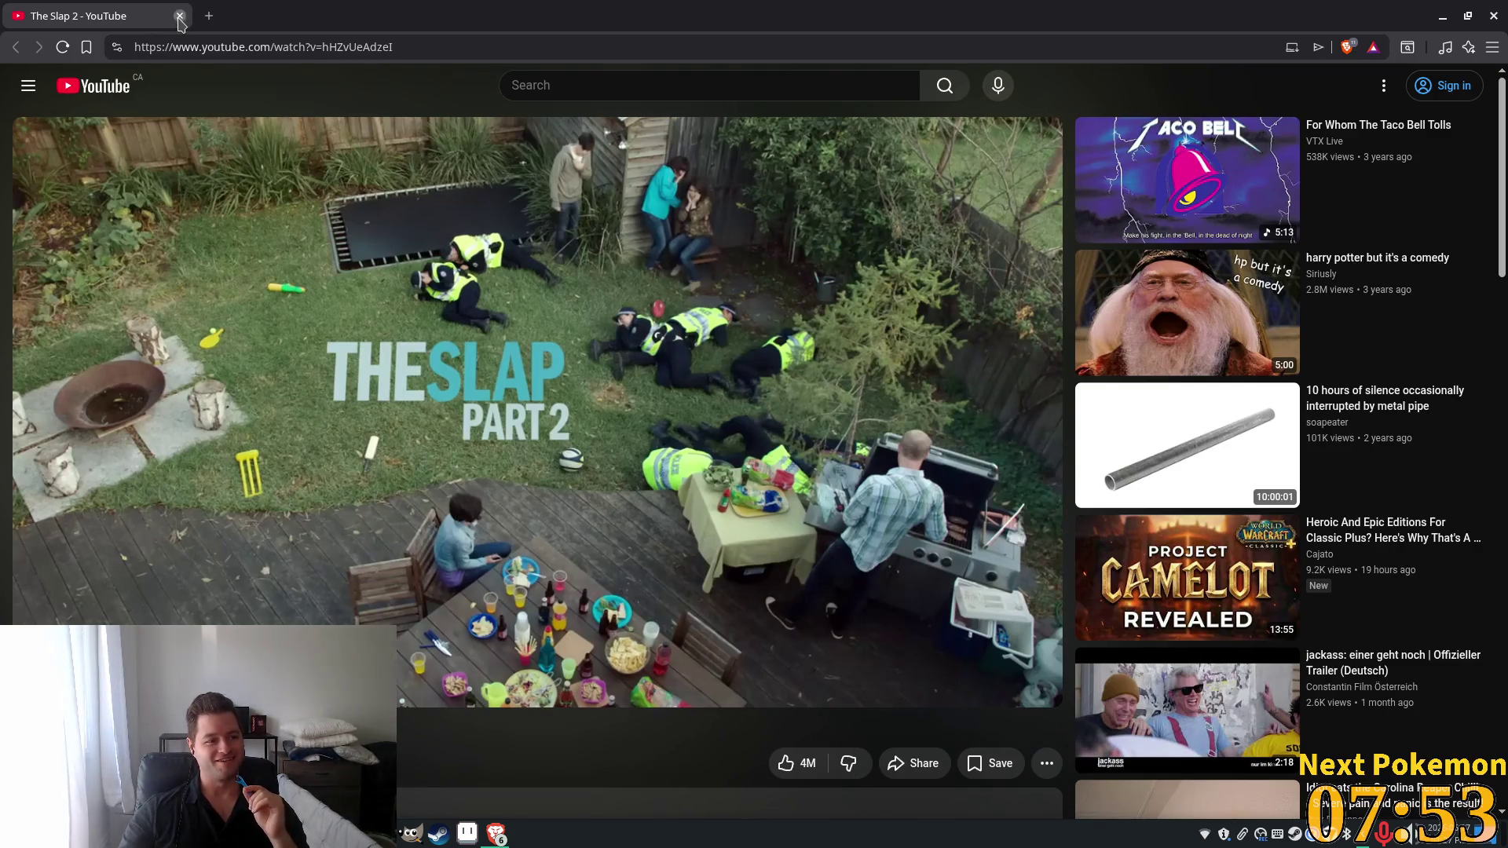
pyautogui.hotkey('alt', 'Tab')
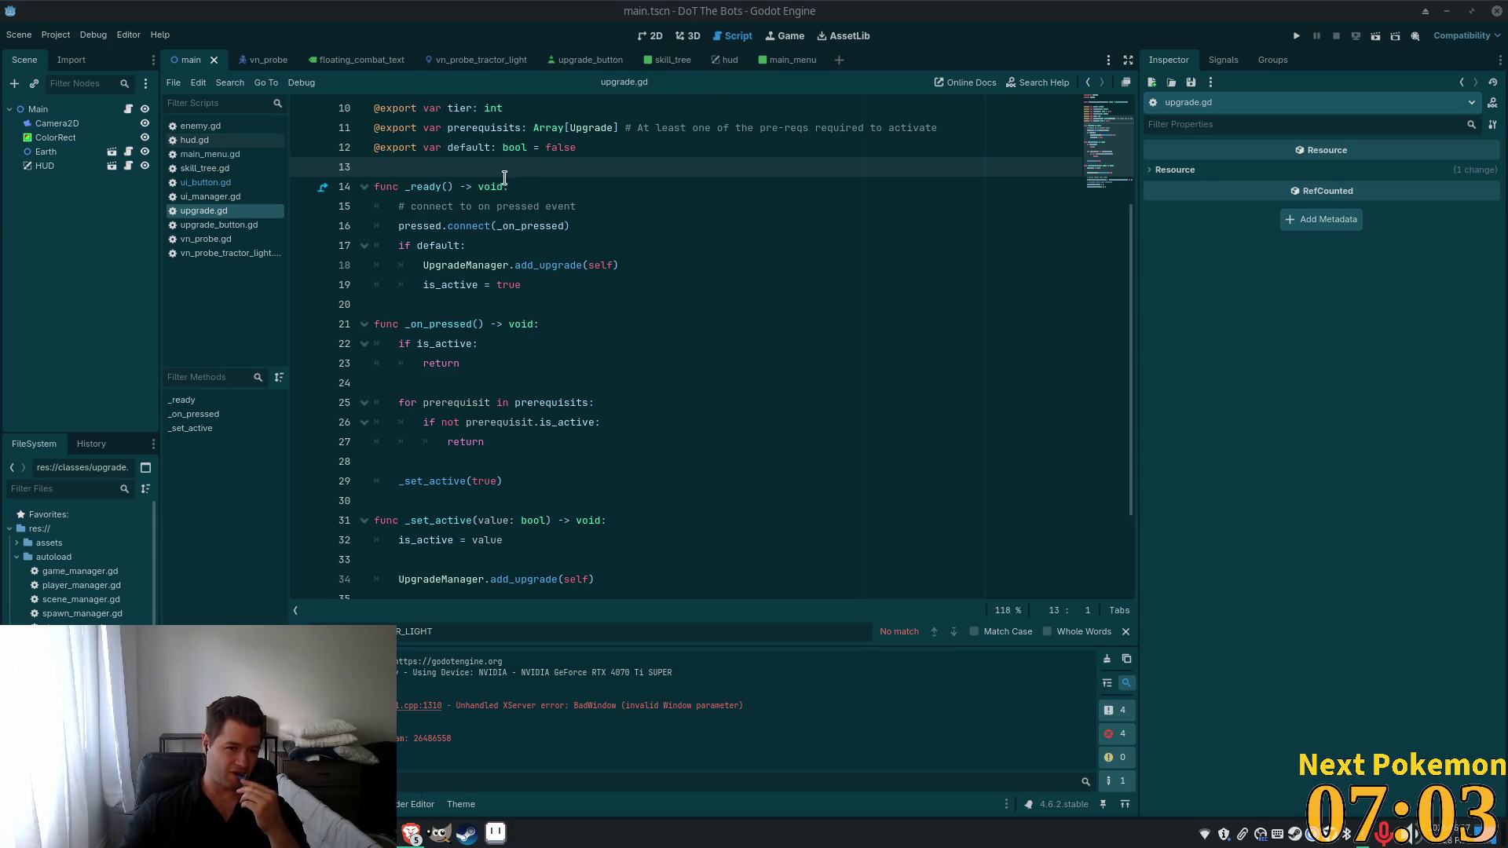
pyautogui.click(577, 208)
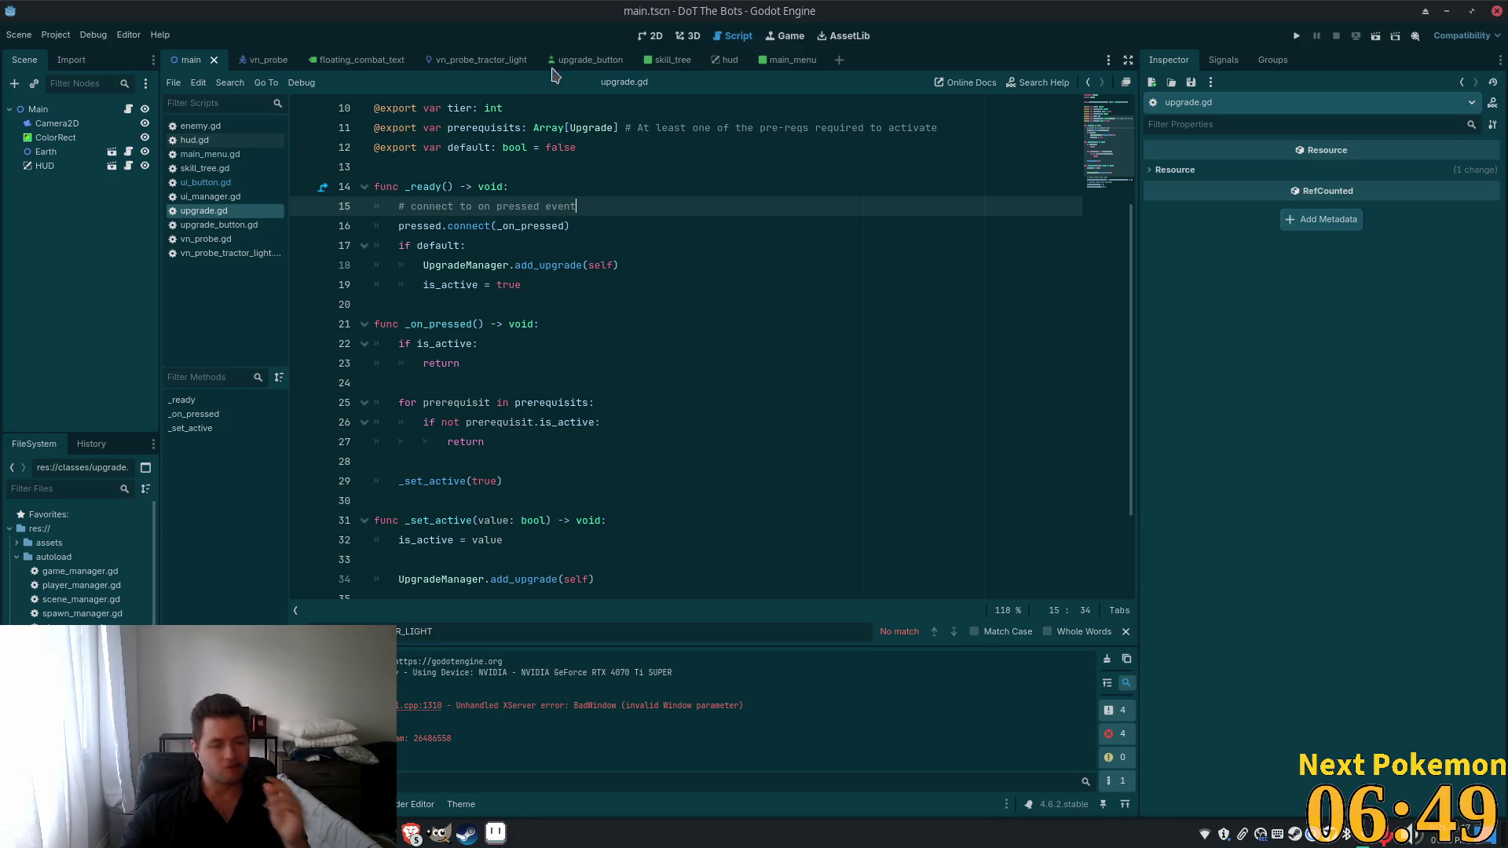
pyautogui.click(473, 289)
pyautogui.click(628, 400)
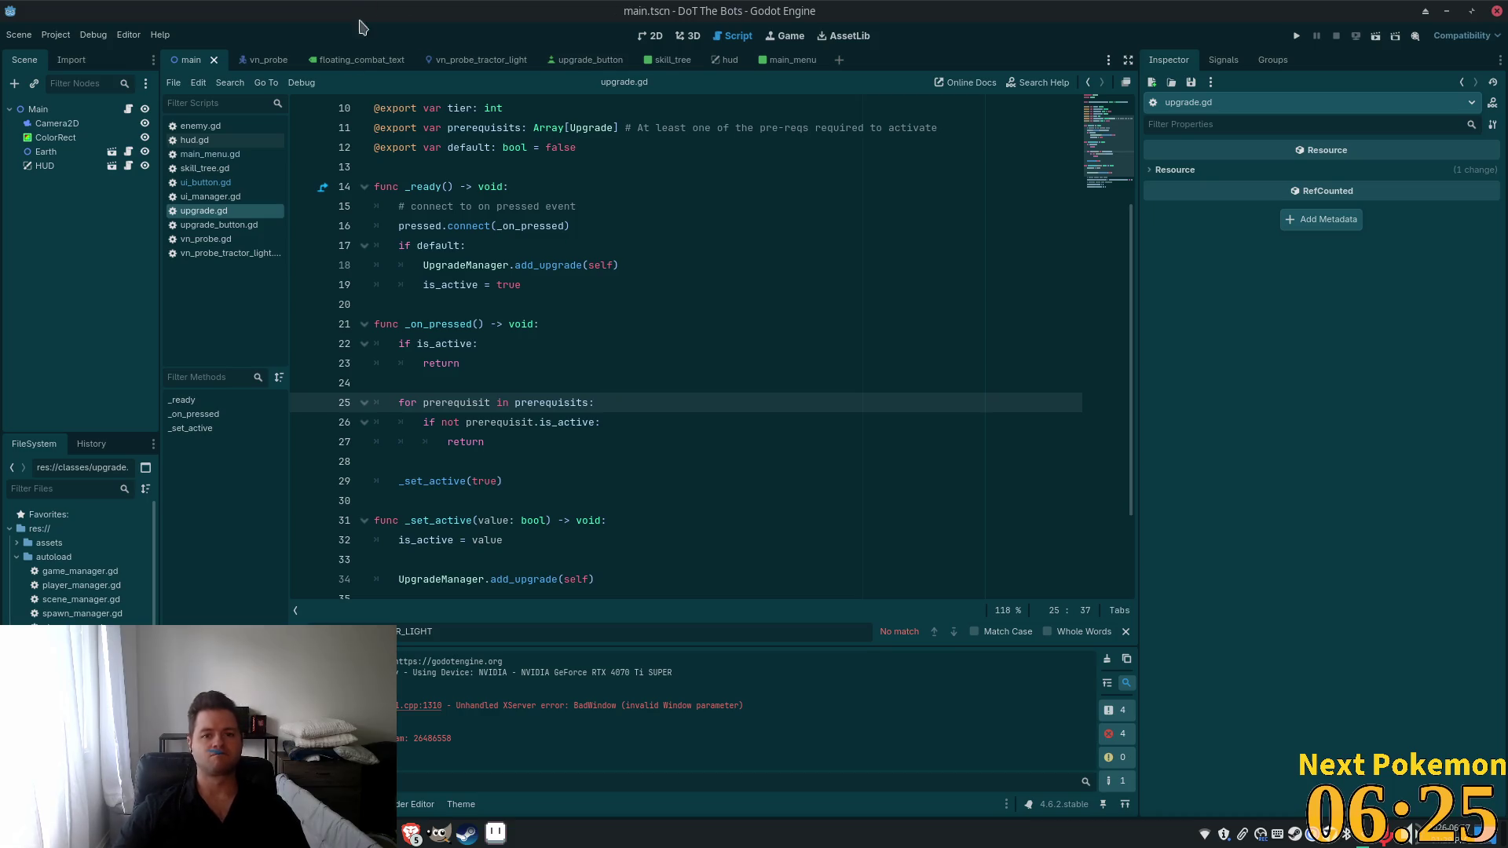
pyautogui.click(442, 245)
# Review upgrade.gd, then run the DoT The Bots project to test it.
pyautogui.scroll(-2, 554, 344)
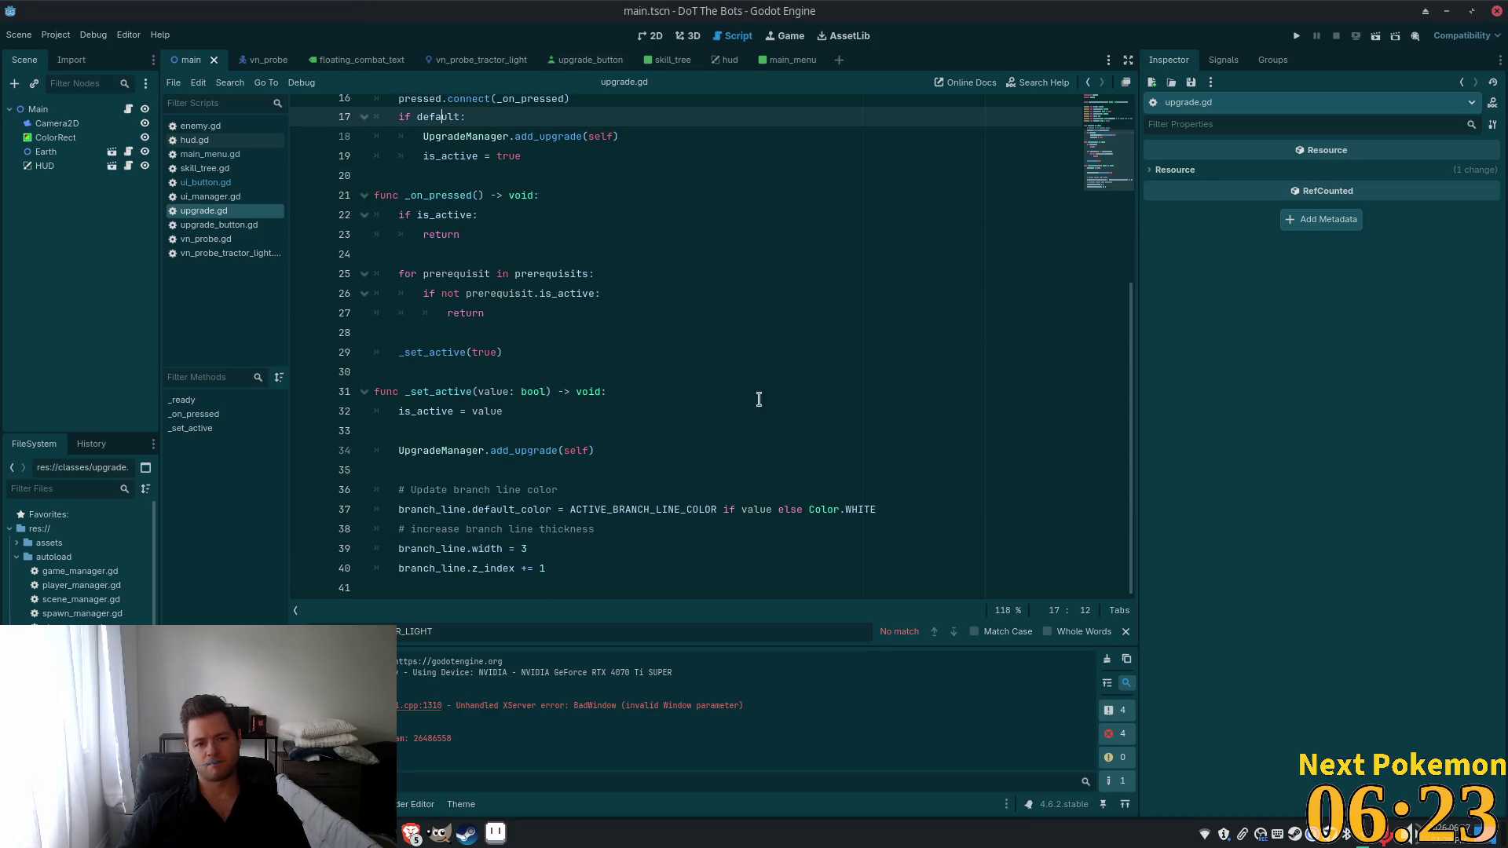
pyautogui.scroll(5, 697, 444)
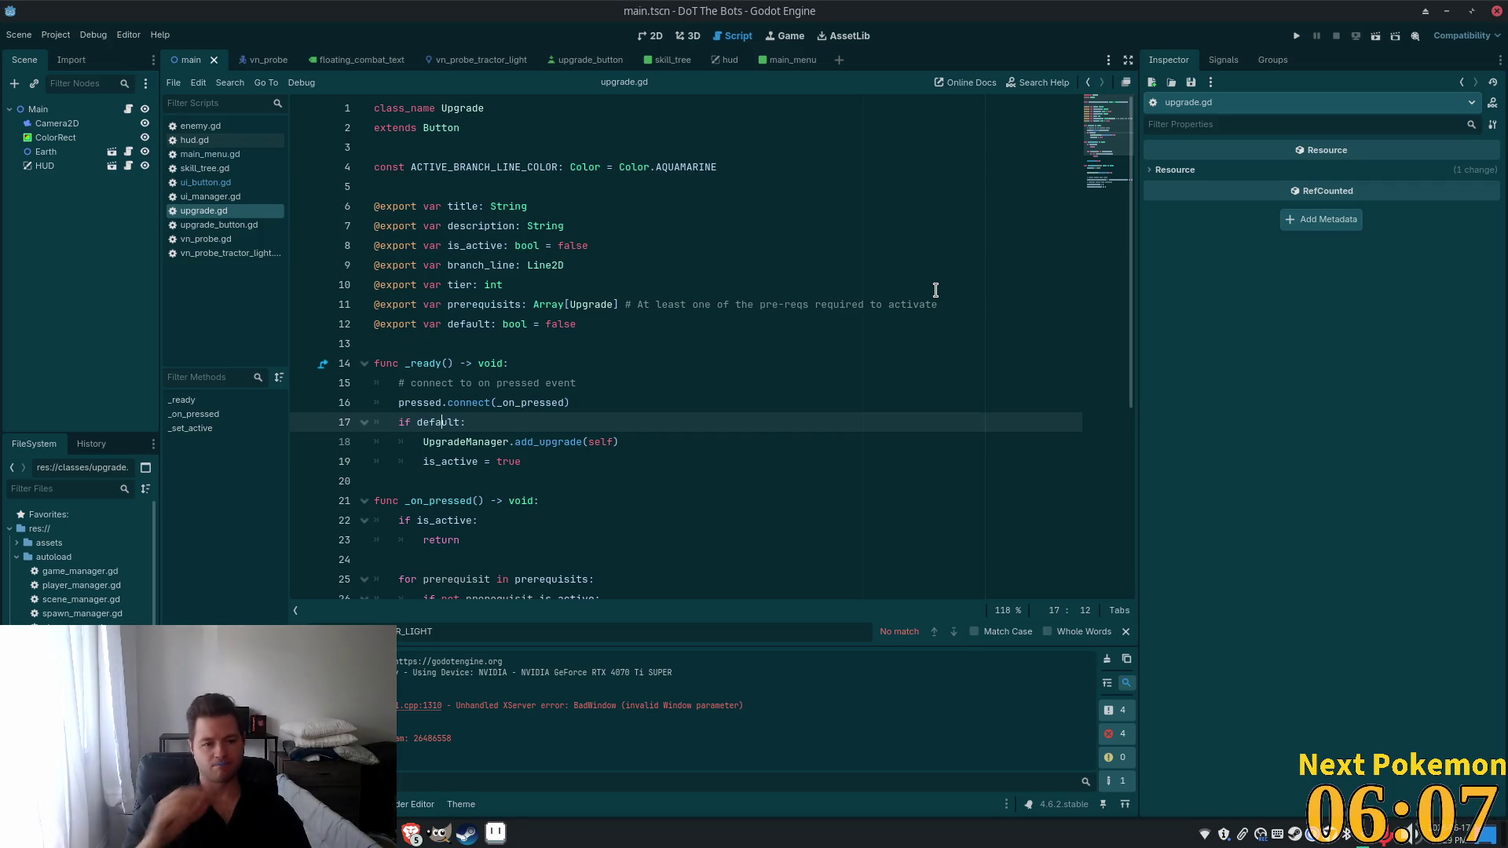
pyautogui.scroll(-4, 786, 308)
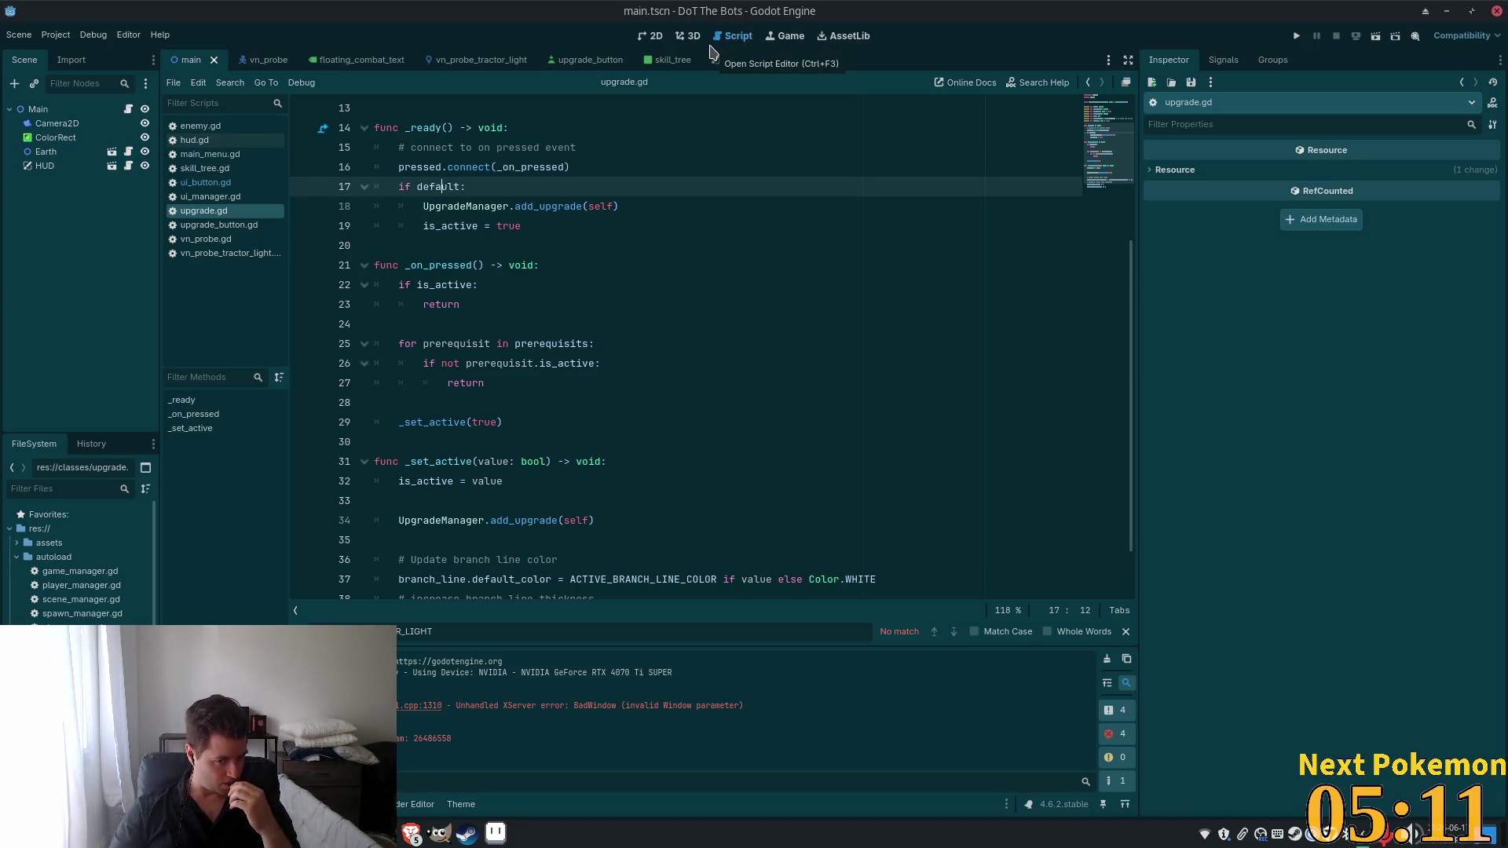
pyautogui.scroll(-1, 626, 191)
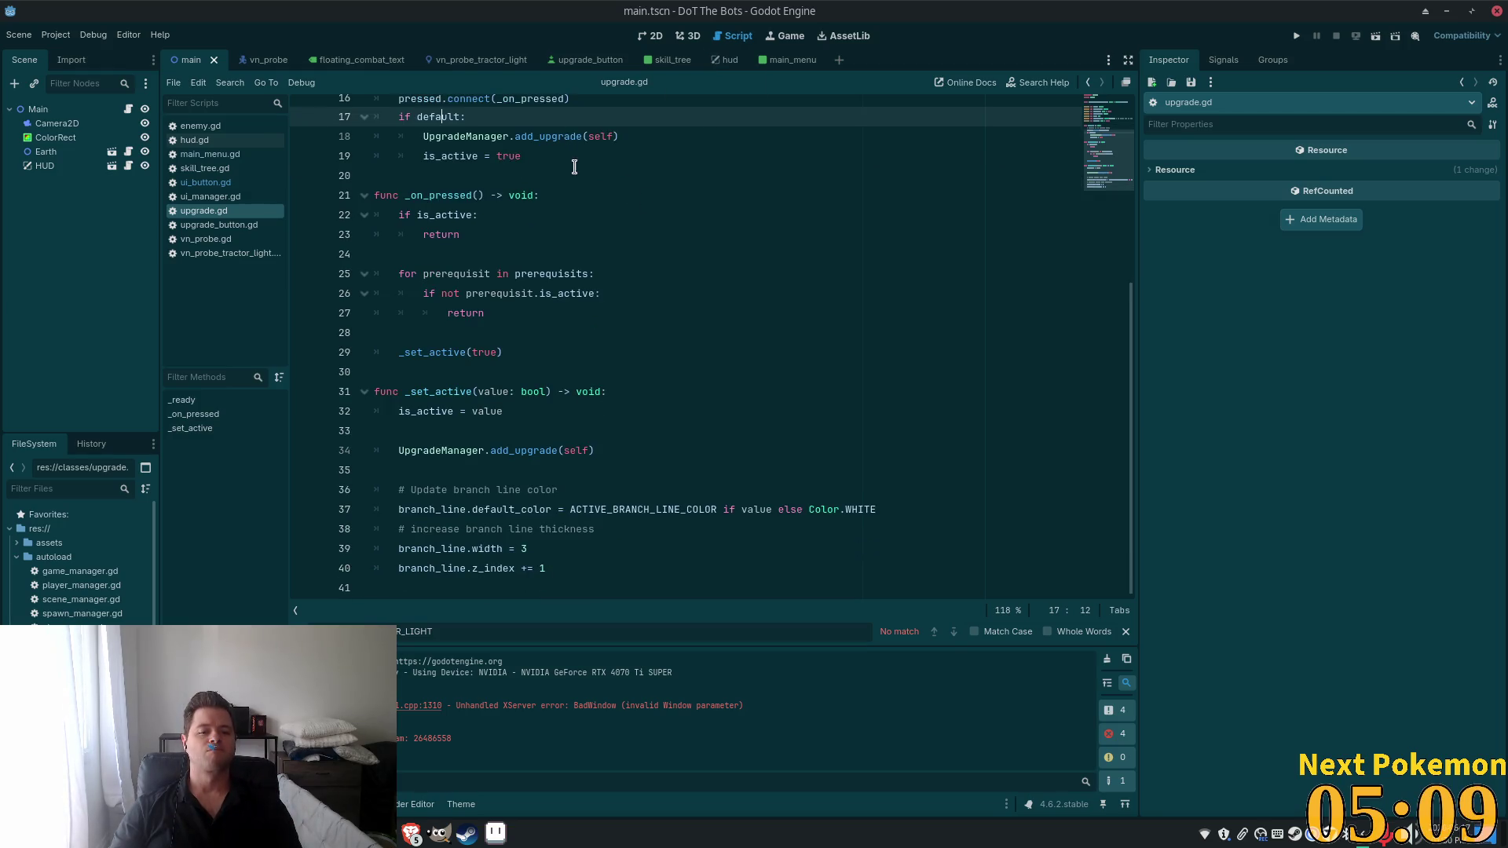
pyautogui.scroll(5, 574, 164)
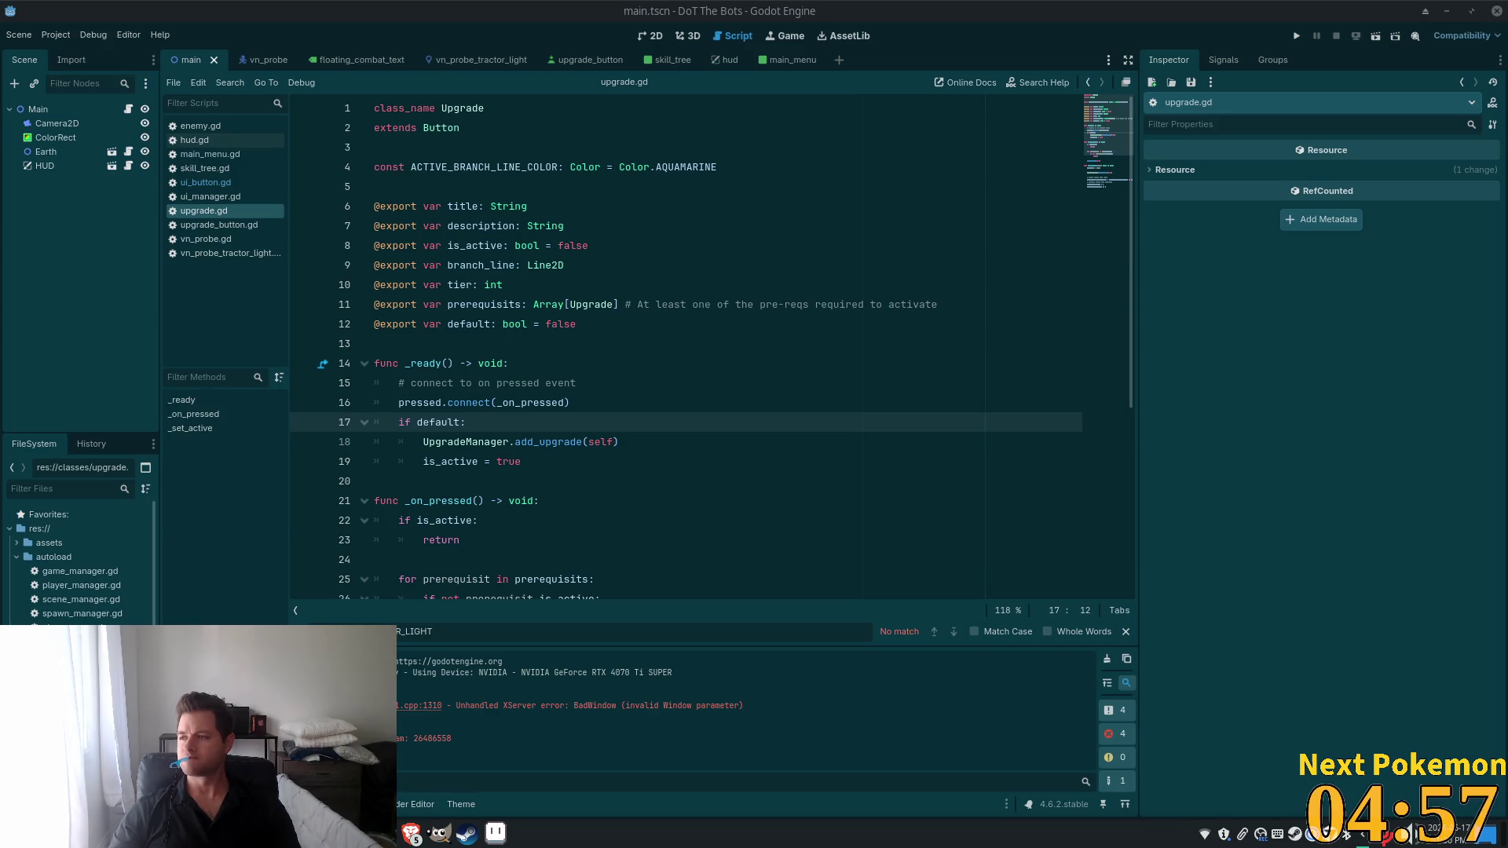
pyautogui.click(1296, 35)
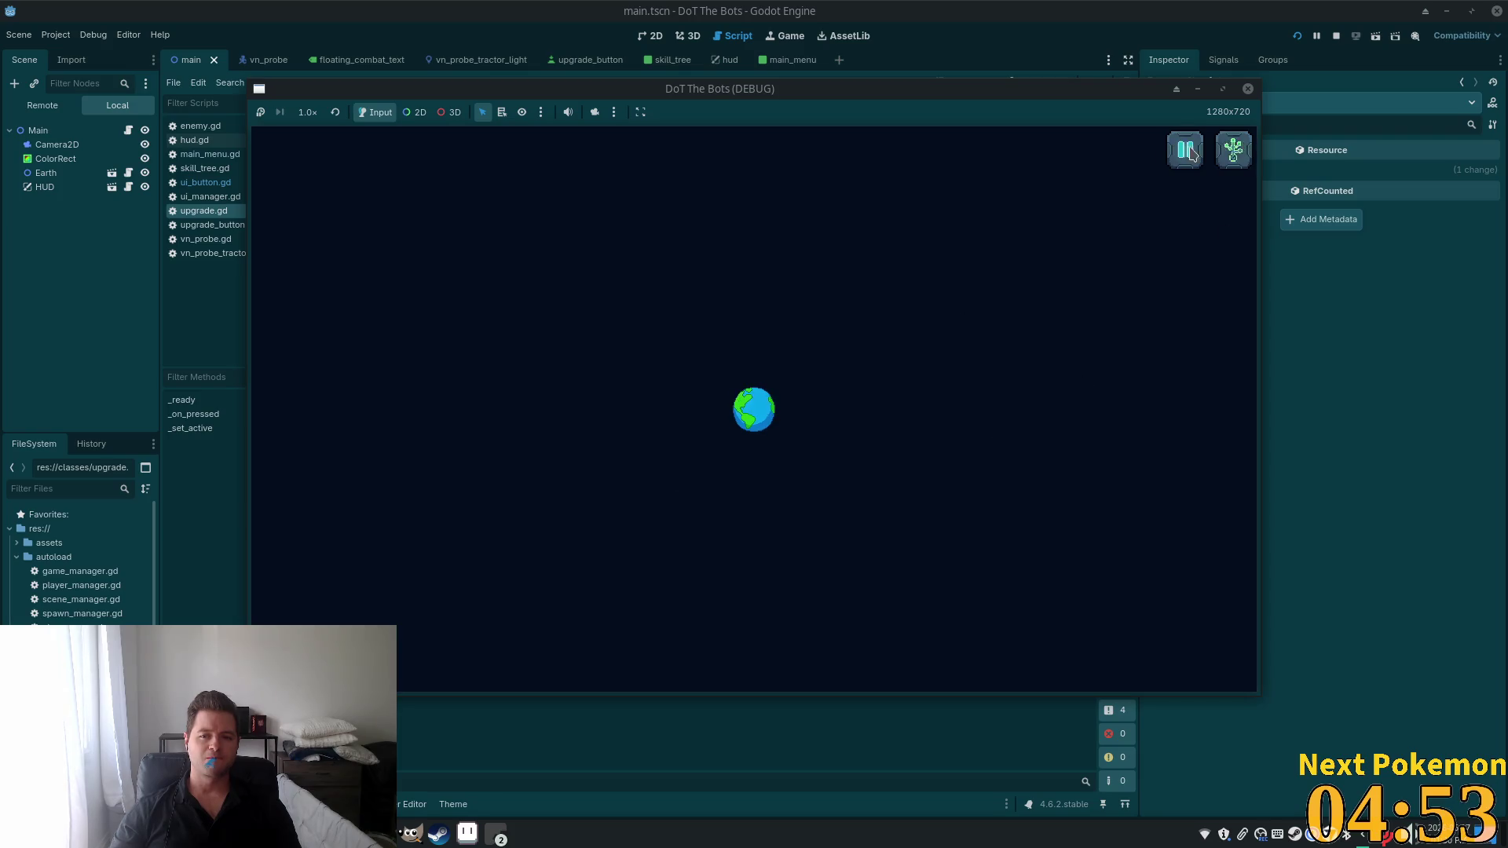
# Try the HUD buttons and open, close and reopen the skill tree, then stop the game.
pyautogui.click(1192, 153)
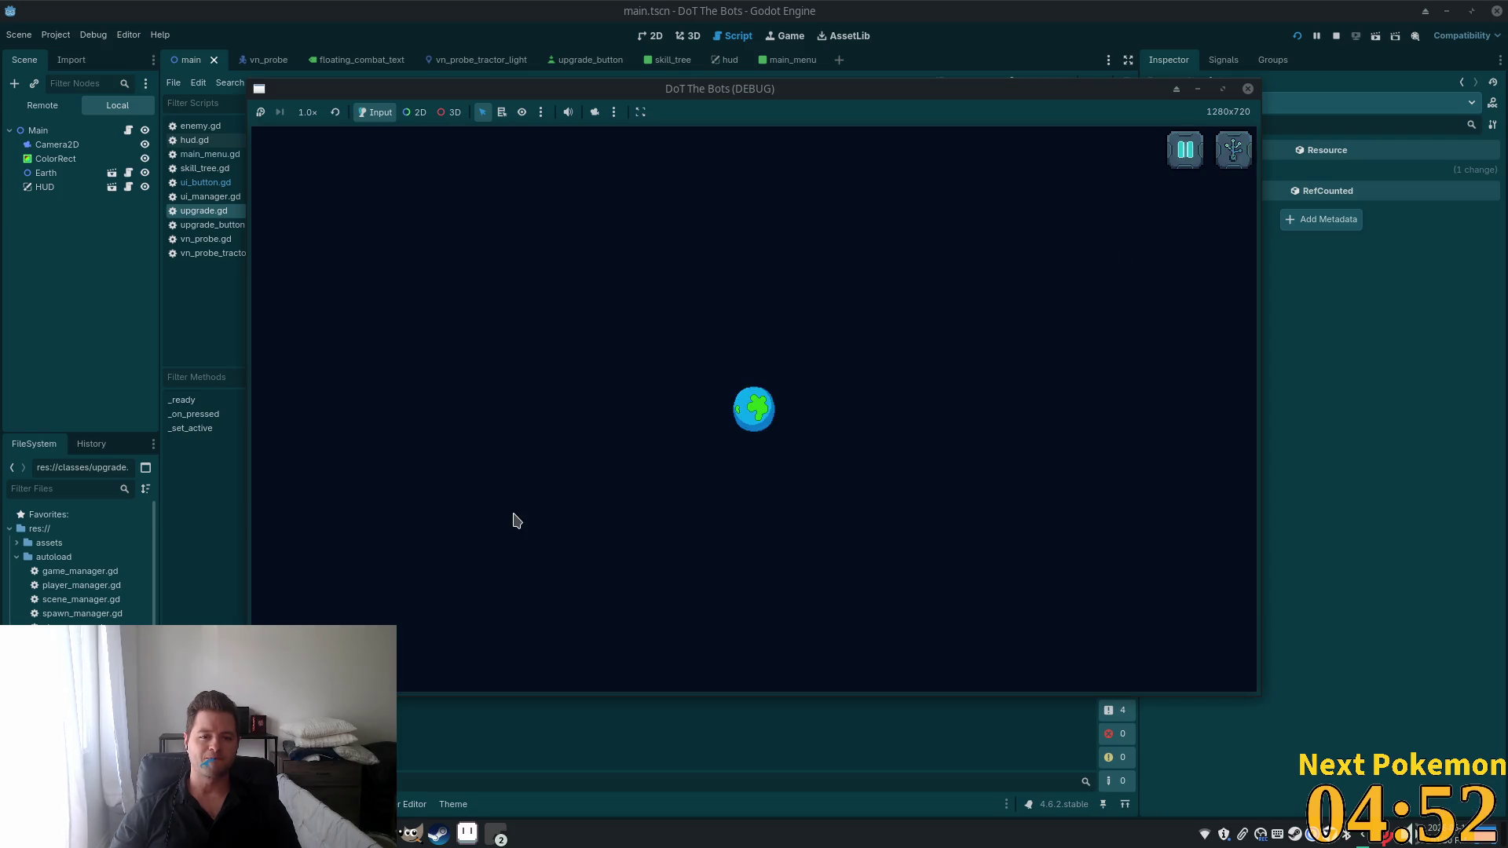
pyautogui.click(1194, 142)
pyautogui.click(755, 377)
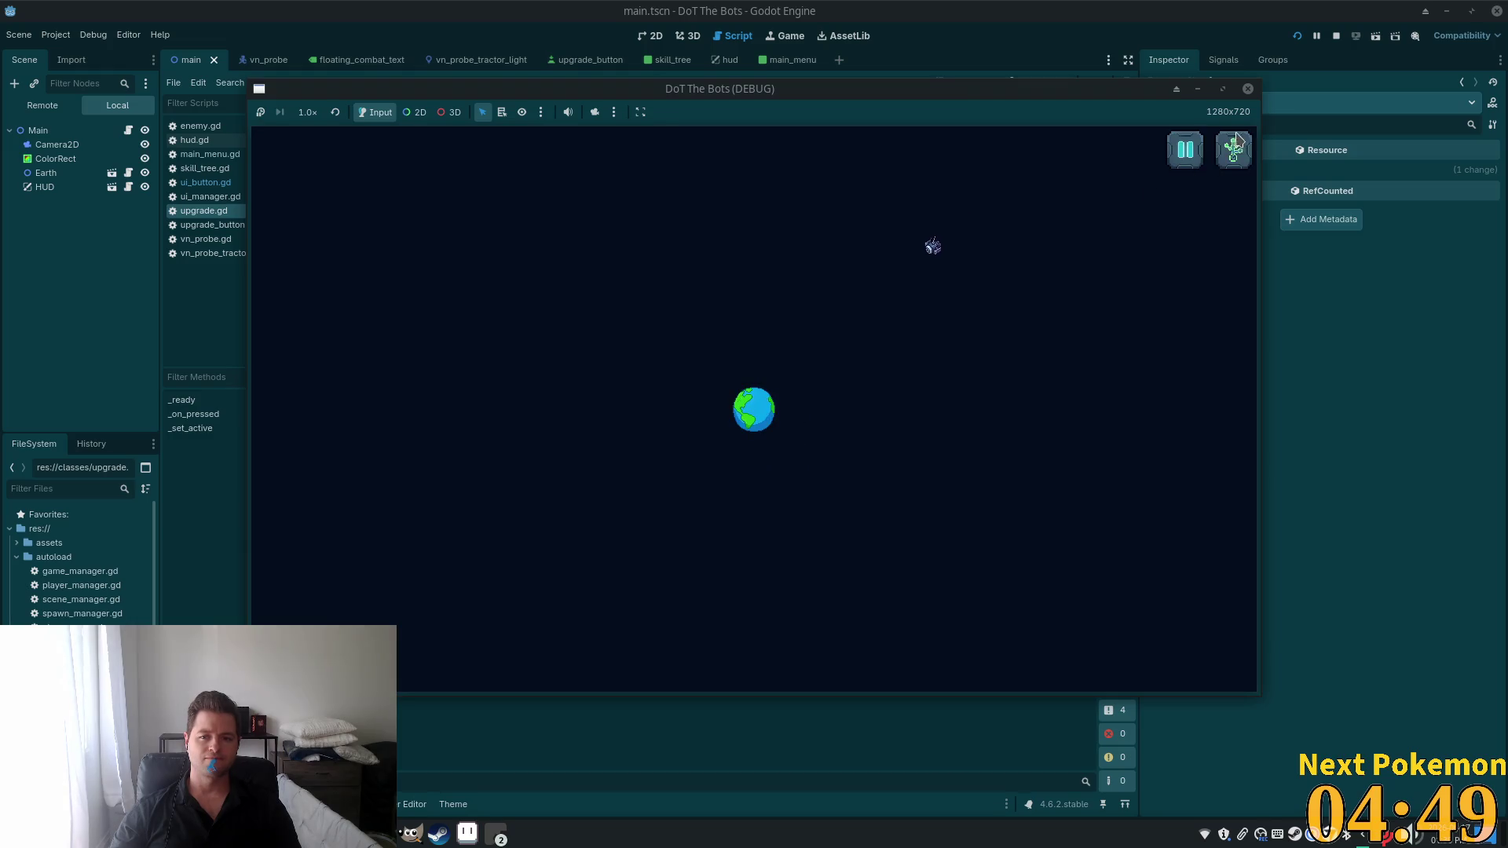
pyautogui.click(1235, 145)
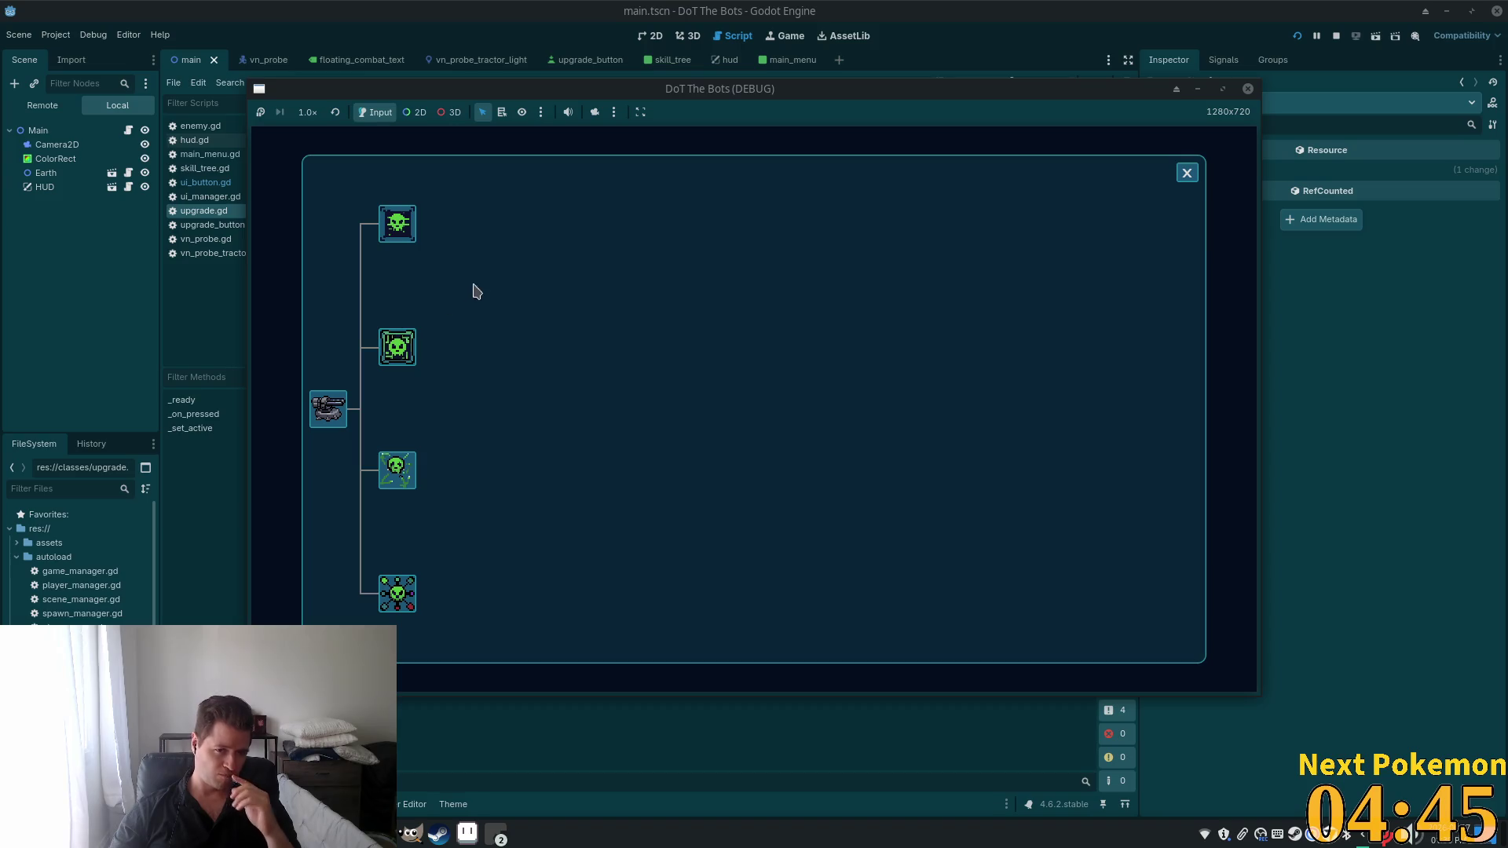
pyautogui.click(1188, 176)
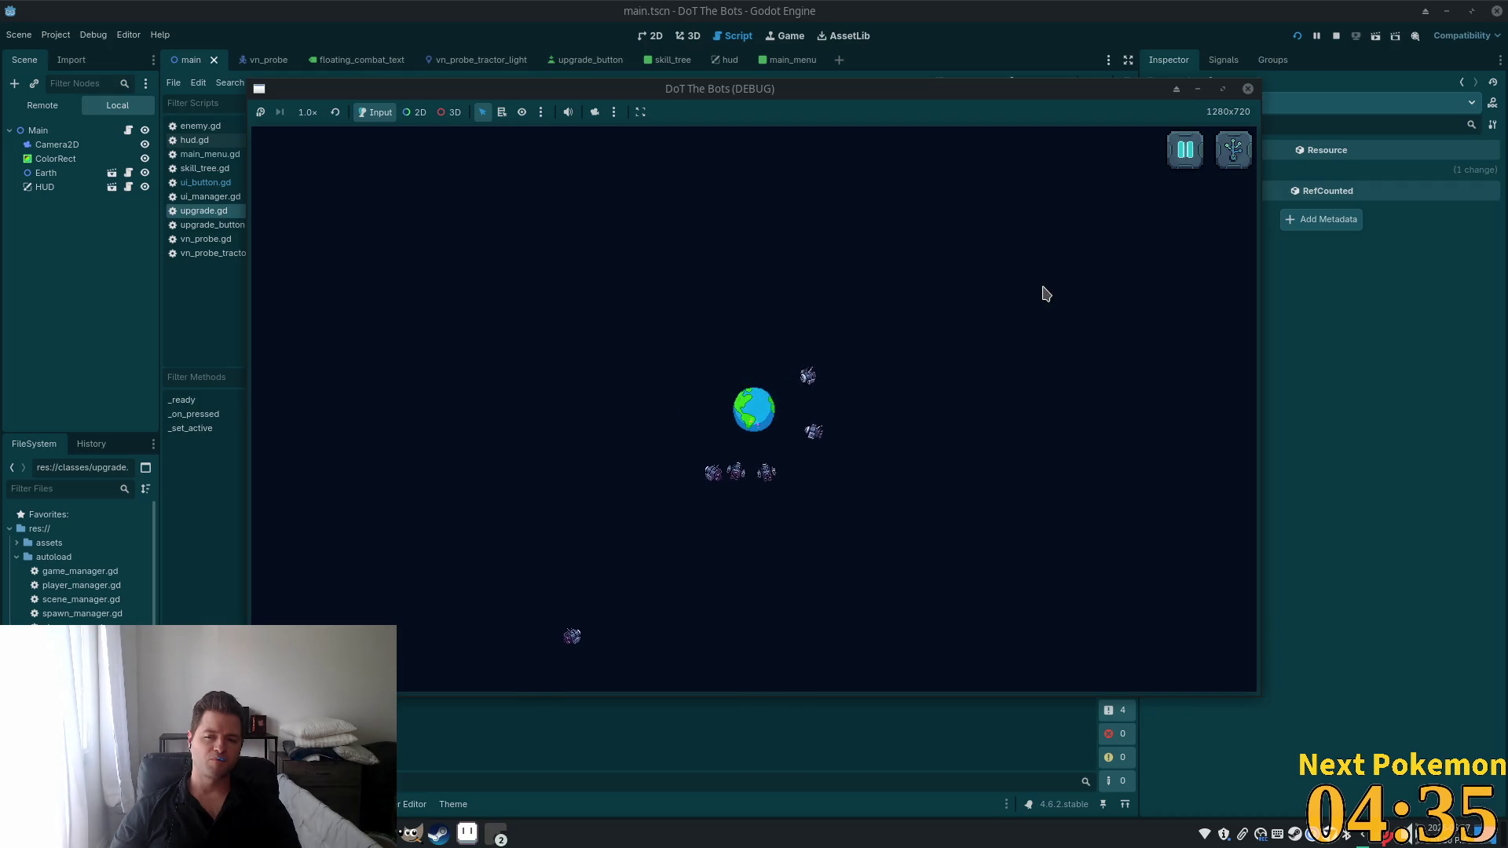
pyautogui.click(1233, 149)
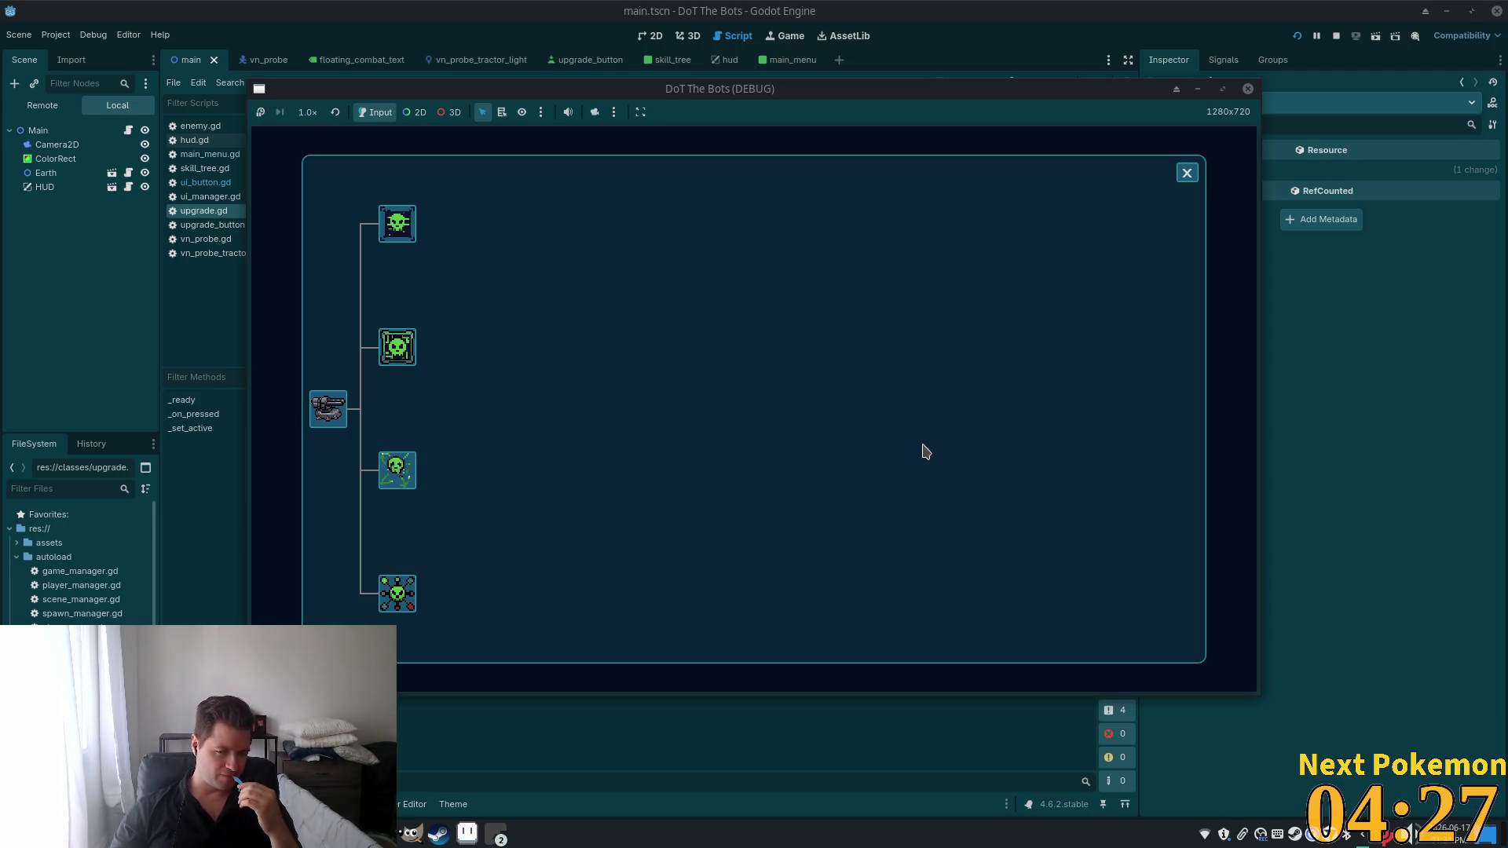
pyautogui.press('F8')
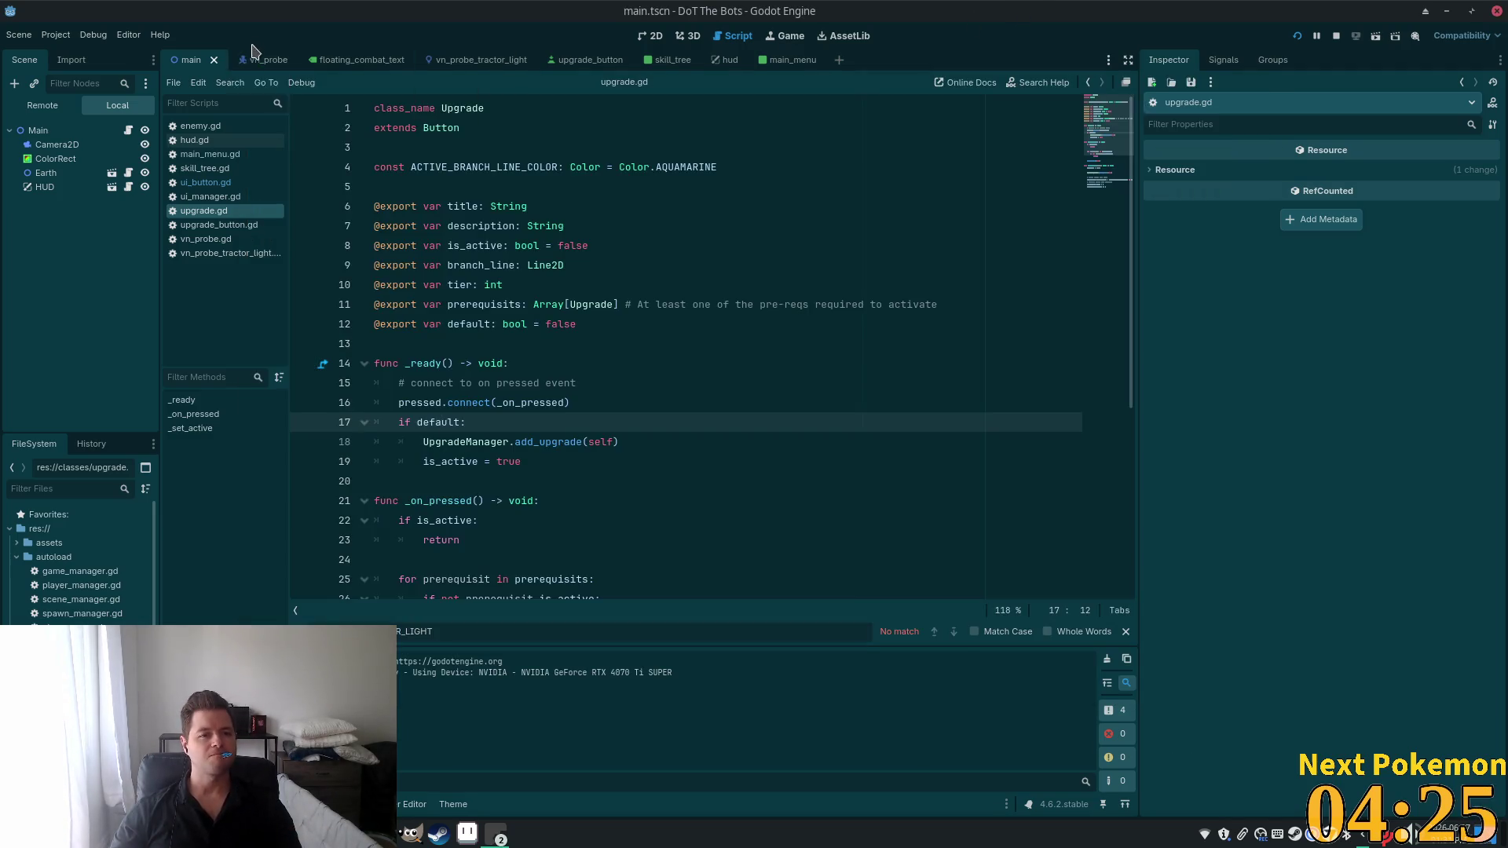
# Open PanelSkillTree's skill_tree scene in 2D and select the UpgradeButtonOsCorruption node.
pyautogui.click(725, 61)
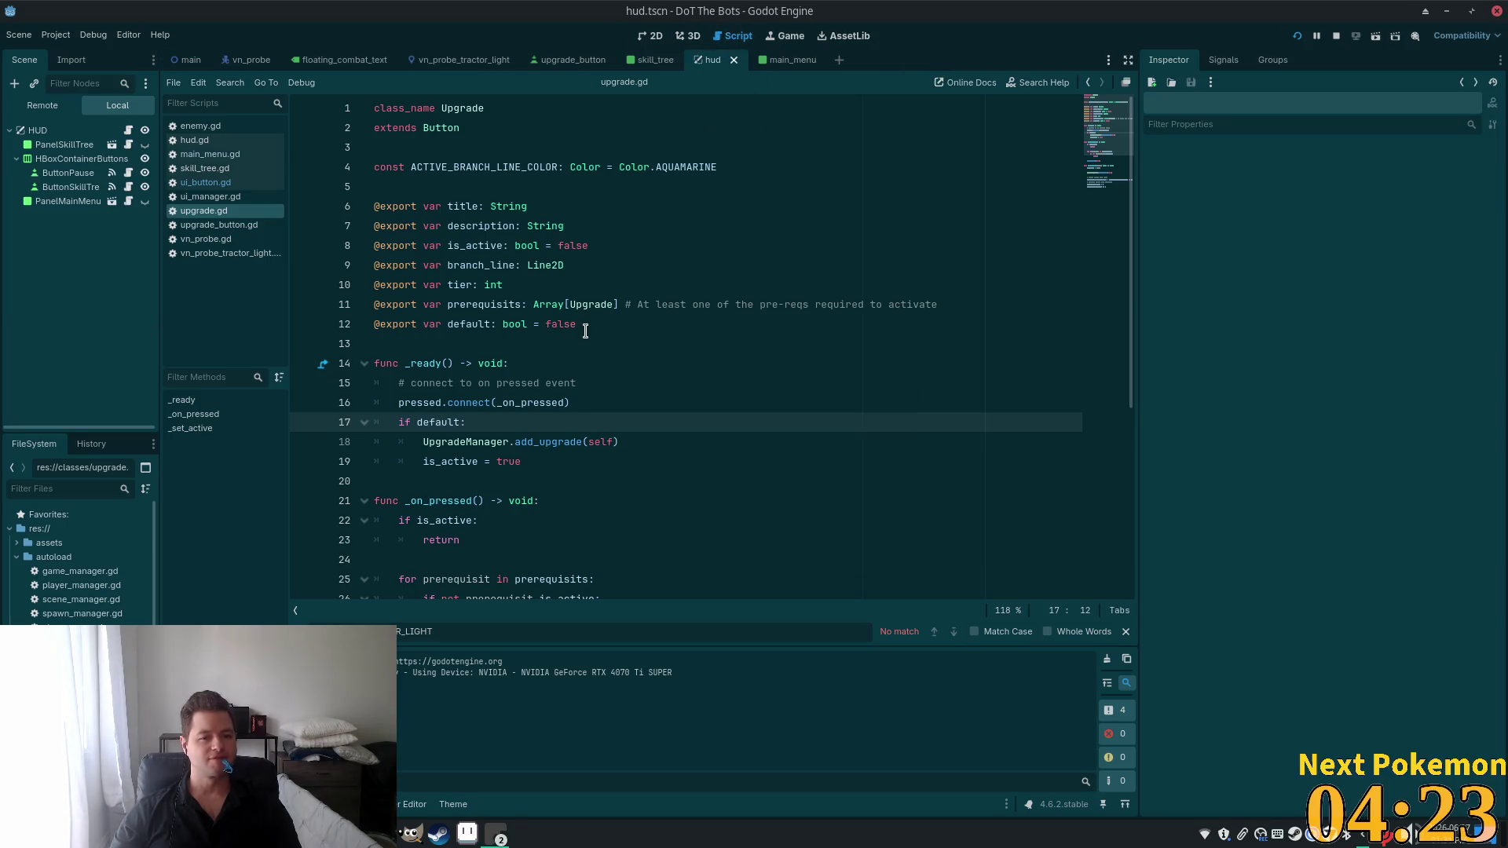
pyautogui.click(650, 36)
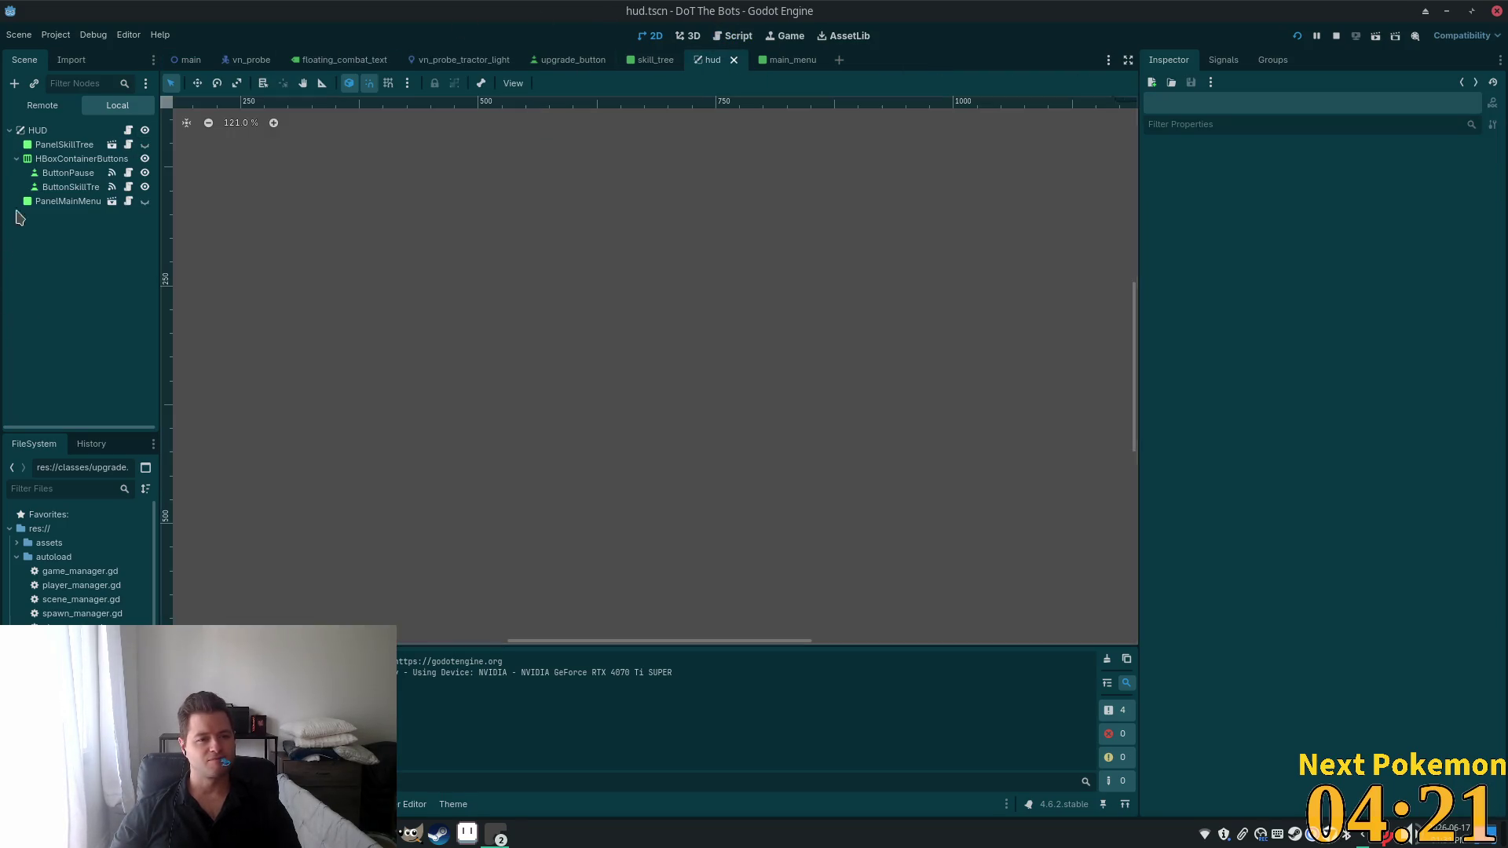
pyautogui.click(64, 145)
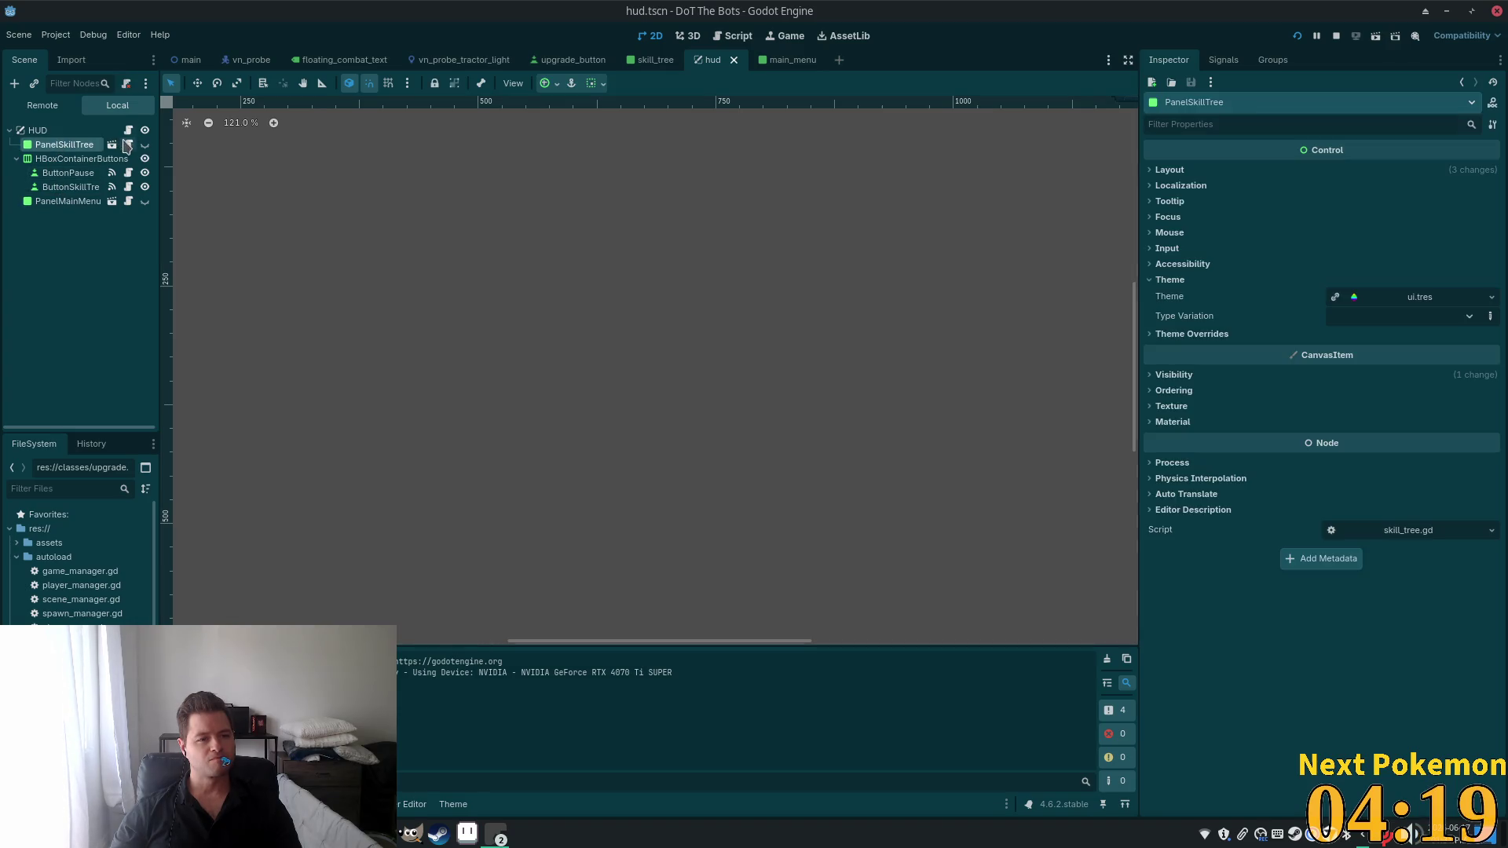
pyautogui.click(112, 145)
pyautogui.click(77, 216)
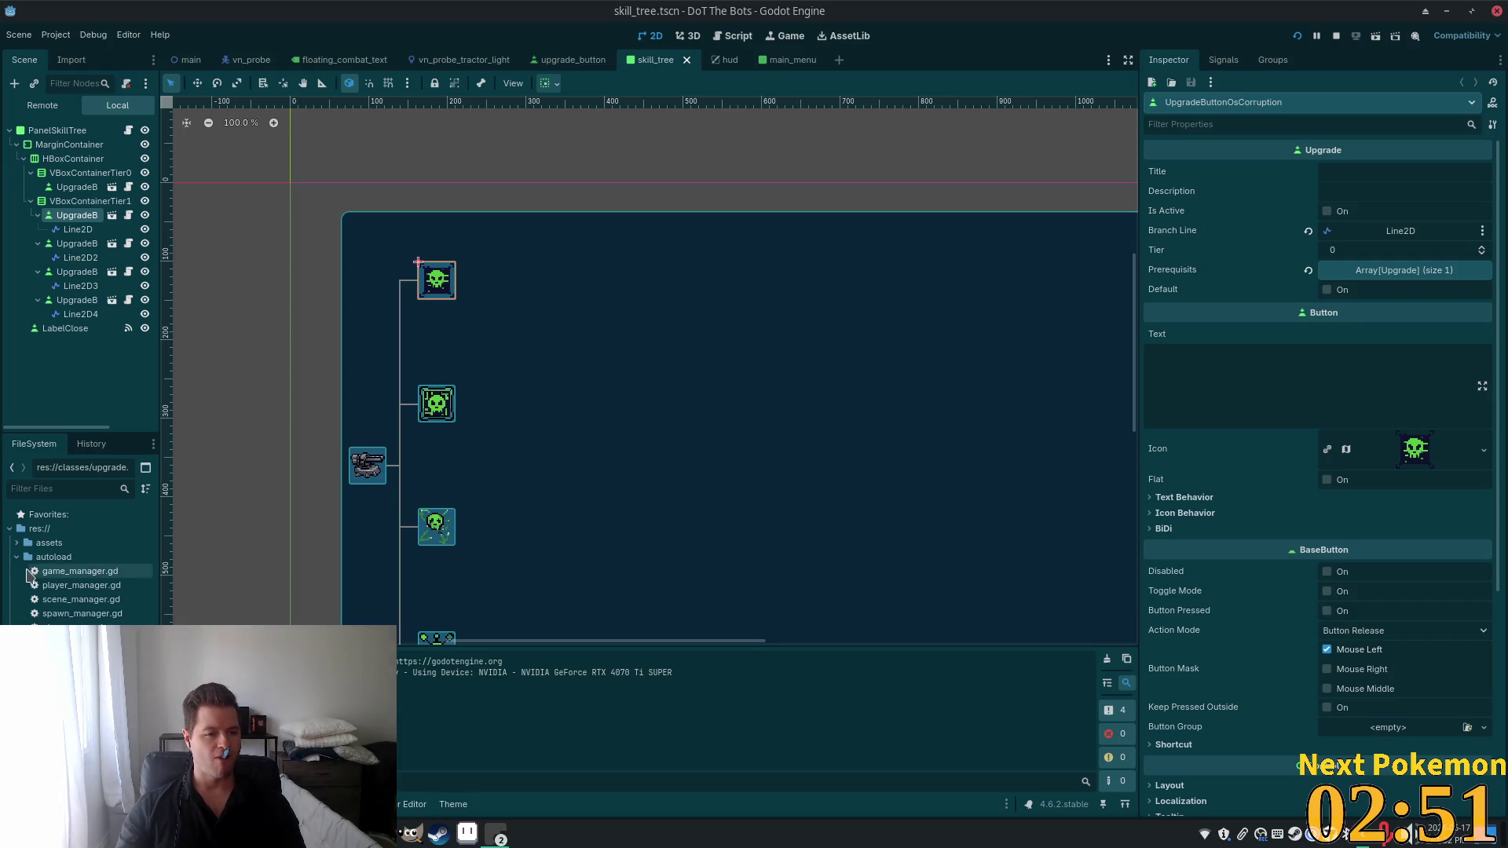
# Collapse the autoload folder and bring up Cursor's quick file search.
pyautogui.click(16, 557)
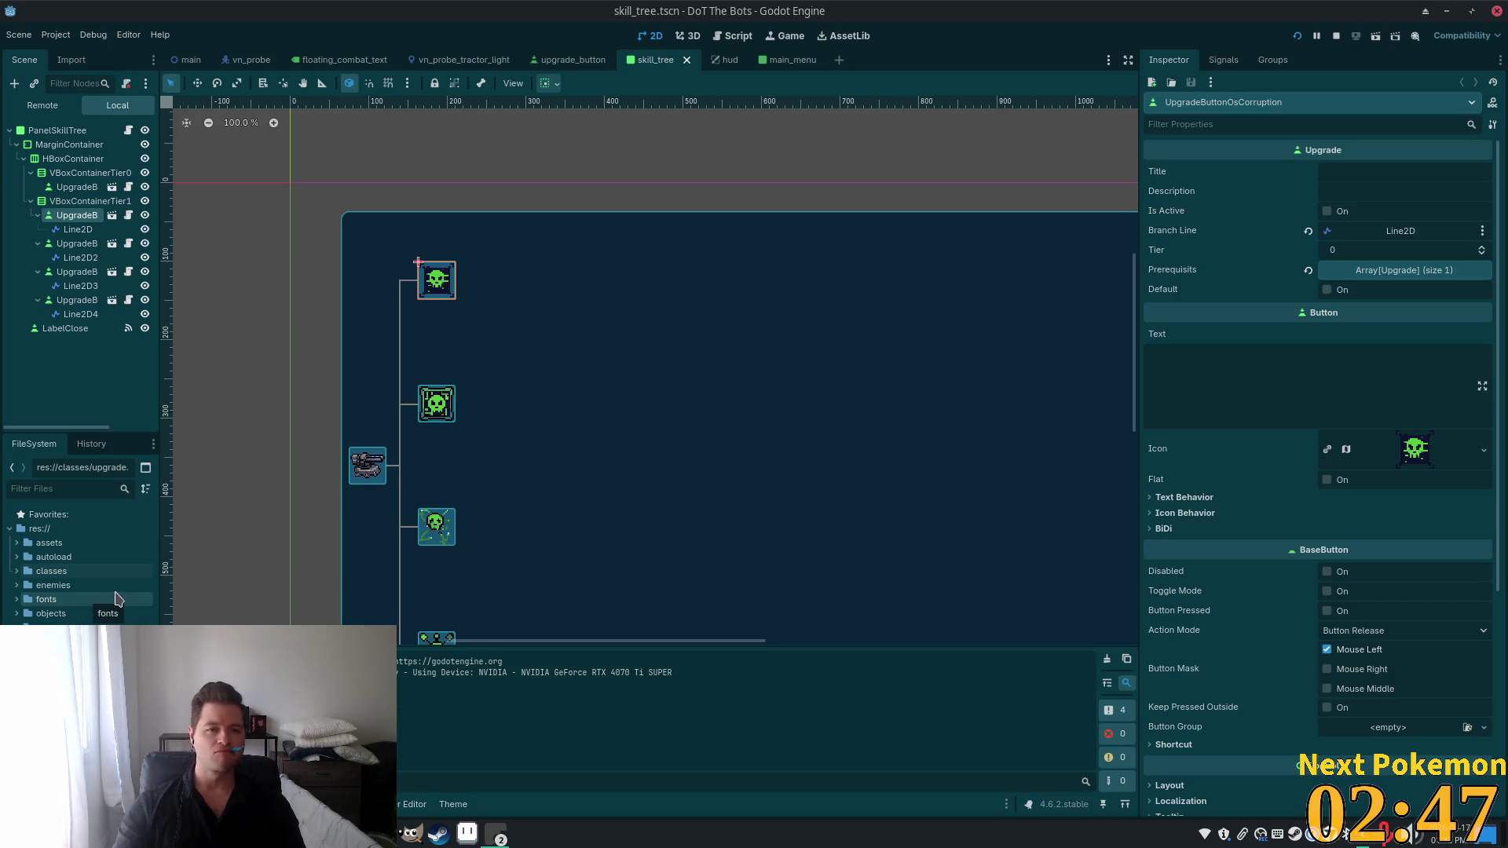
pyautogui.hotkey('alt', 'Tab')
pyautogui.hotkey('ctrl', 'p')
# Open weapon_manager.gd in Cursor and inspect the apply_attack function.
pyautogui.write('weapon')
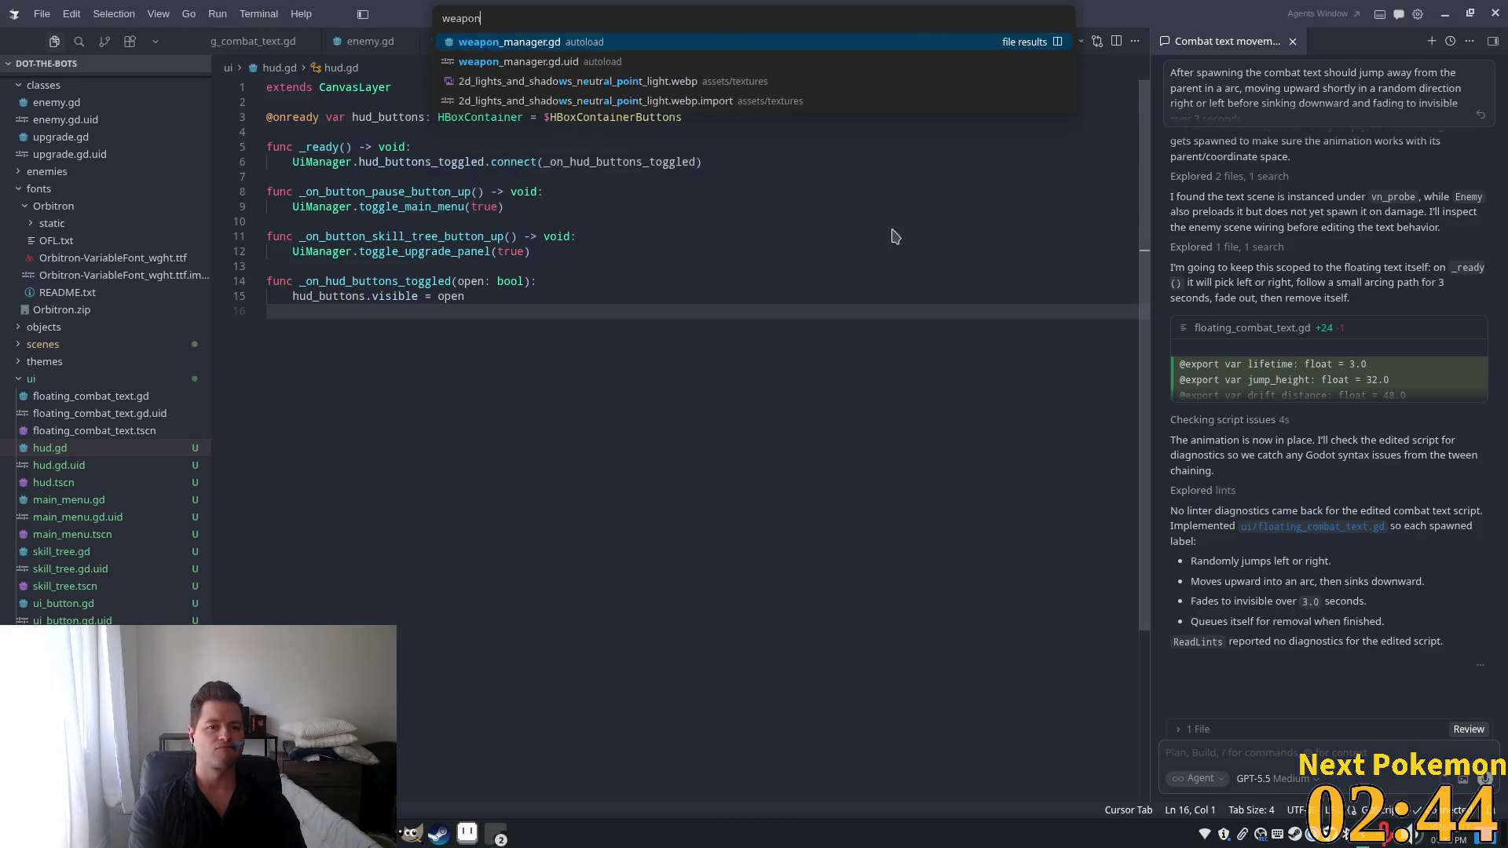
pyautogui.press('Return')
pyautogui.click(781, 249)
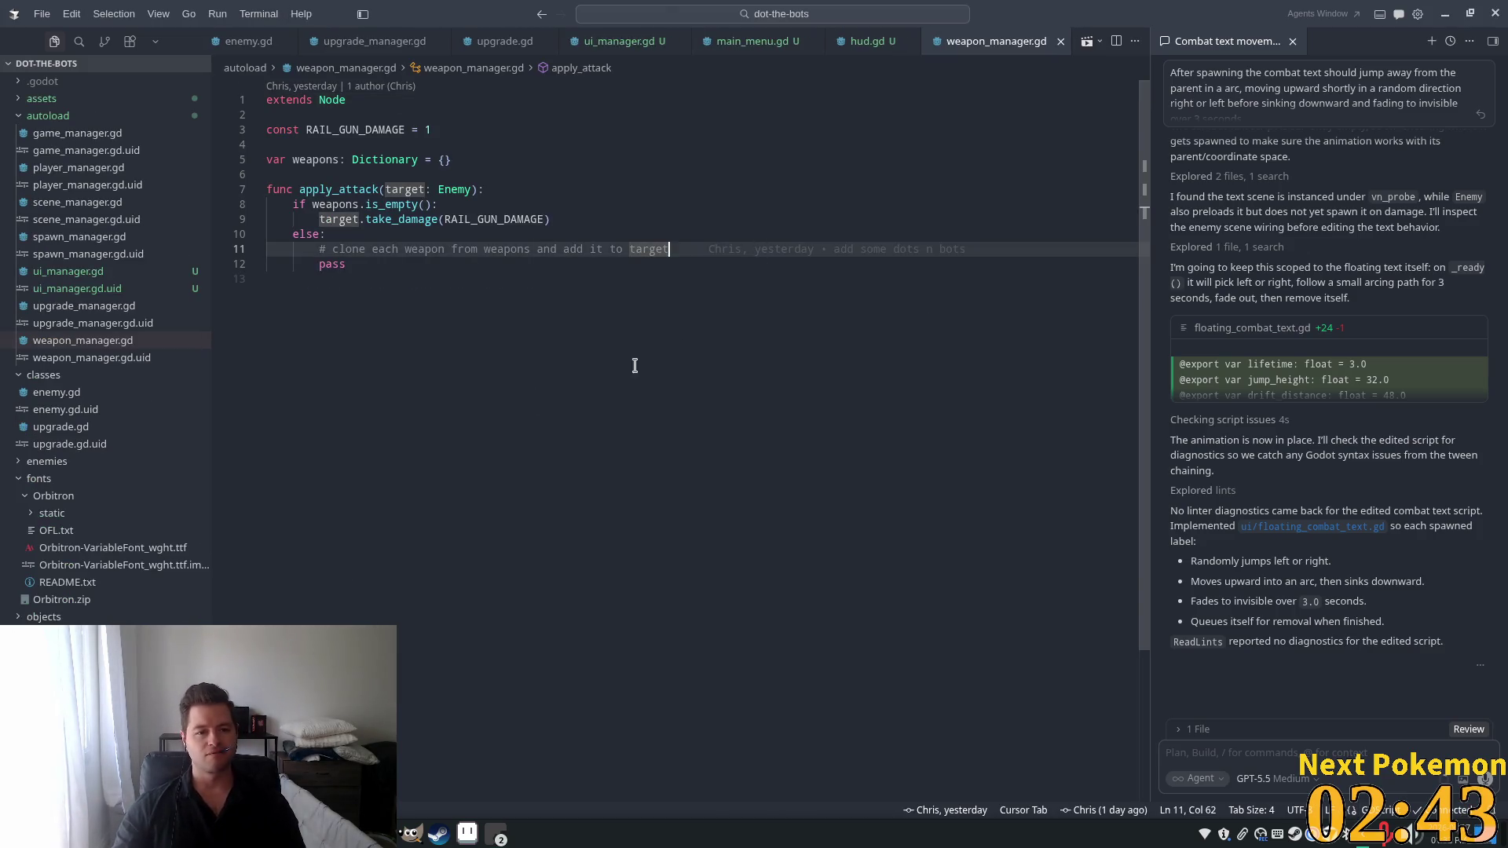
pyautogui.doubleClick(339, 190)
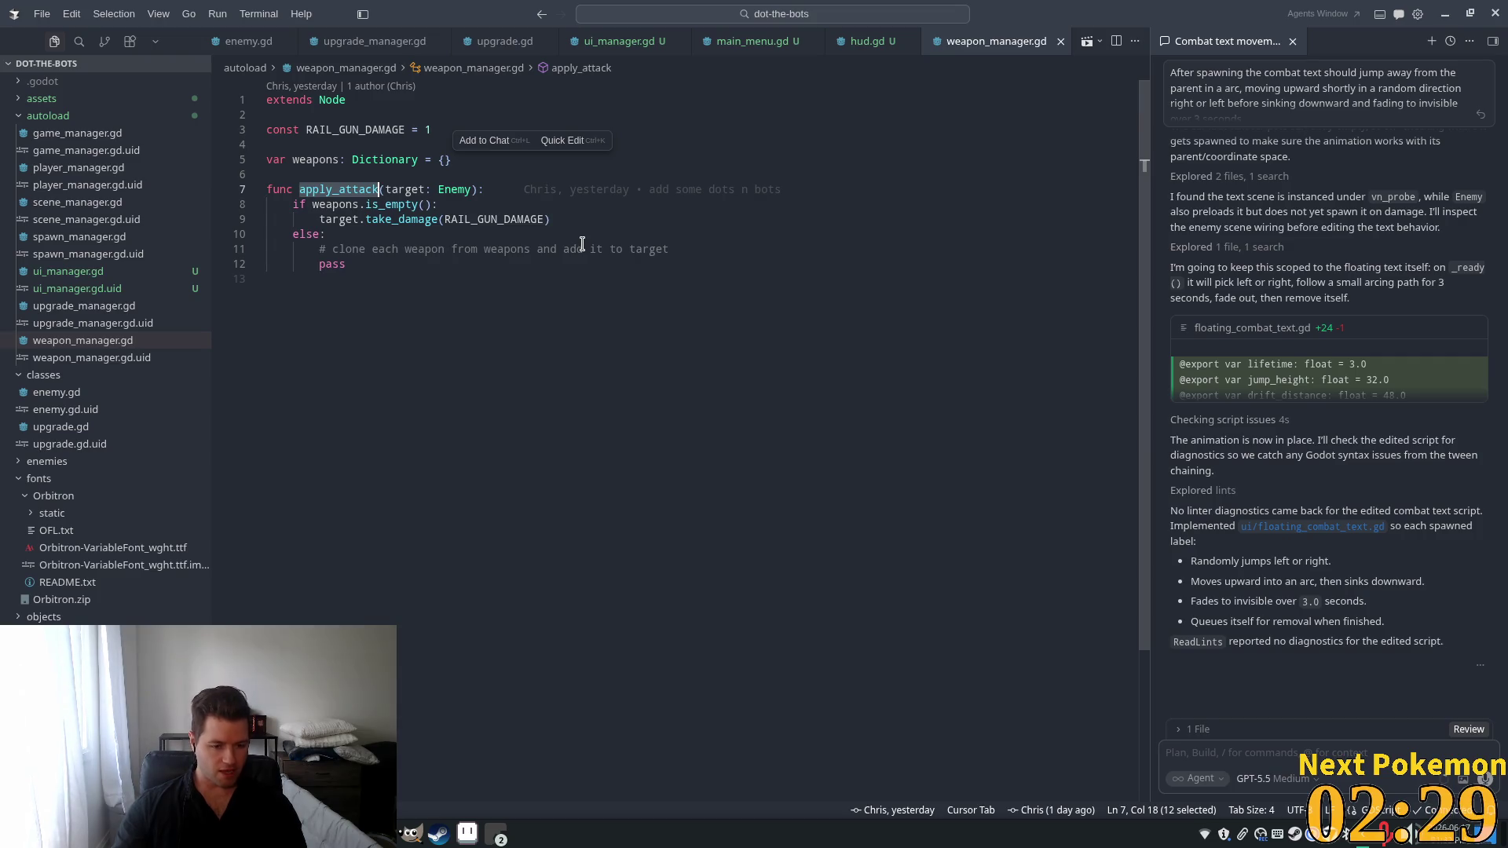
pyautogui.click(752, 333)
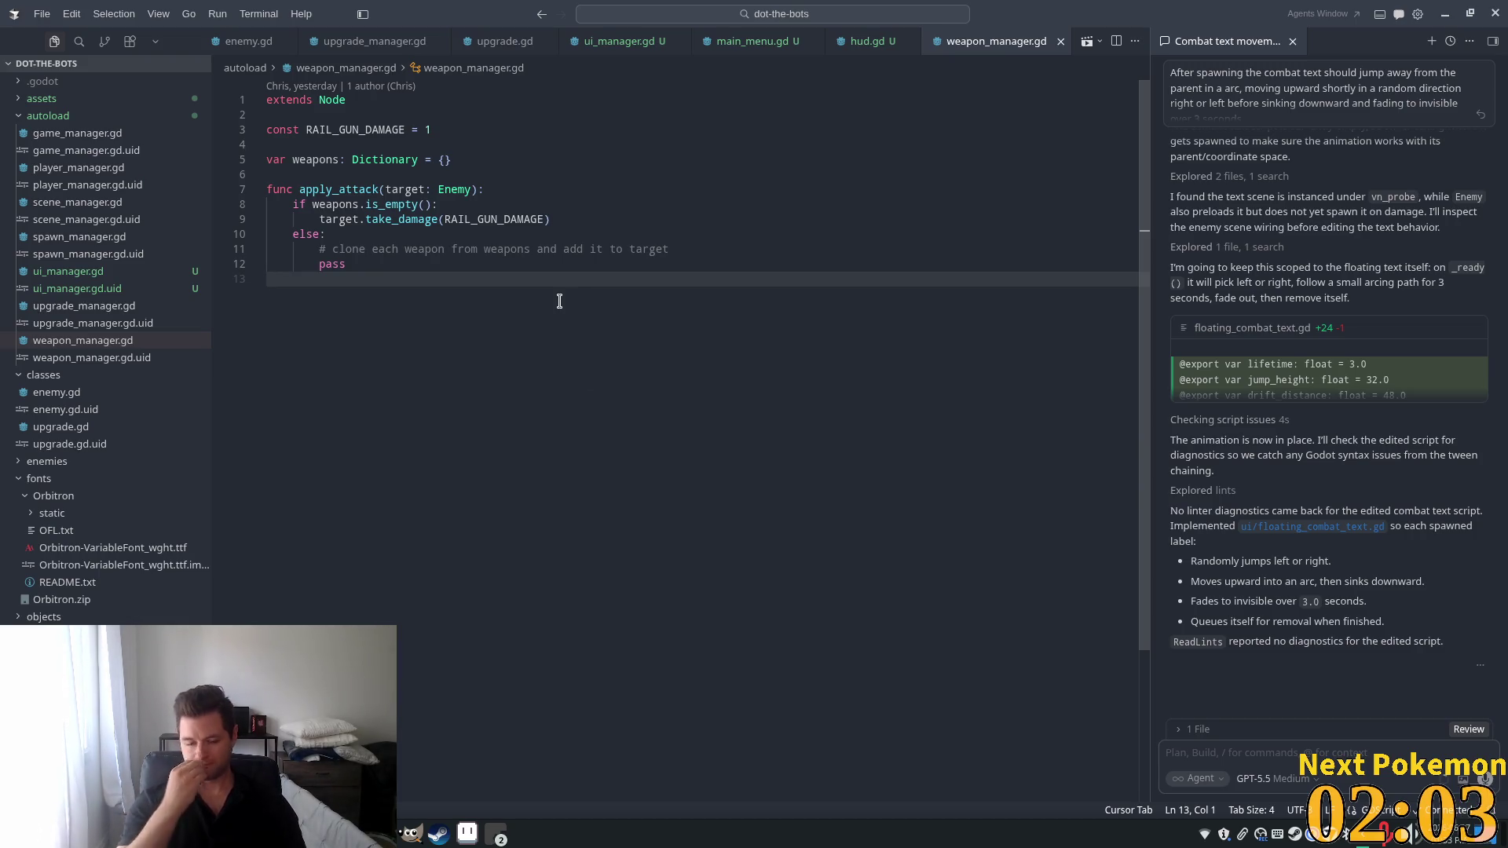
# Inspect the weapons variable and apply_attack usage, then return to Godot.
pyautogui.click(506, 249)
pyautogui.click(456, 160)
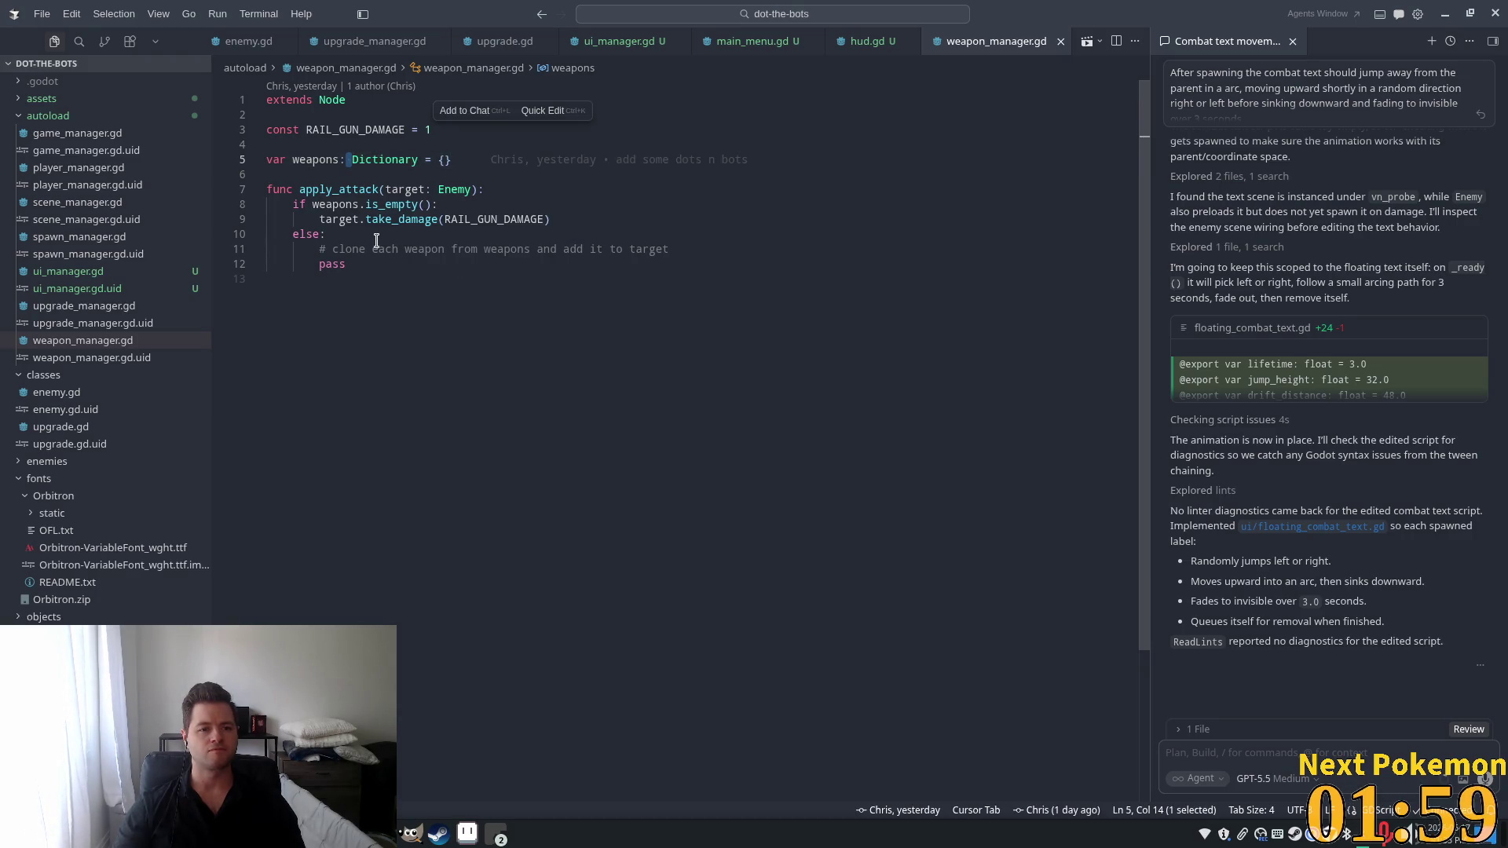
pyautogui.click(373, 204)
pyautogui.doubleClick(323, 189)
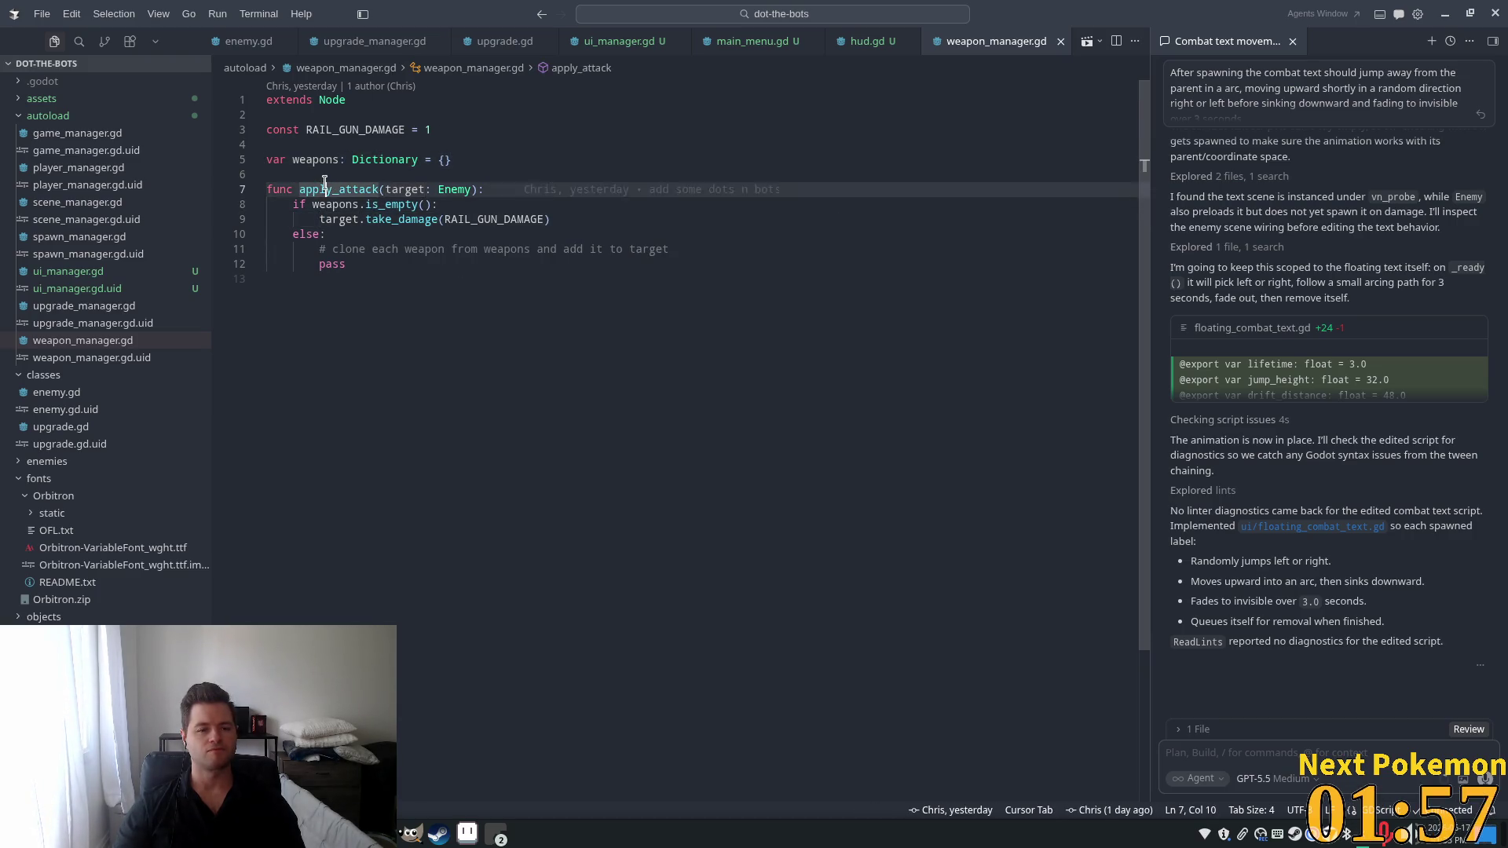
pyautogui.doubleClick(314, 160)
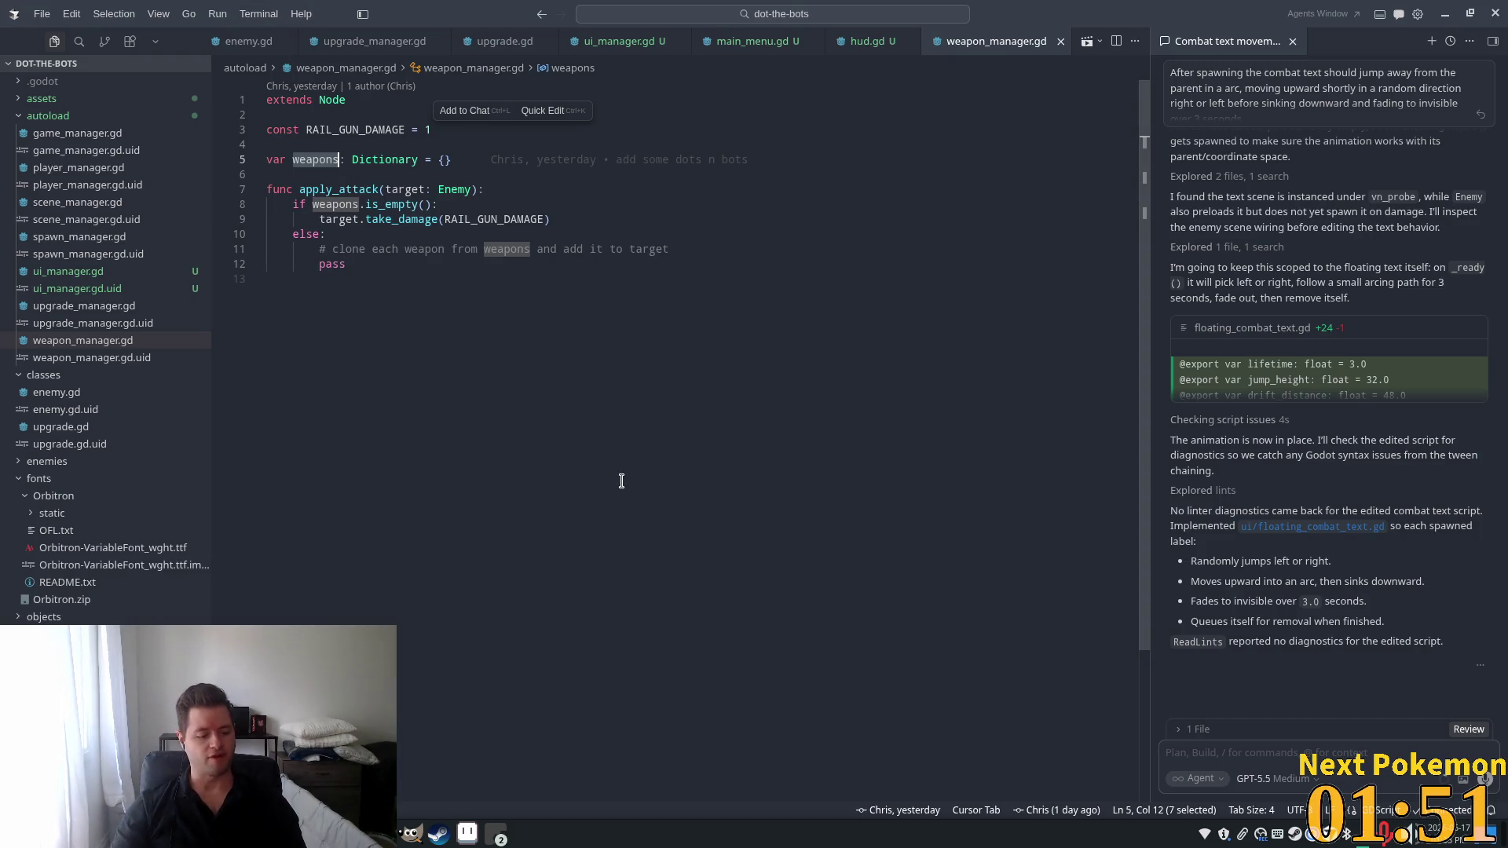
pyautogui.hotkey('alt', 'Tab')
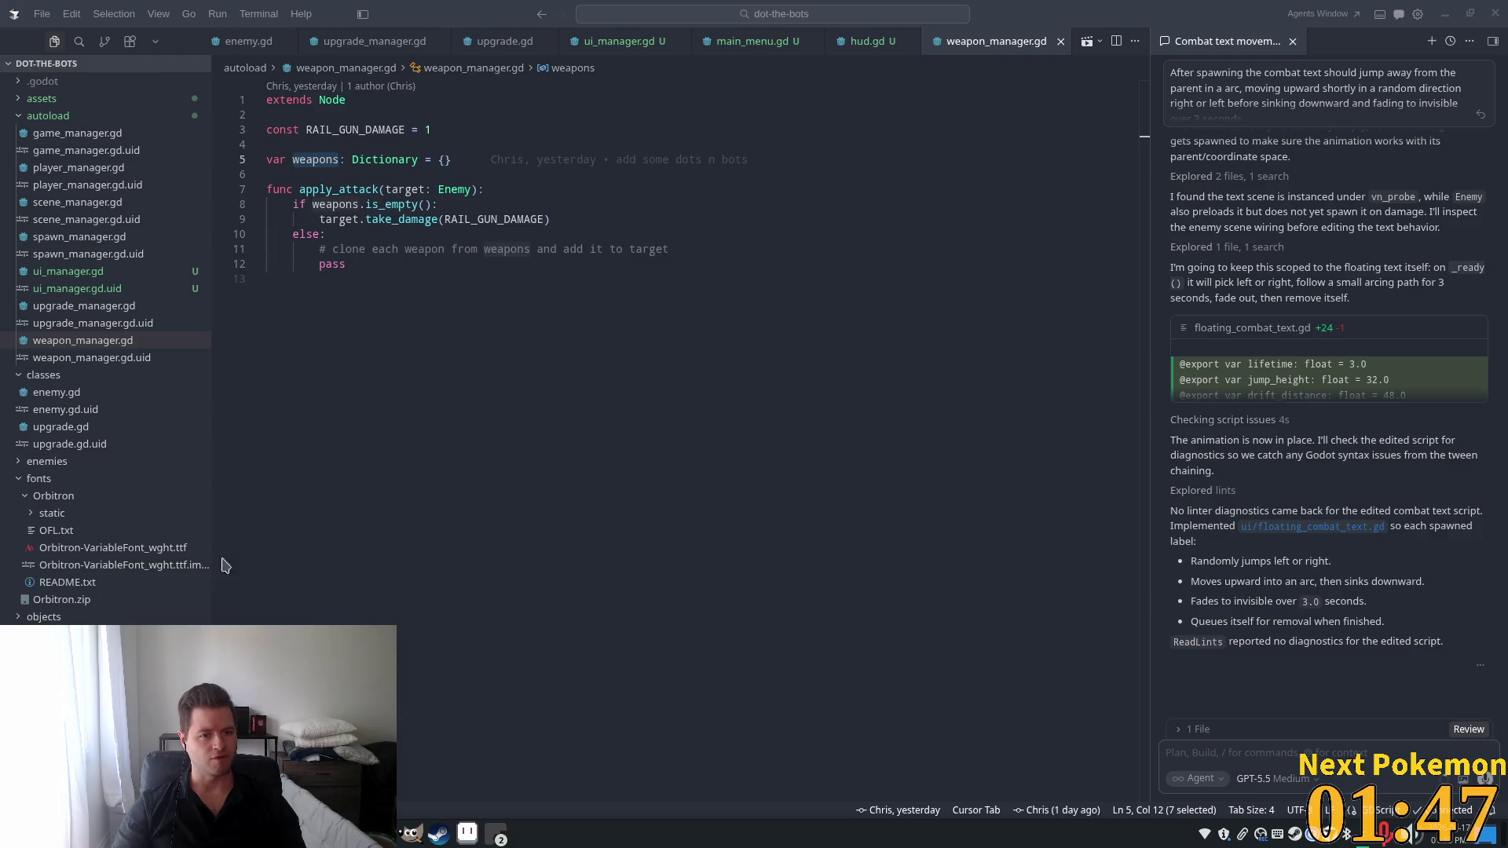
pyautogui.hotkey('alt', 'Tab')
pyautogui.doubleClick(314, 160)
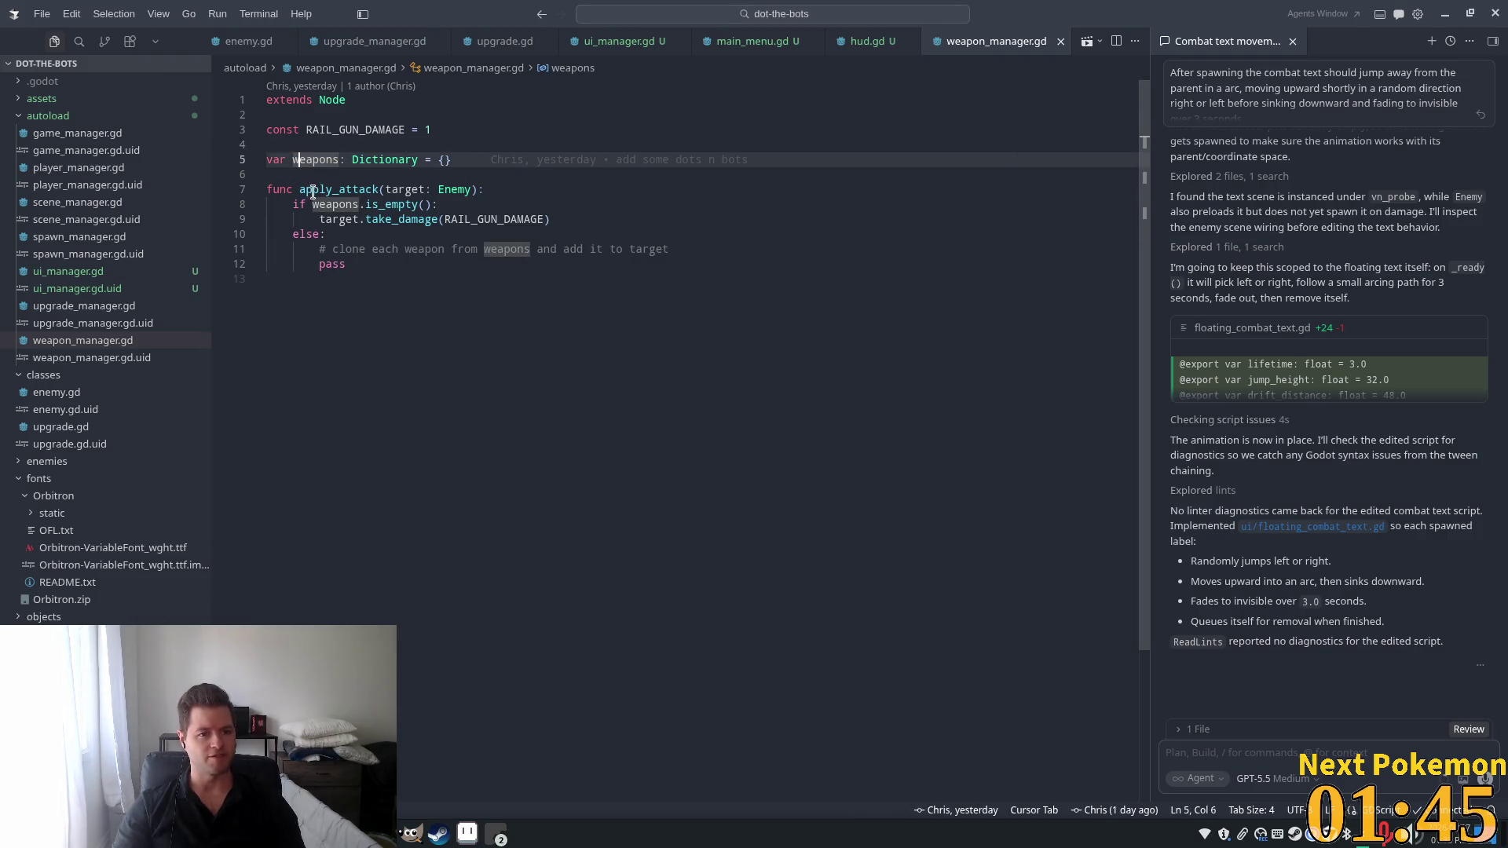
pyautogui.hotkey('alt', 'Tab')
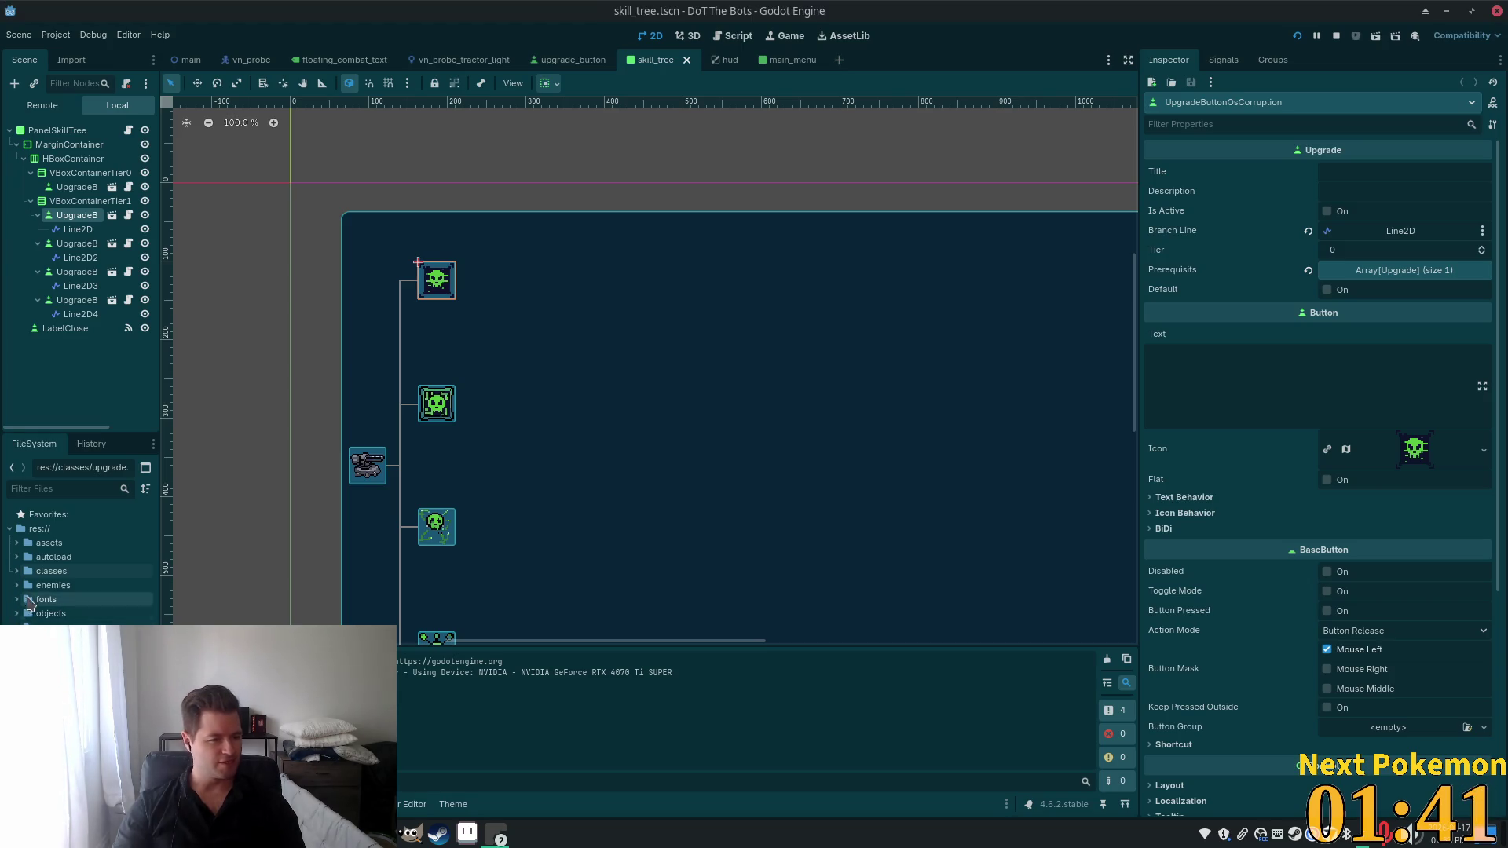
# Expand the classes folder and open upgrade.gd in the script editor.
pyautogui.click(49, 614)
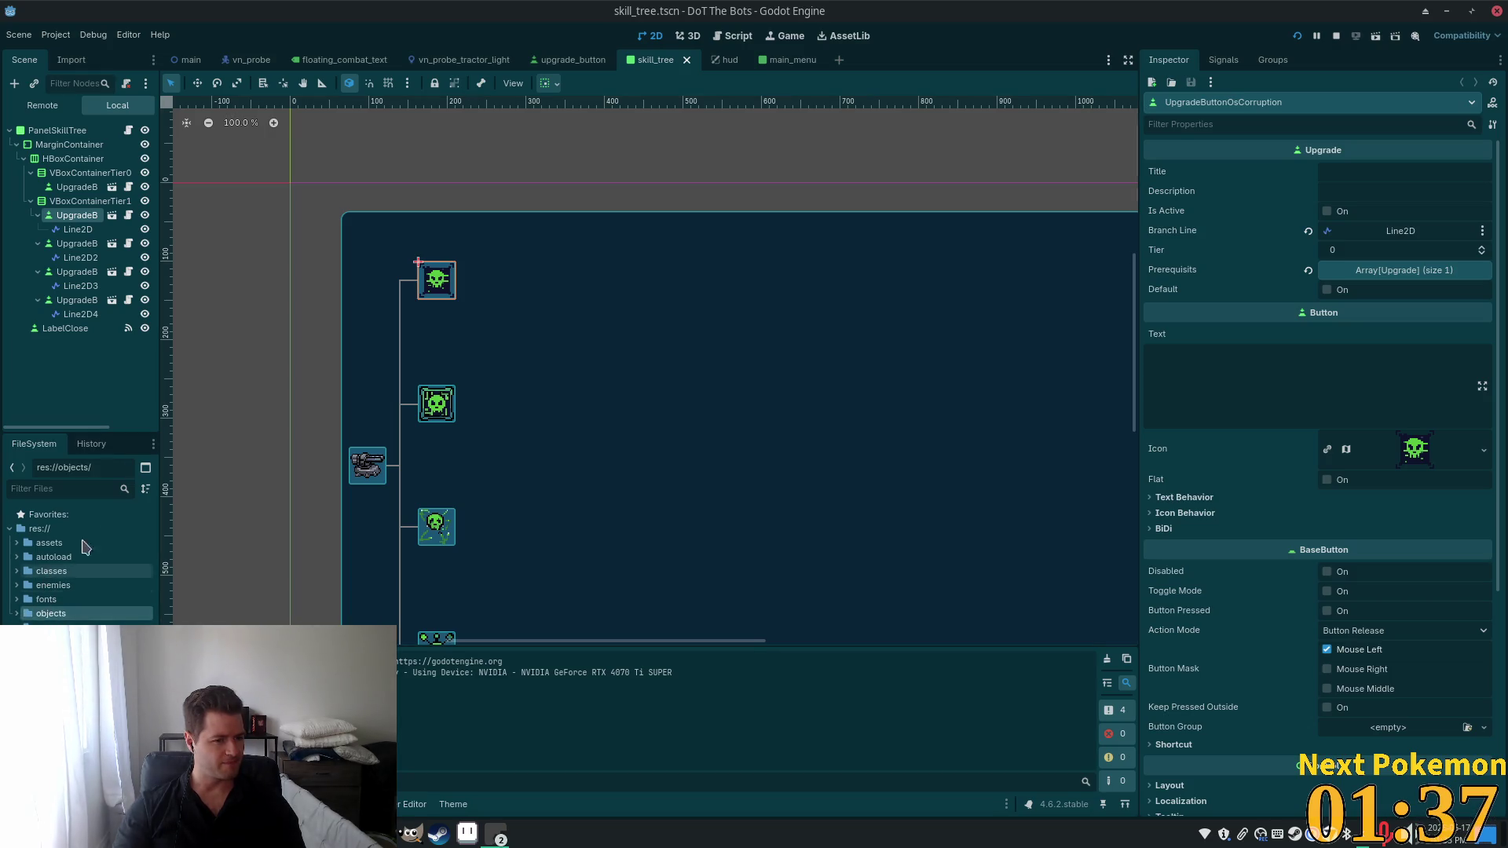
pyautogui.click(16, 571)
pyautogui.click(66, 599)
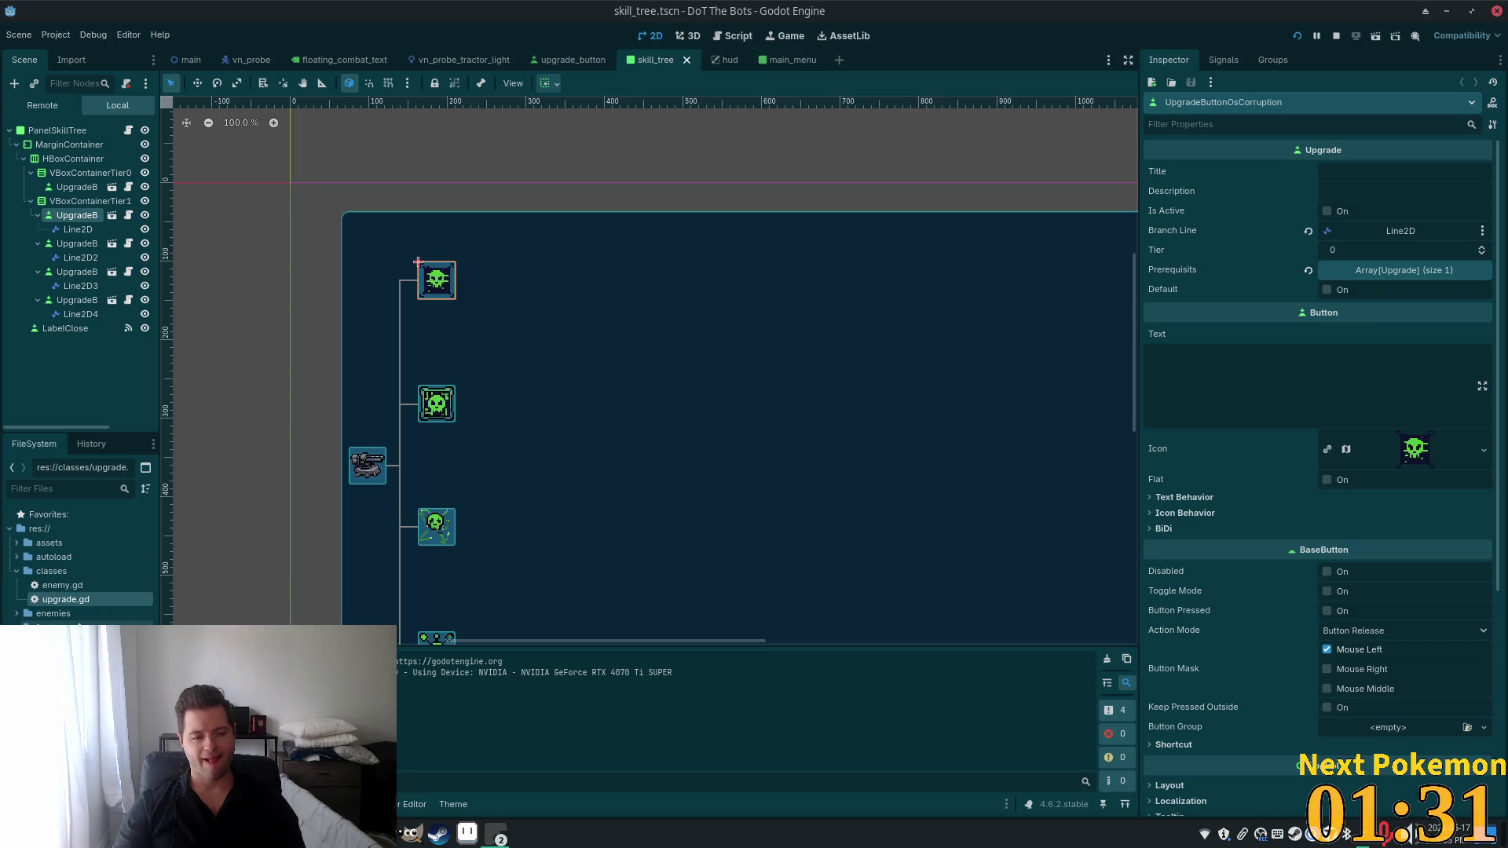
pyautogui.doubleClick(68, 602)
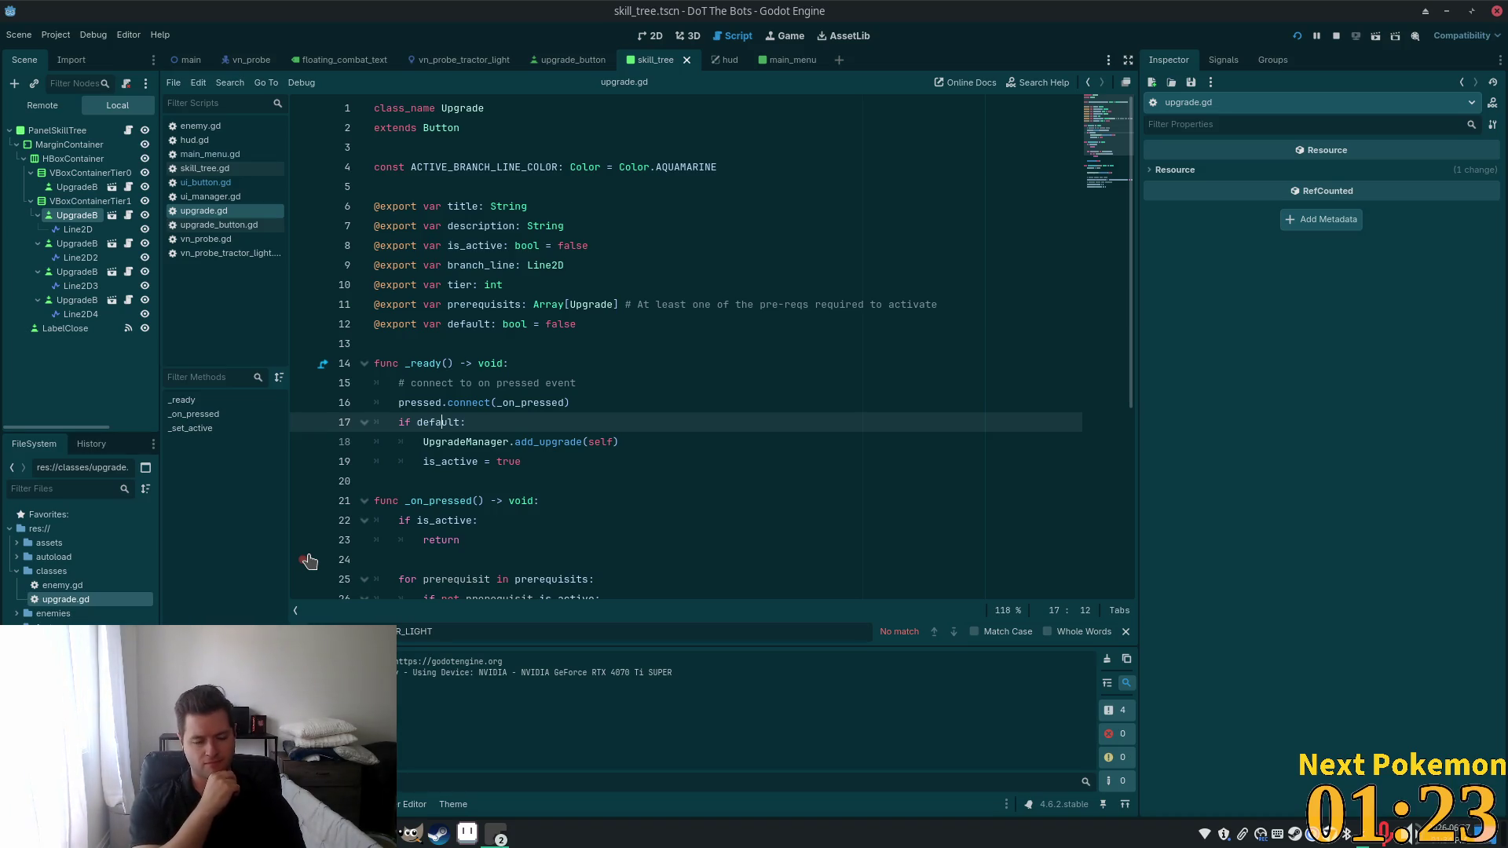
pyautogui.scroll(-5, 488, 454)
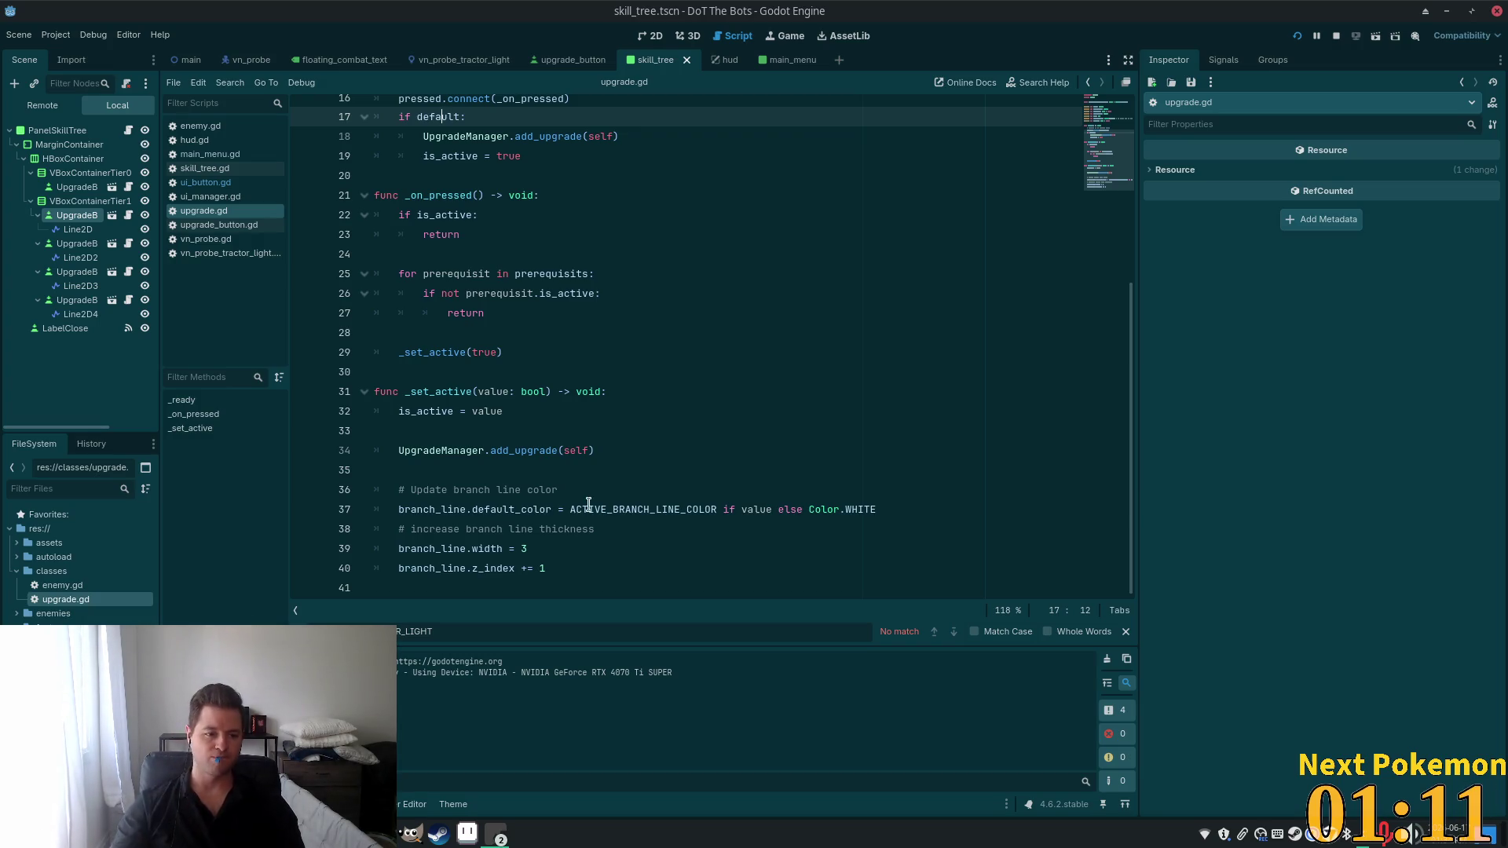
pyautogui.scroll(5, 801, 306)
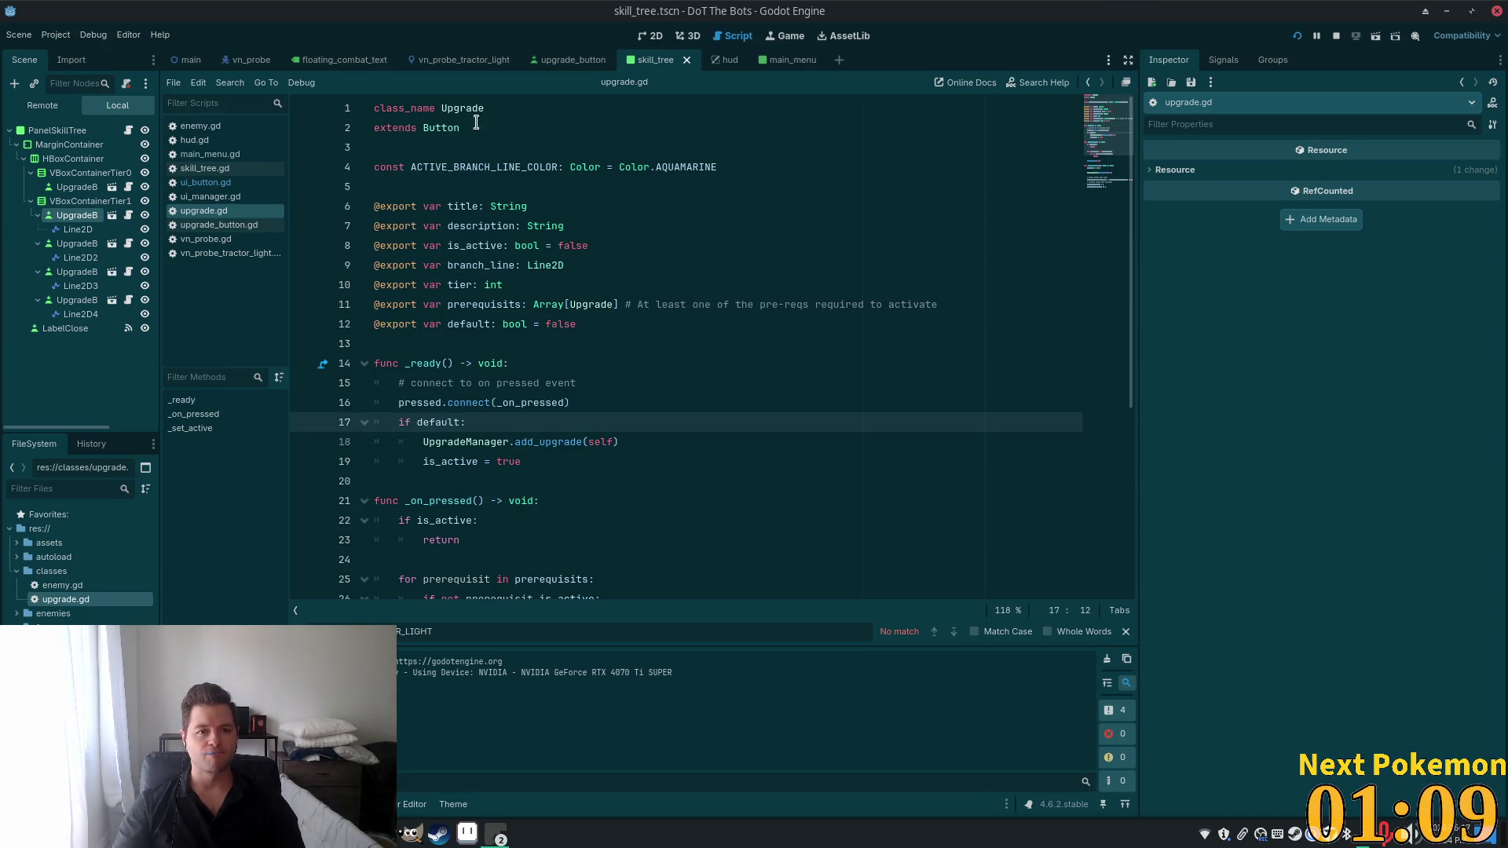
# Select Button on the extends line, then start renaming upgrade.gd.
pyautogui.tripleClick(451, 130)
pyautogui.click(514, 253)
pyautogui.hotkey('alt', 'Left')
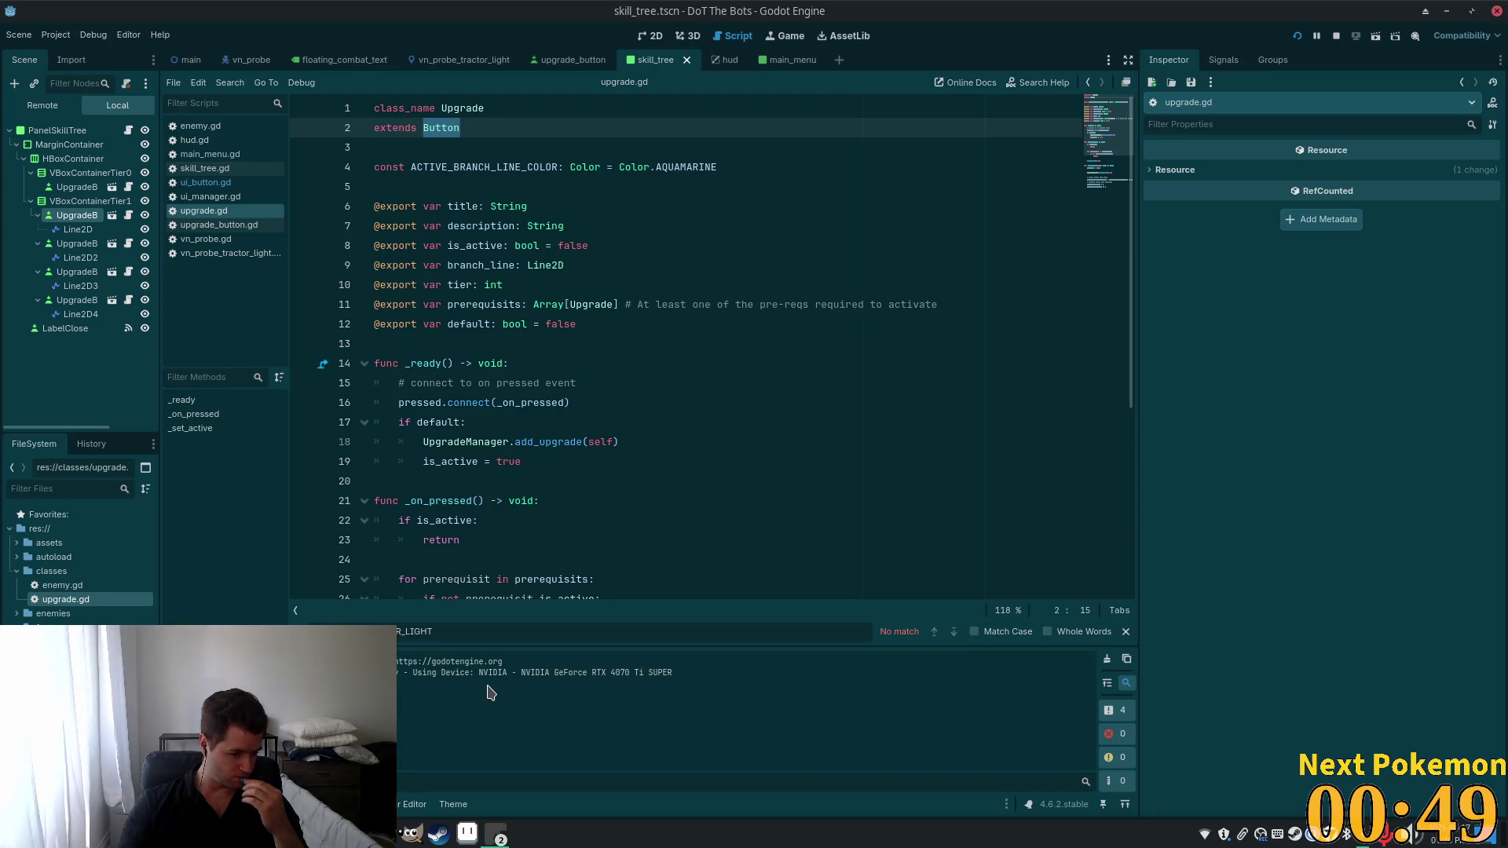
pyautogui.moveTo(64, 600); pyautogui.dragTo(64, 613)
pyautogui.scroll(-5, 581, 314)
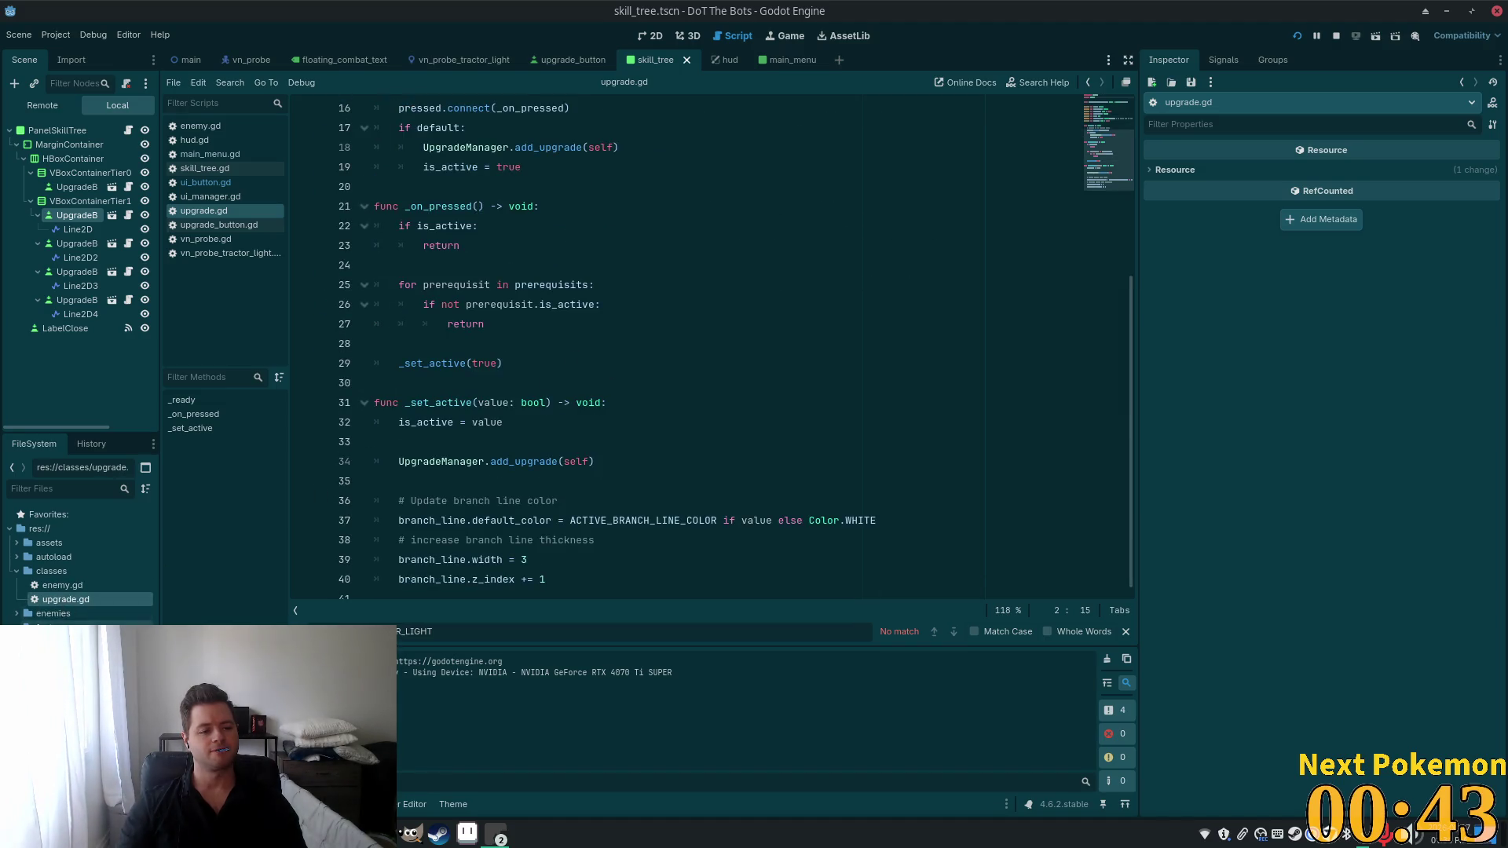
pyautogui.scroll(5, 513, 346)
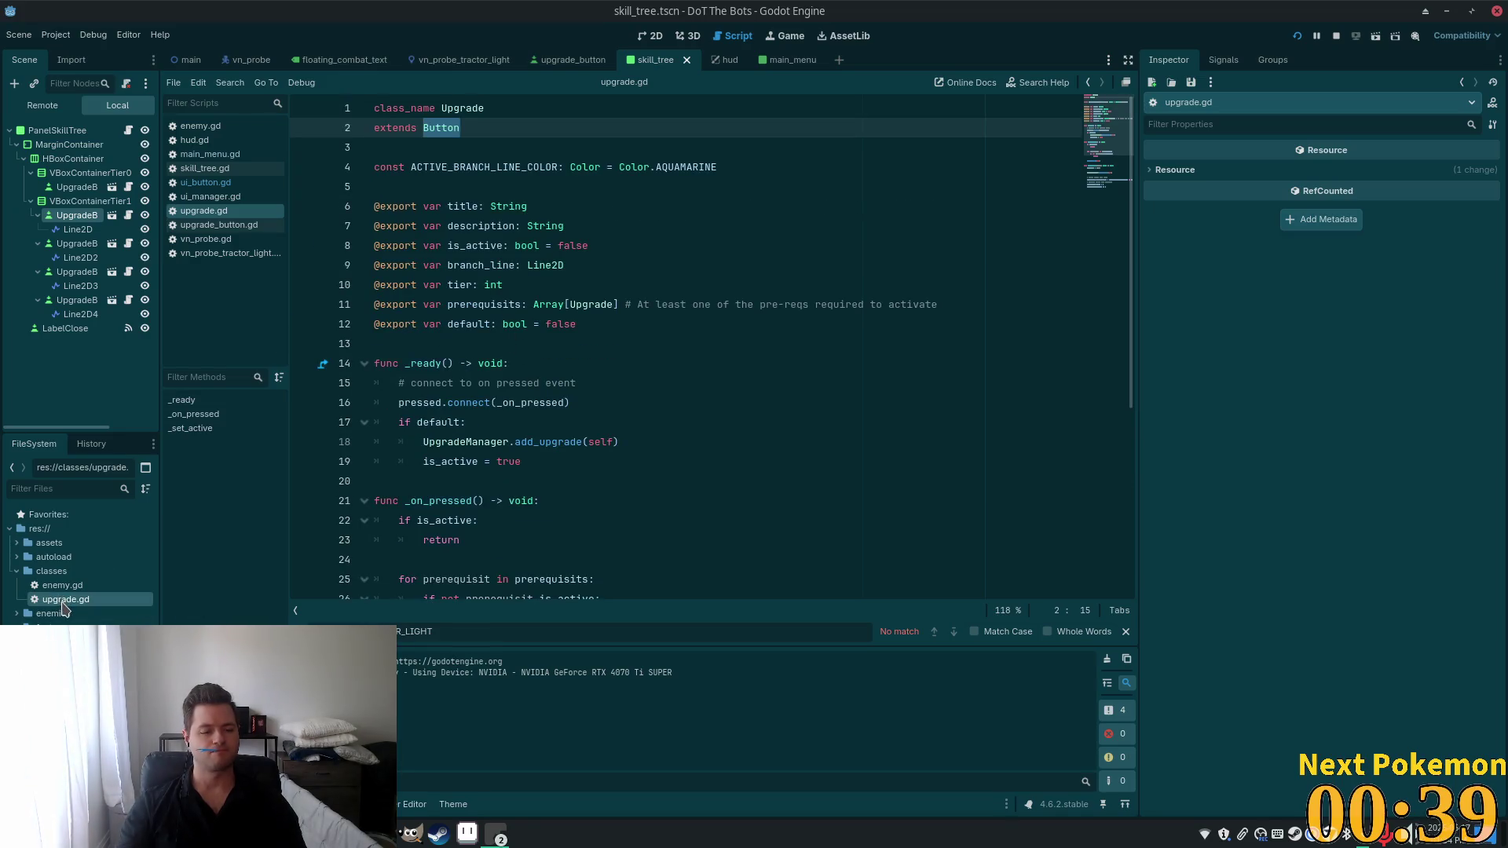
pyautogui.press('F2')
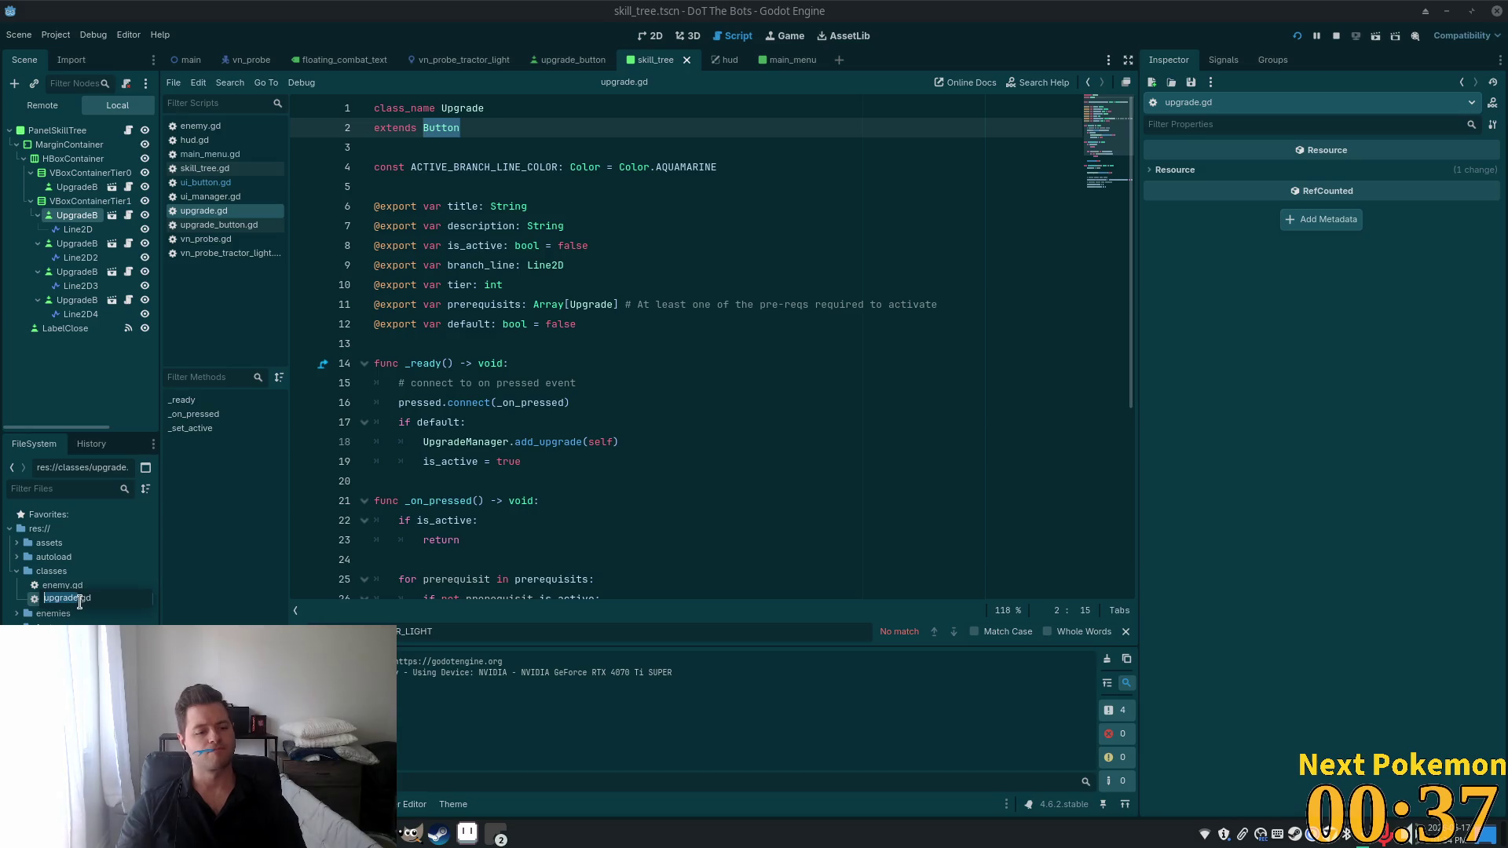
# Rename the script file to upgrade_button.gd.
pyautogui.press('Escape')
pyautogui.write('_bu')
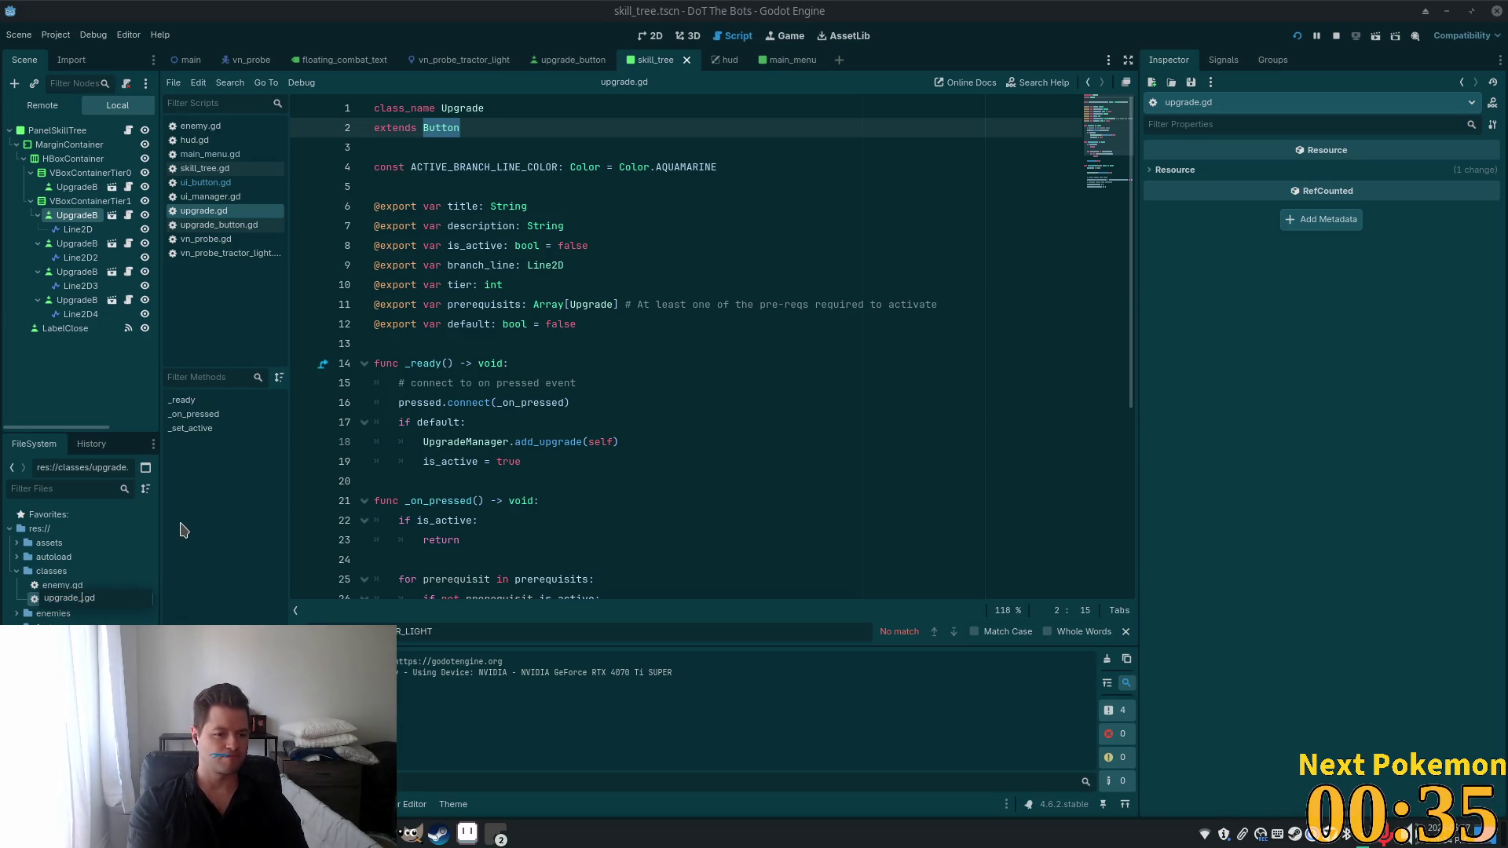
pyautogui.write('tton')
pyautogui.press('Return')
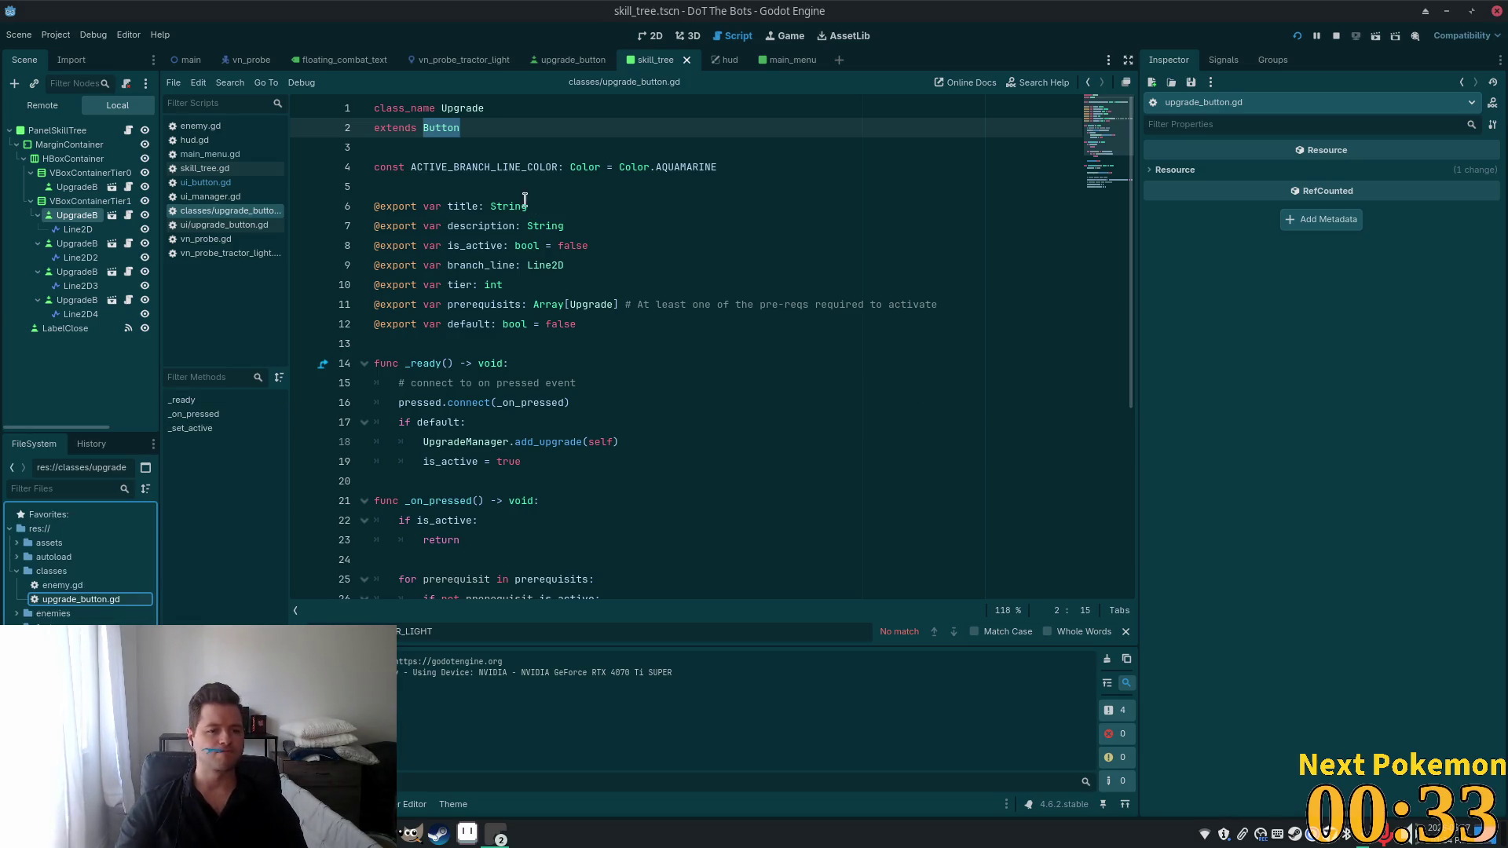
# Change class_name on line 1 to UpgradeButton, then search the project in Cursor.
pyautogui.doubleClick(468, 112)
pyautogui.click(724, 95)
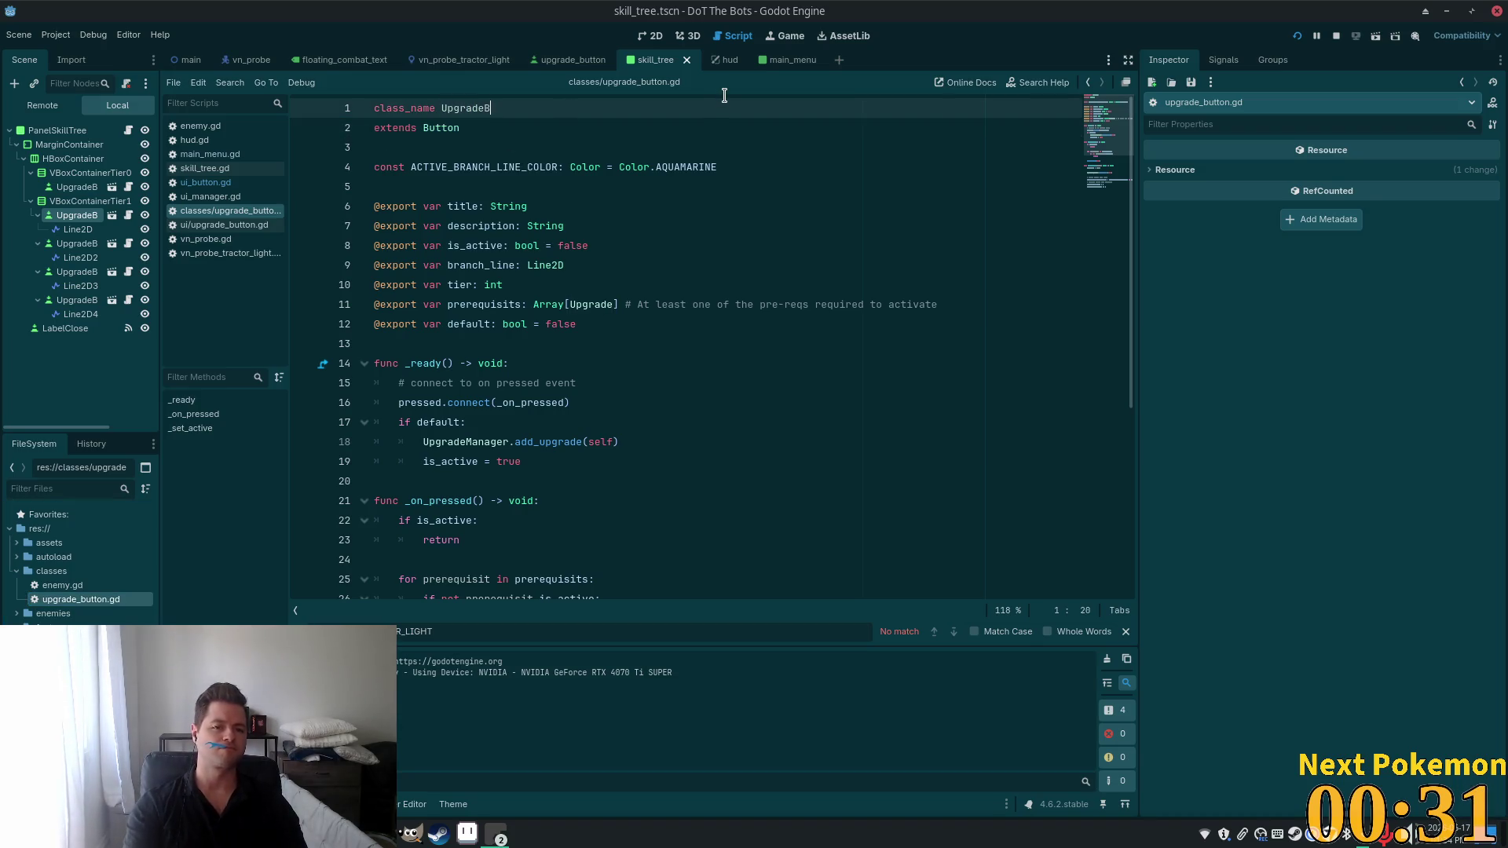
pyautogui.write('utton')
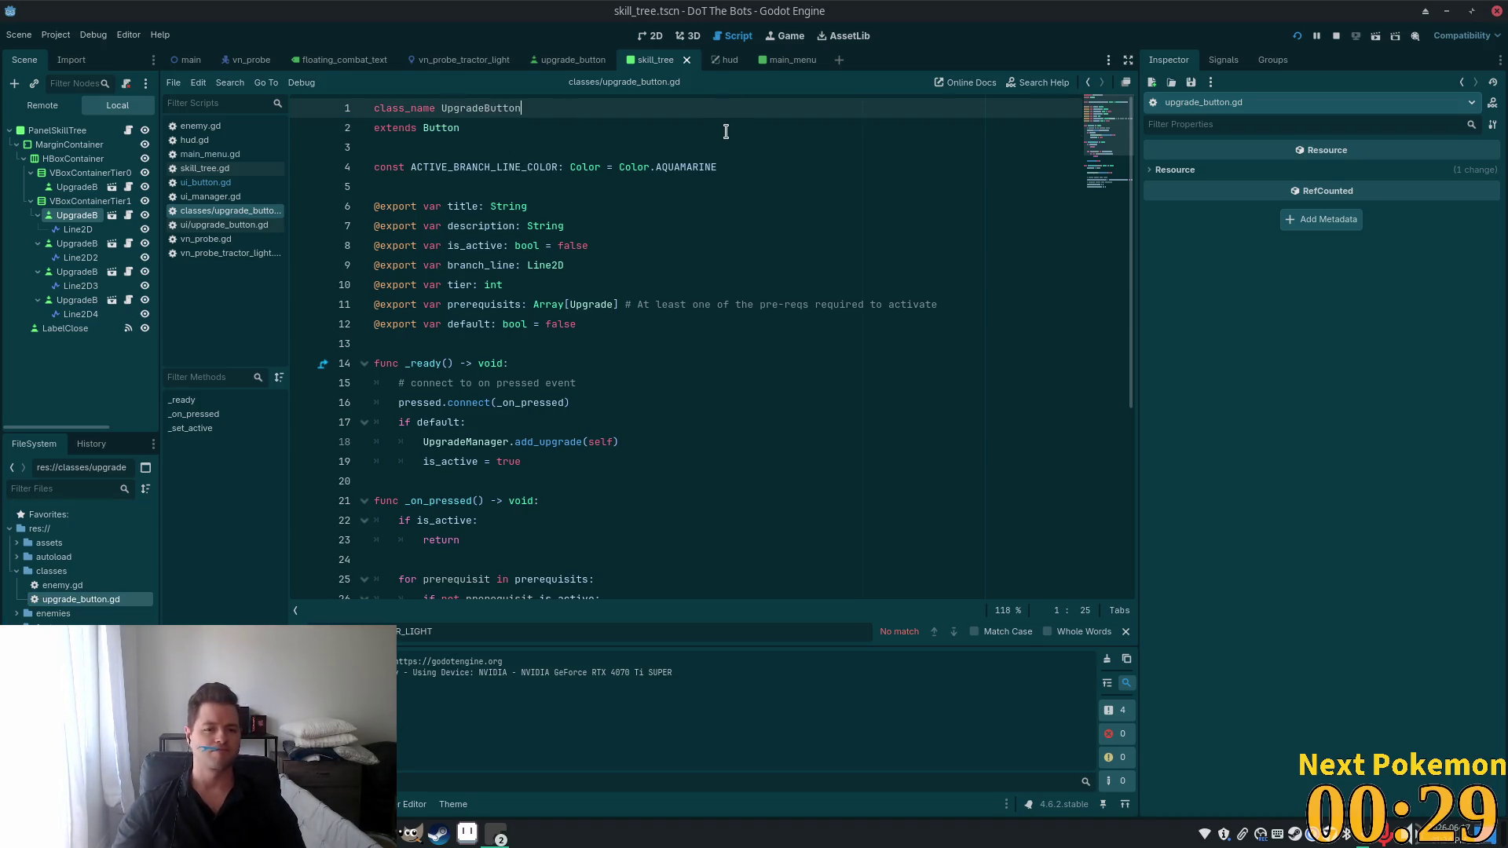
pyautogui.click(724, 130)
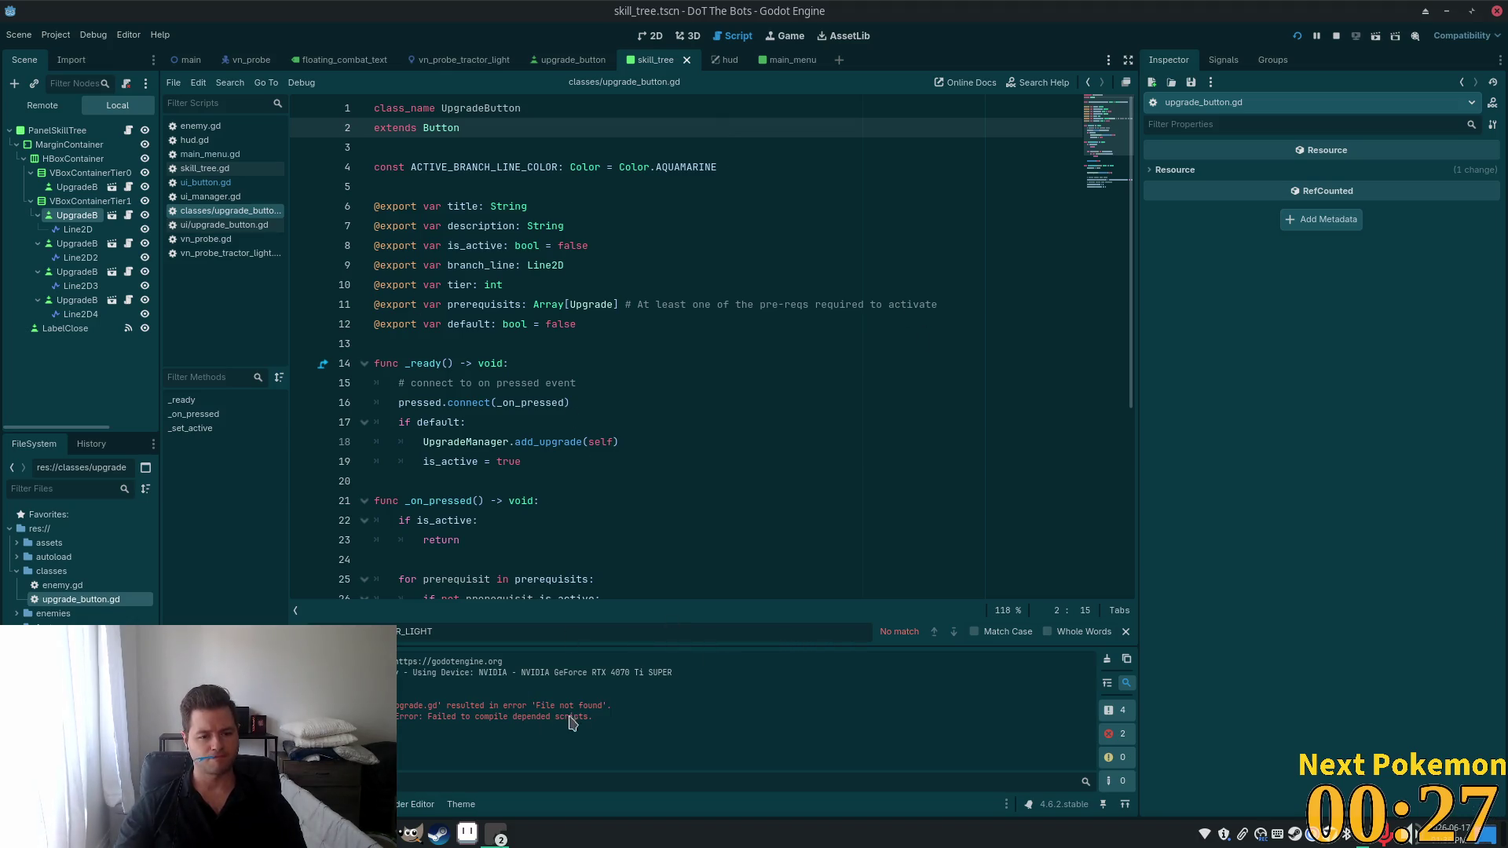
pyautogui.doubleClick(485, 108)
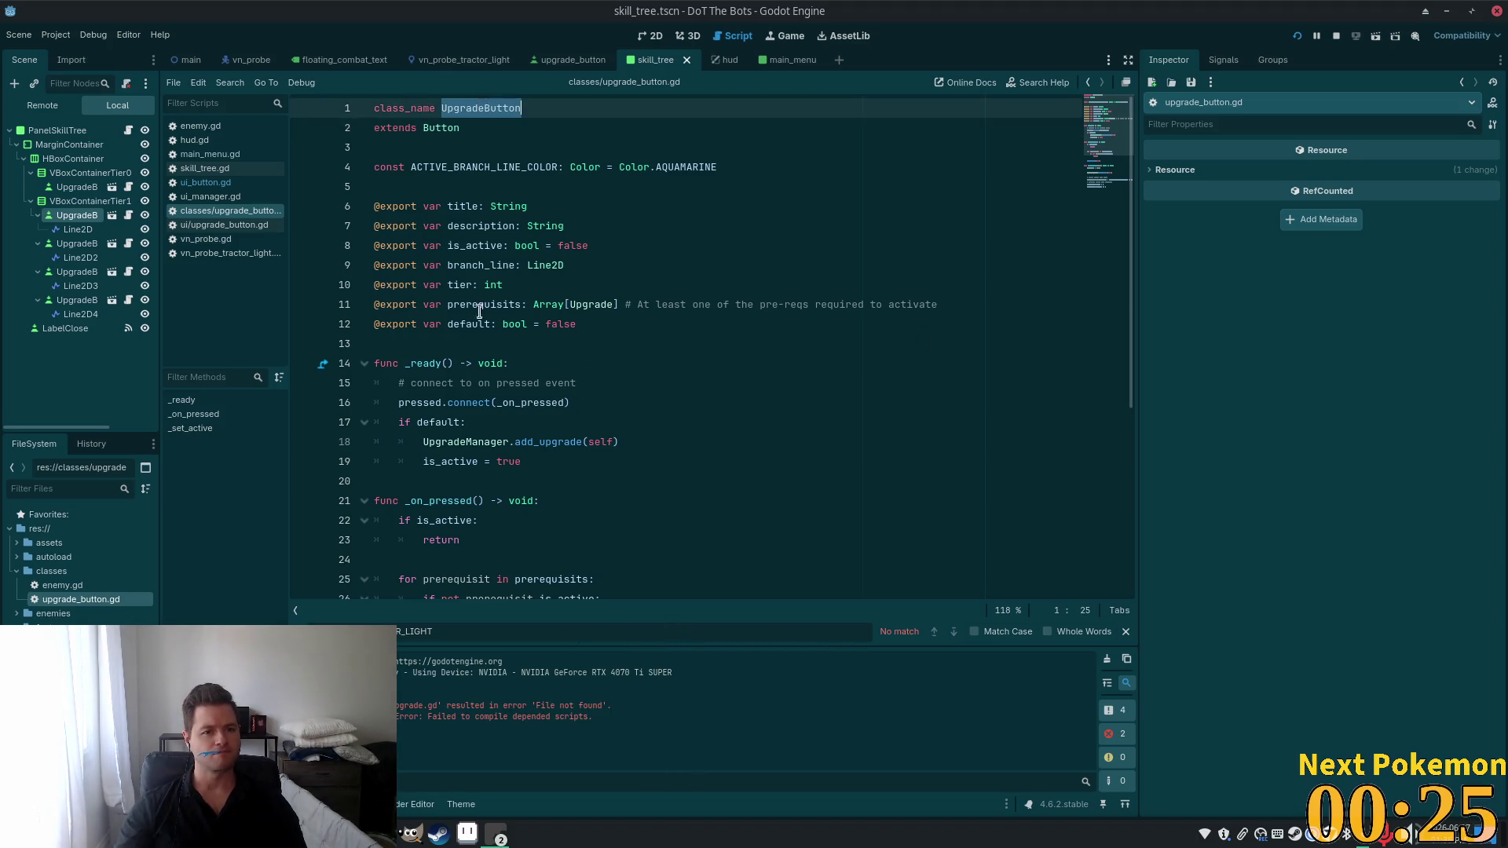
pyautogui.hotkey('alt', 'Tab')
pyautogui.hotkey('ctrl', 'shift', 'f')
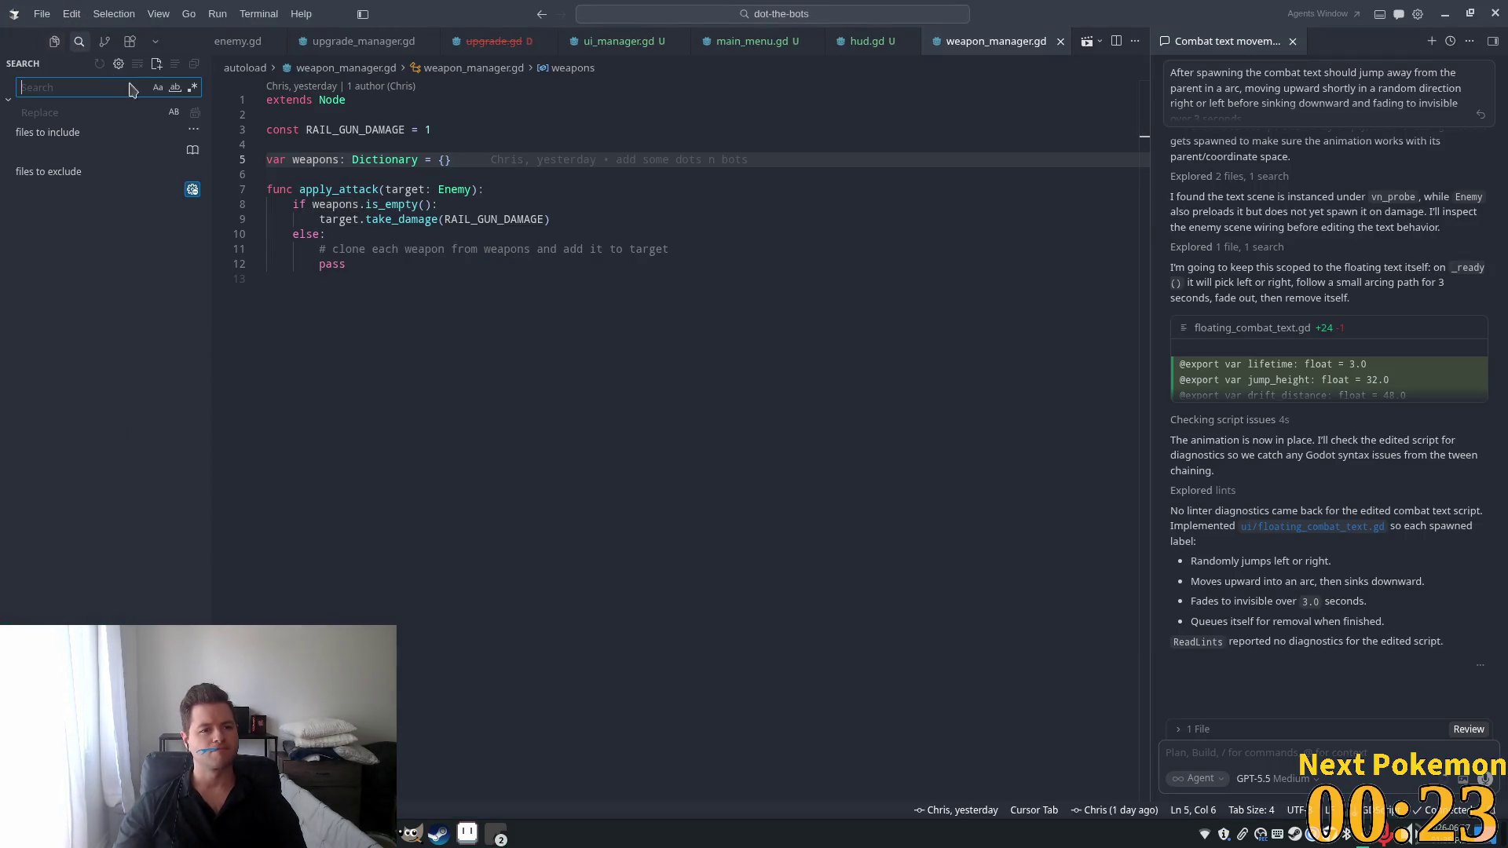
# Search the project for 'Upgrade', excluding '.godot, .tscn' files.
pyautogui.write('Upgrade')
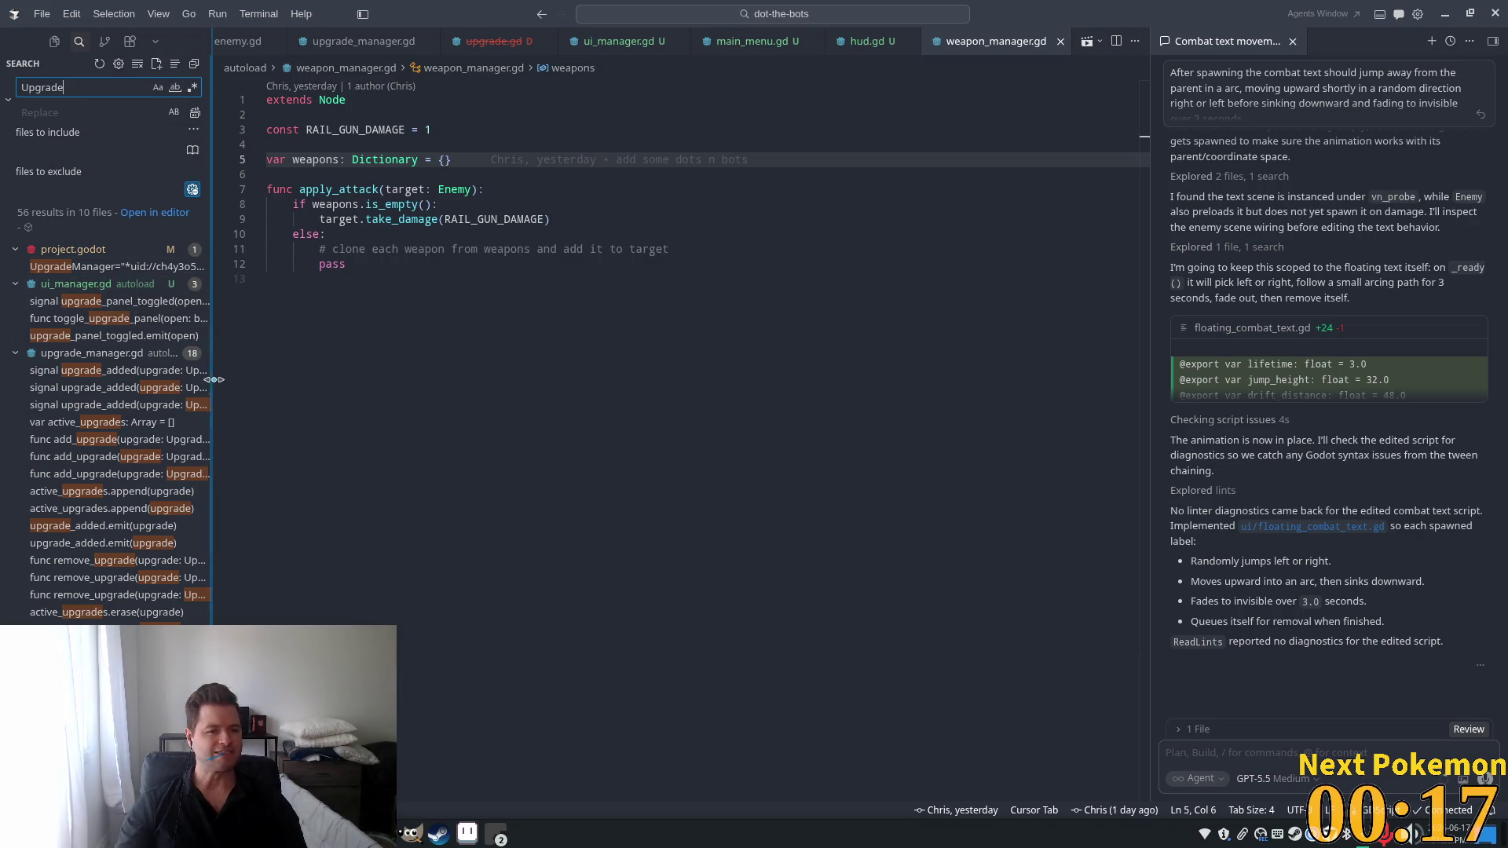
pyautogui.click(88, 189)
pyautogui.moveTo(361, 154)
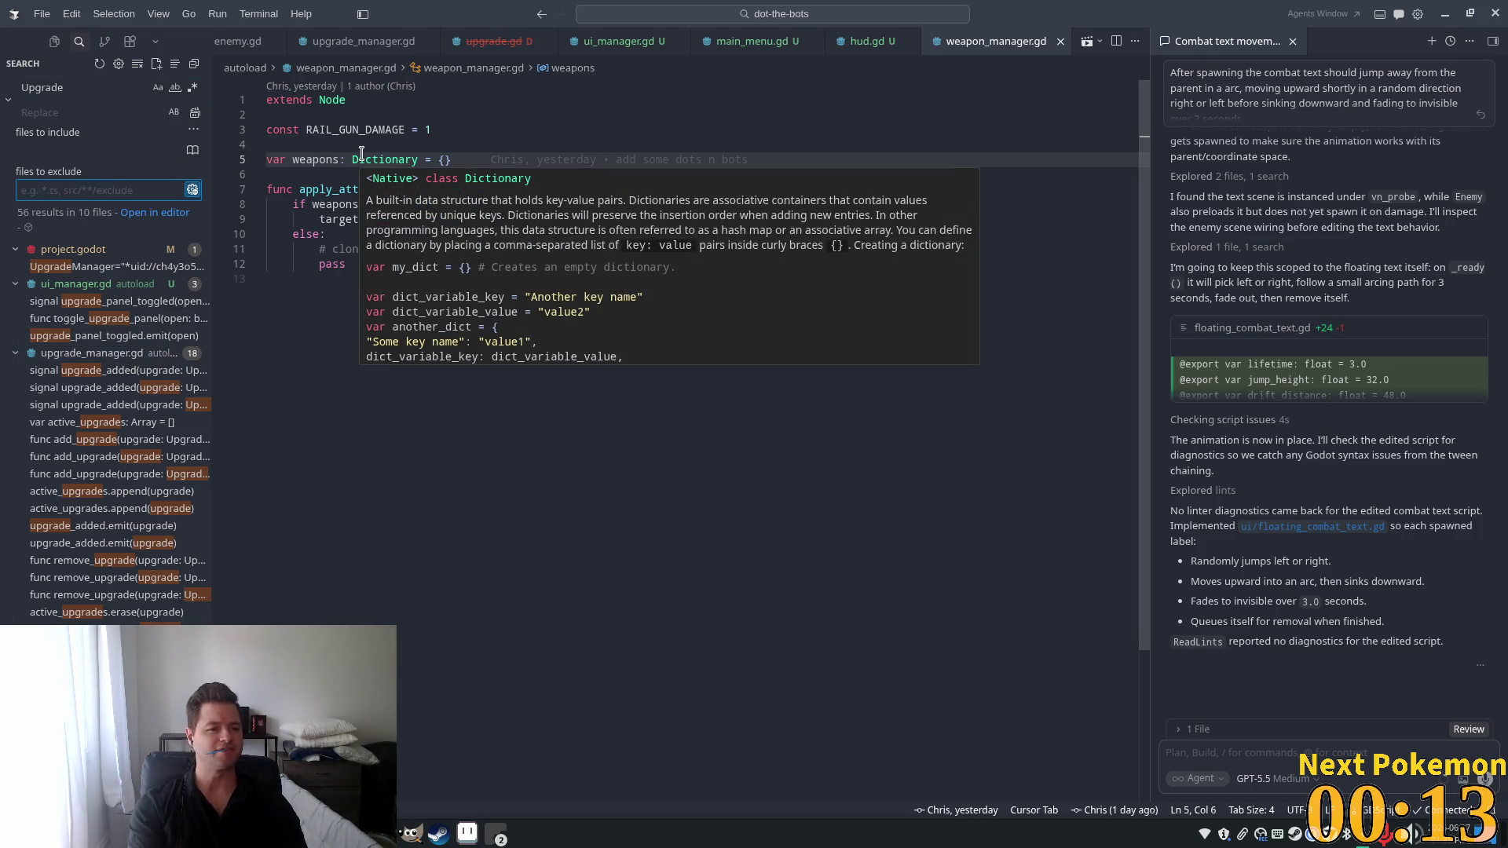
pyautogui.write('.godot, .')
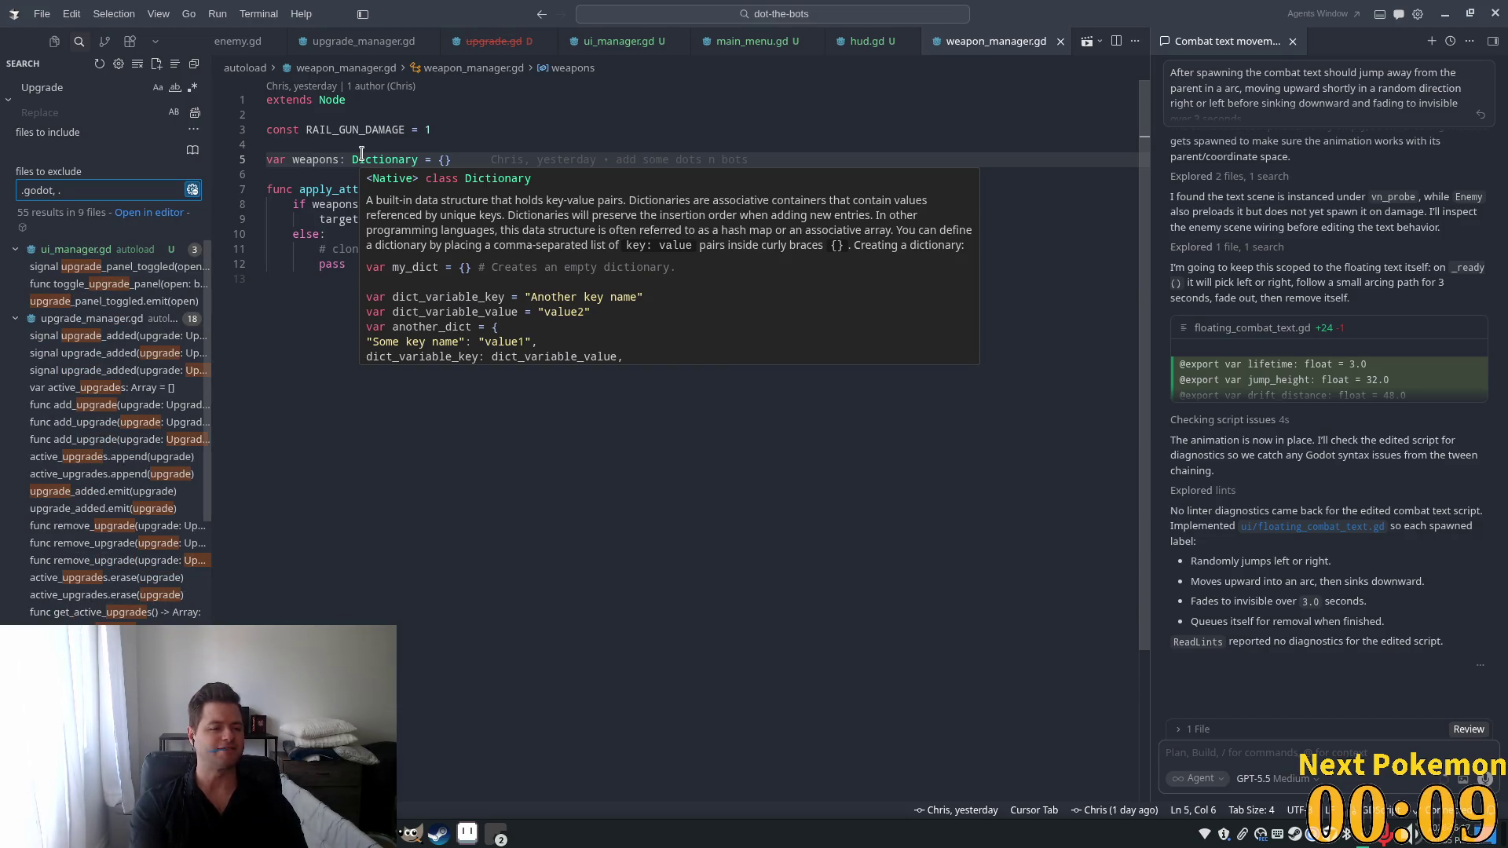
pyautogui.write('tscn')
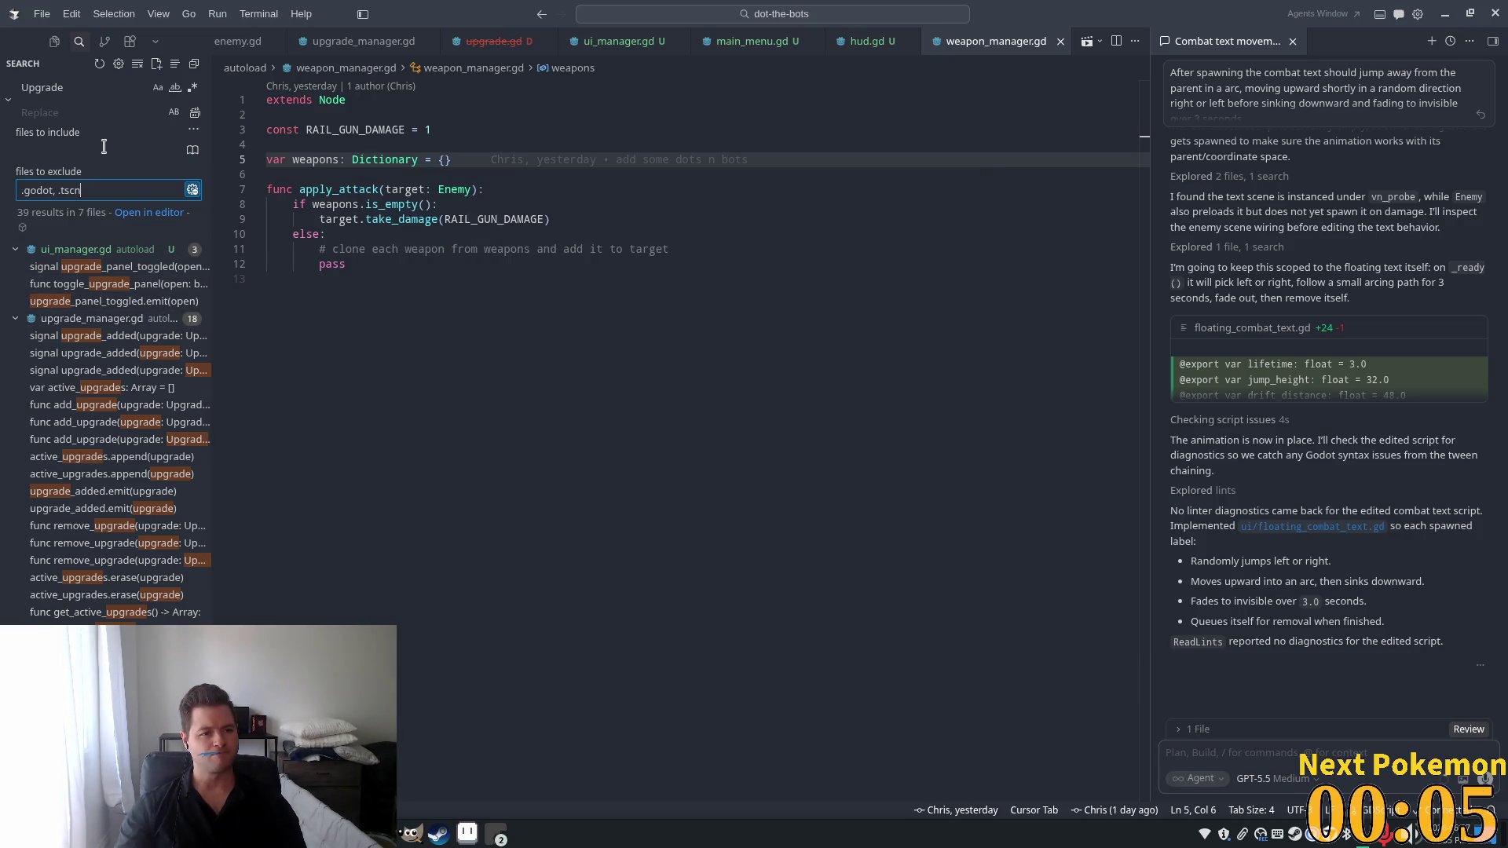
pyautogui.click(30, 83)
# Open ui/upgrade_button.gd from the 39 results, save it, and return to Godot.
pyautogui.scroll(-1, 135, 384)
pyautogui.scroll(-5, 135, 385)
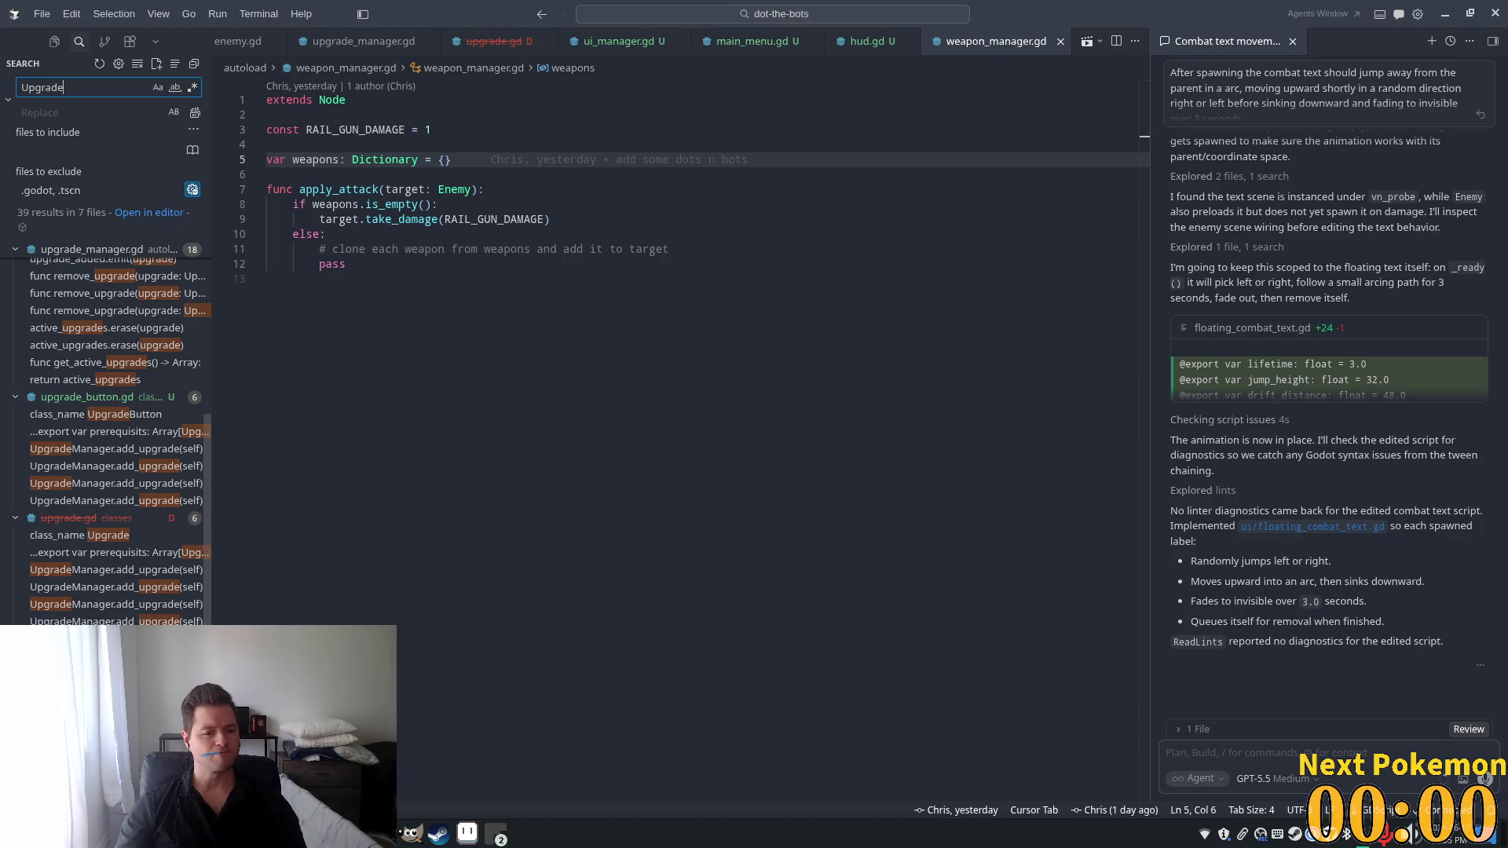
pyautogui.click(97, 413)
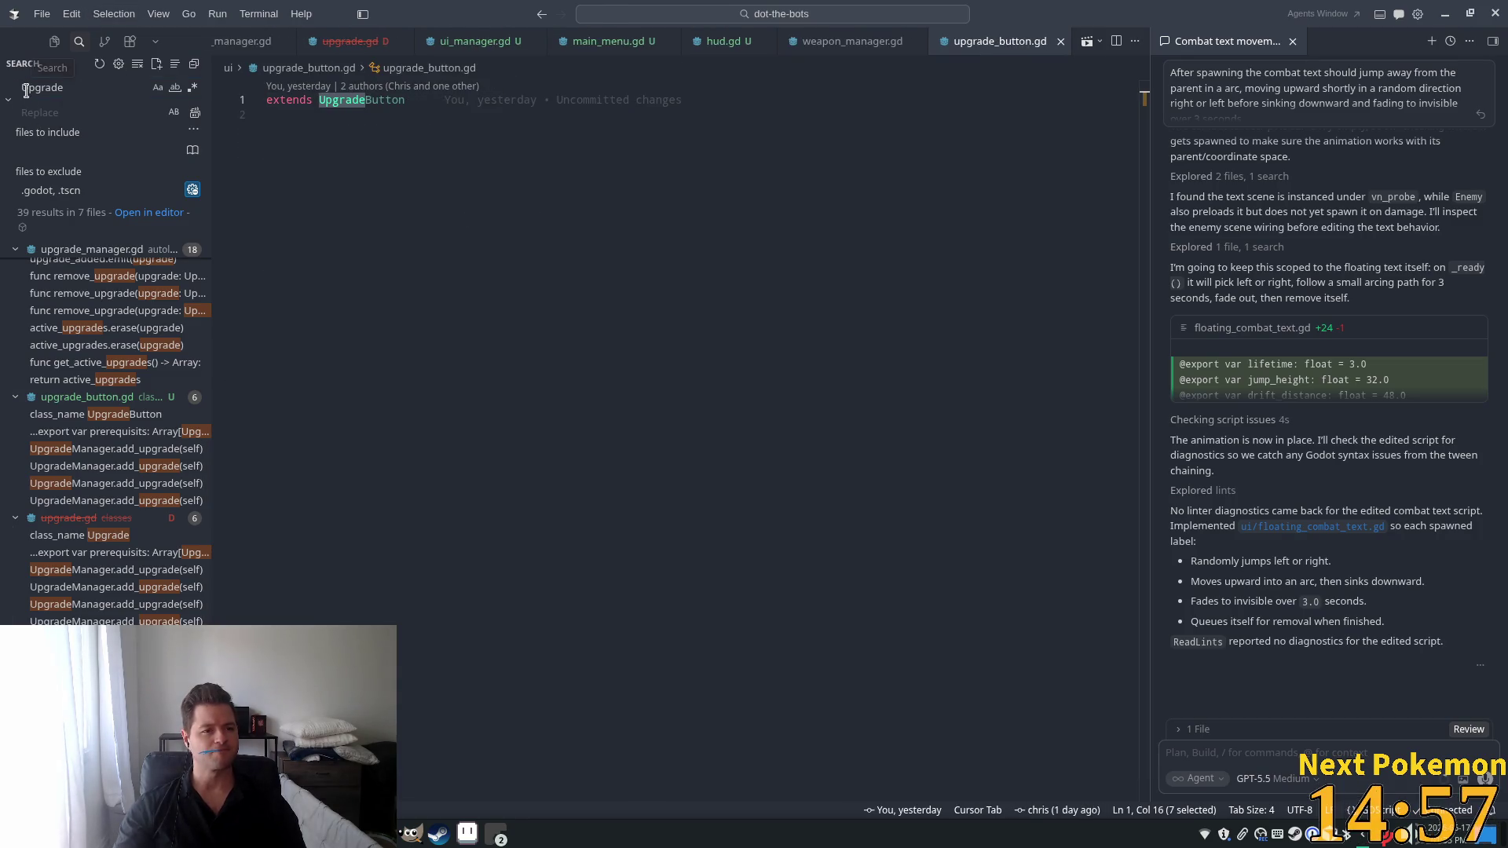
pyautogui.click(67, 88)
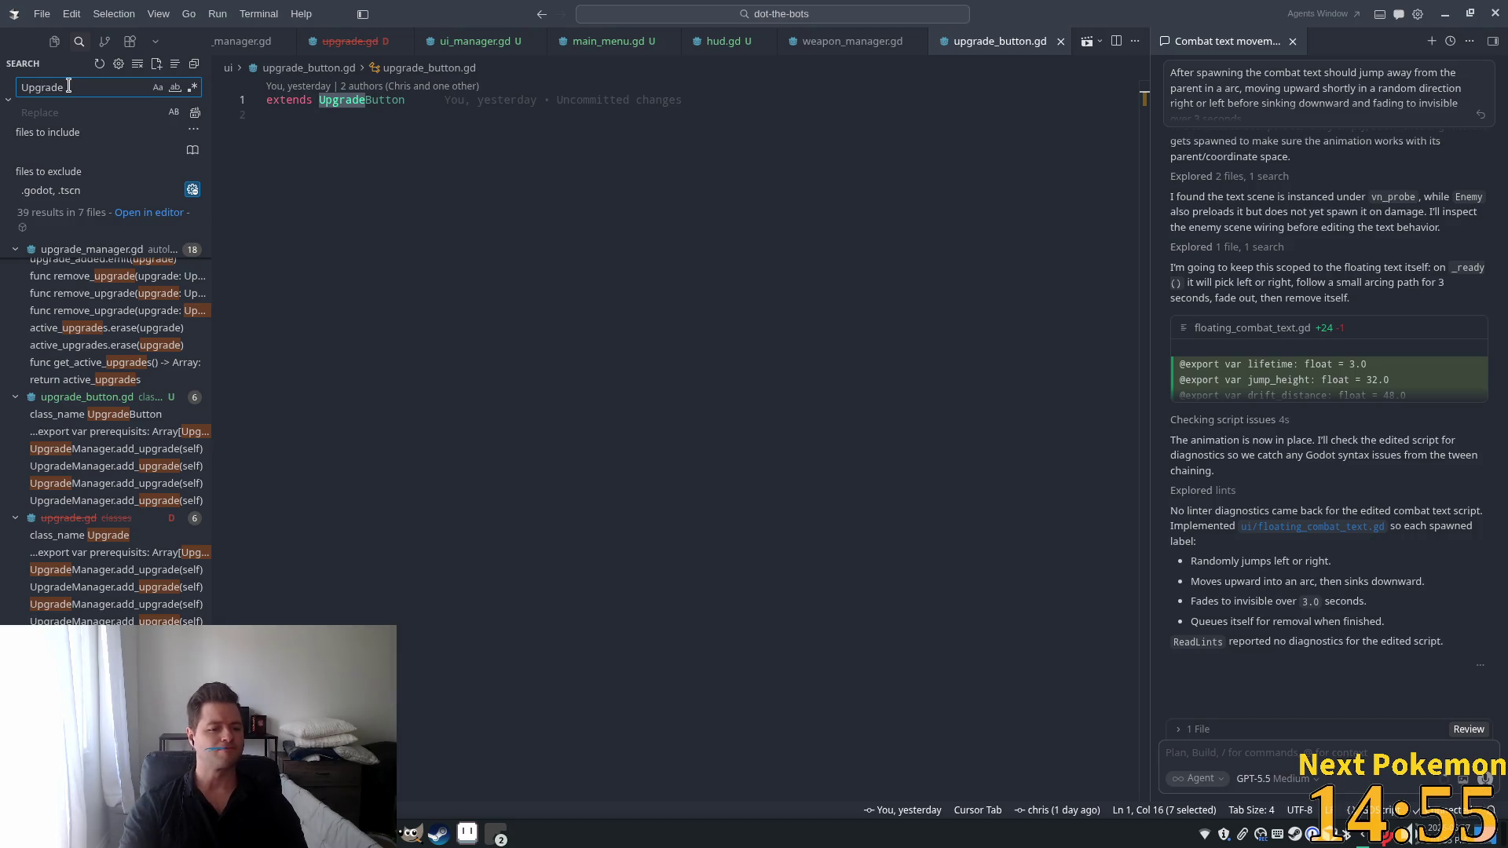
pyautogui.click(464, 100)
pyautogui.hotkey('ctrl', 's')
pyautogui.hotkey('alt', 'Tab')
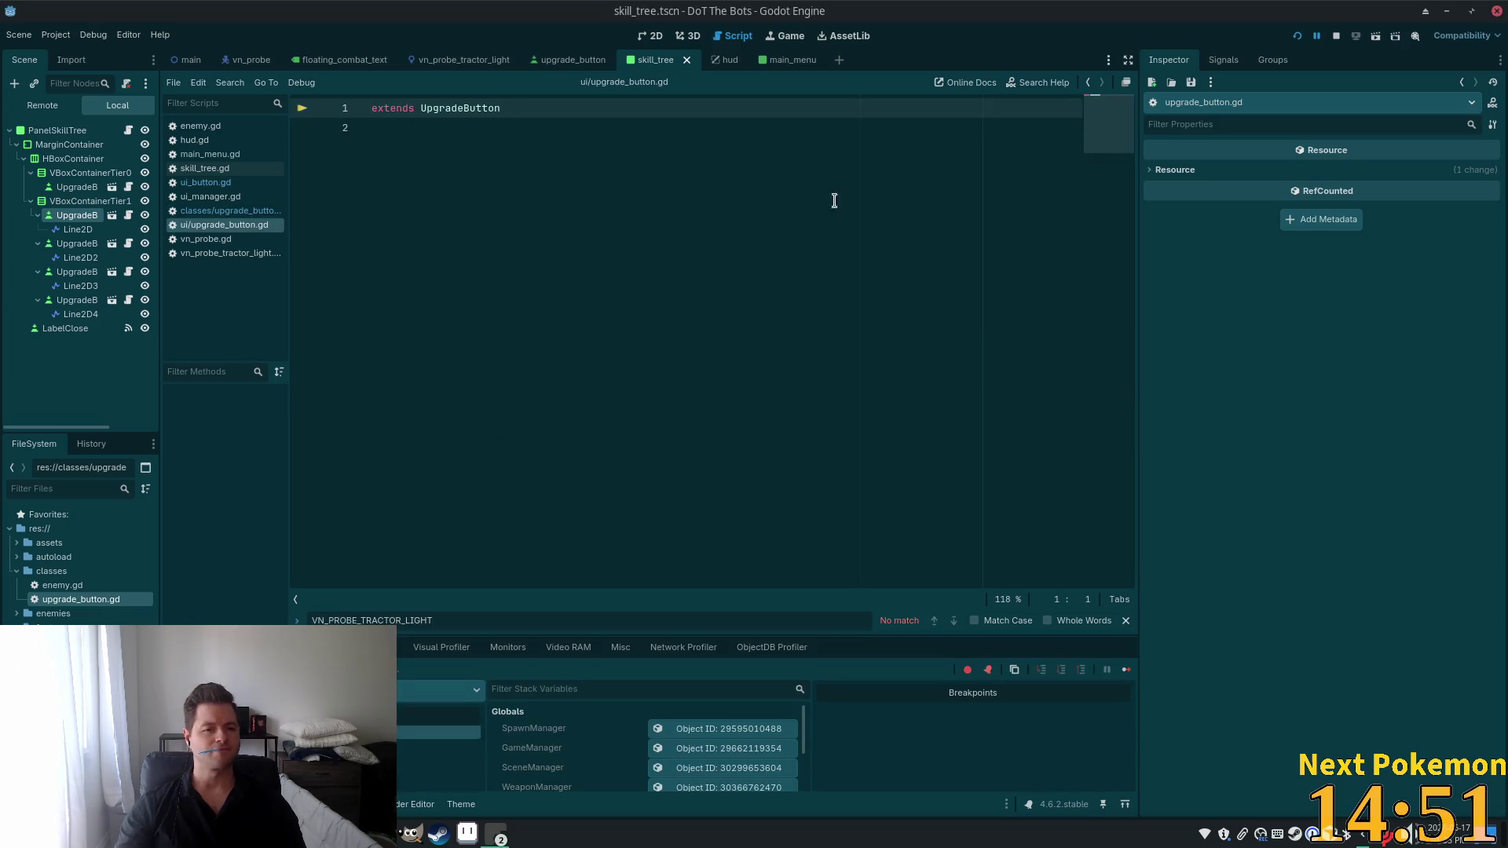
# Rerun the game and inspect the unknown Upgrade type error in upgrade_manager.gd.
pyautogui.click(1293, 34)
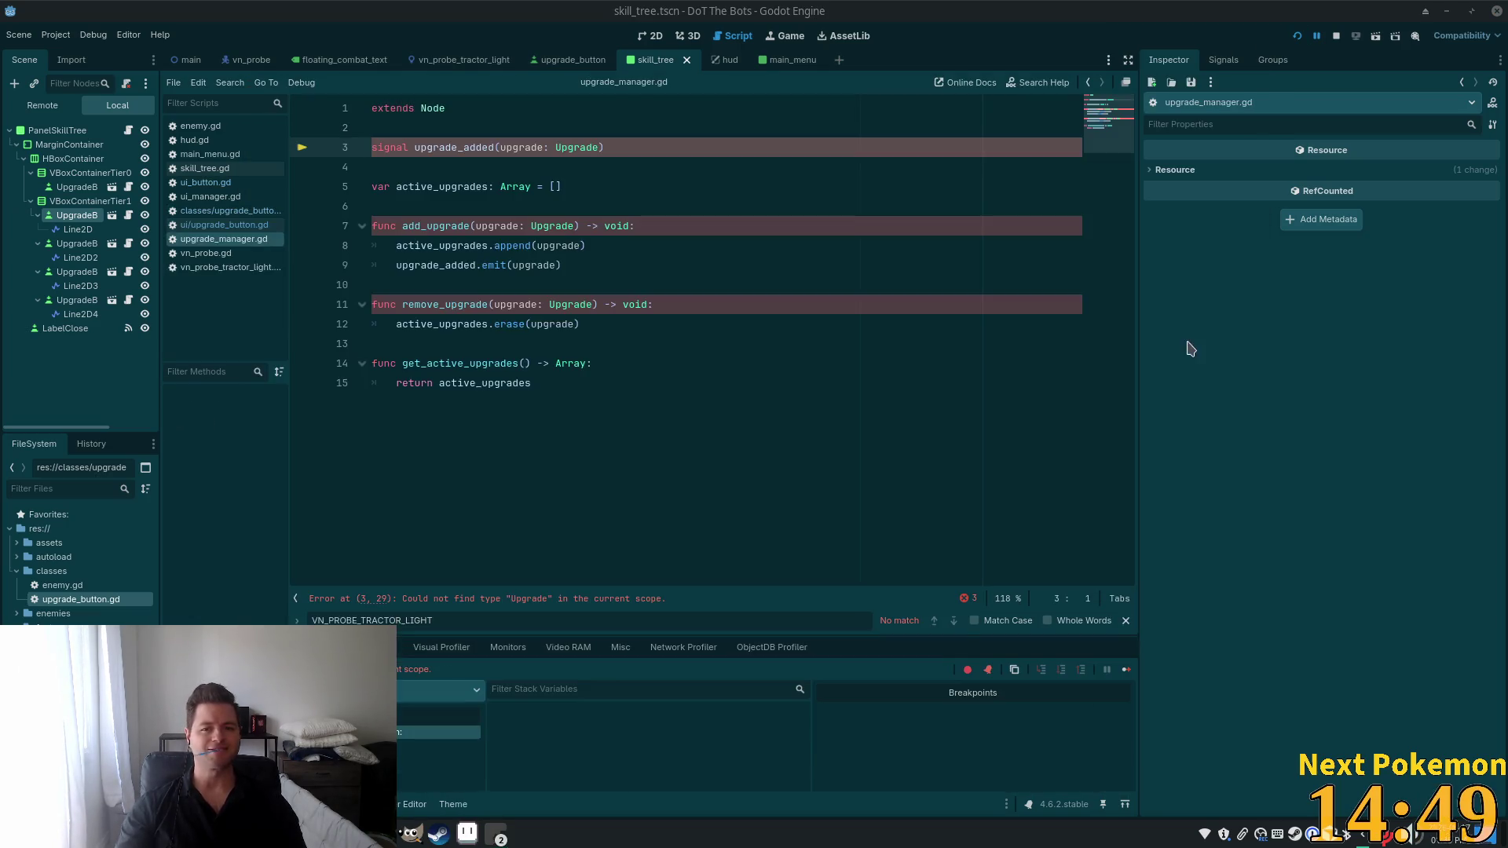
pyautogui.click(590, 189)
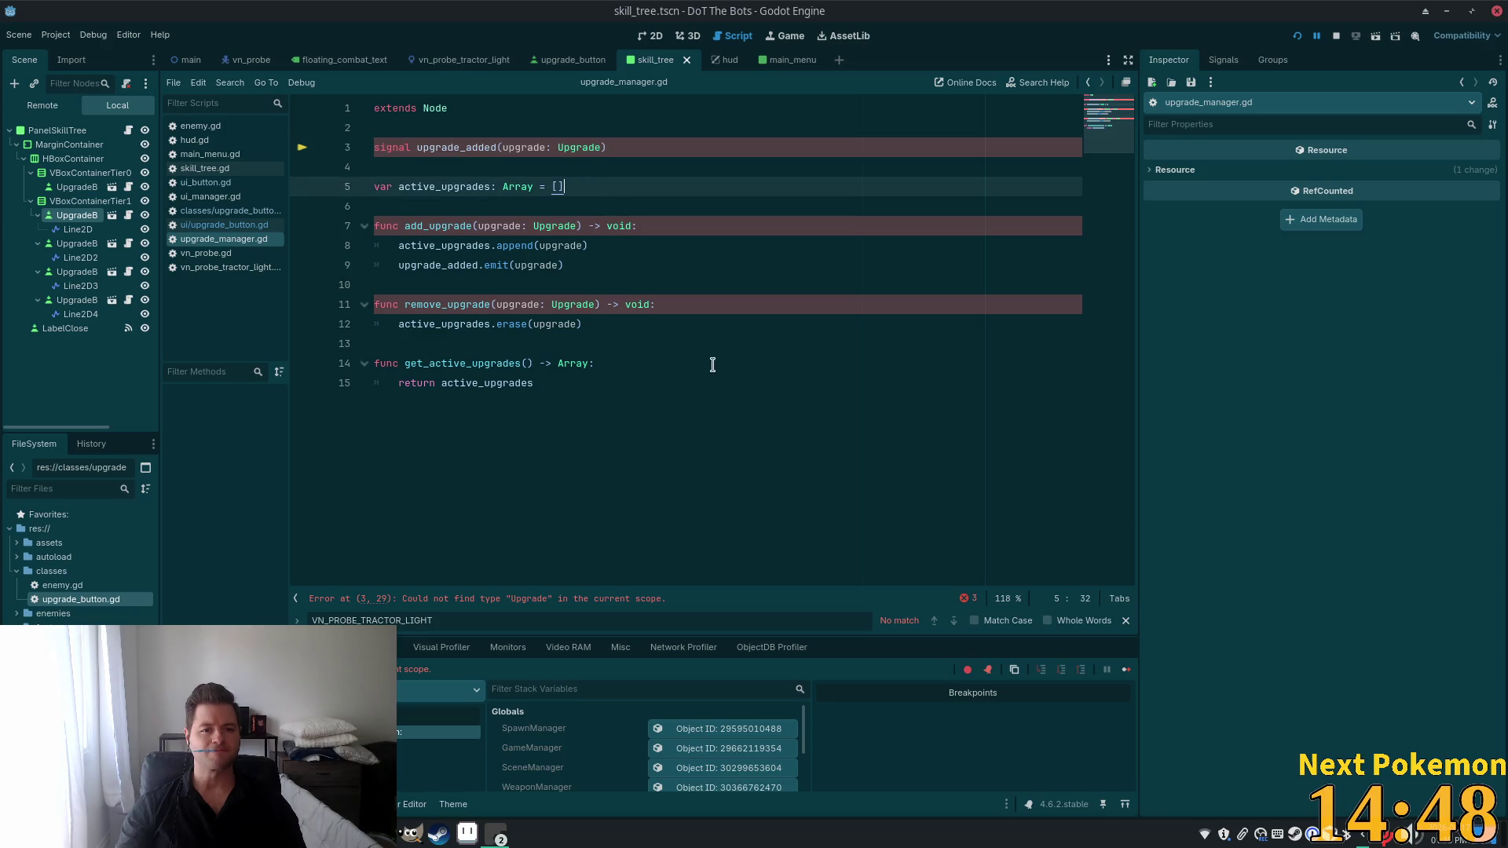
pyautogui.doubleClick(587, 147)
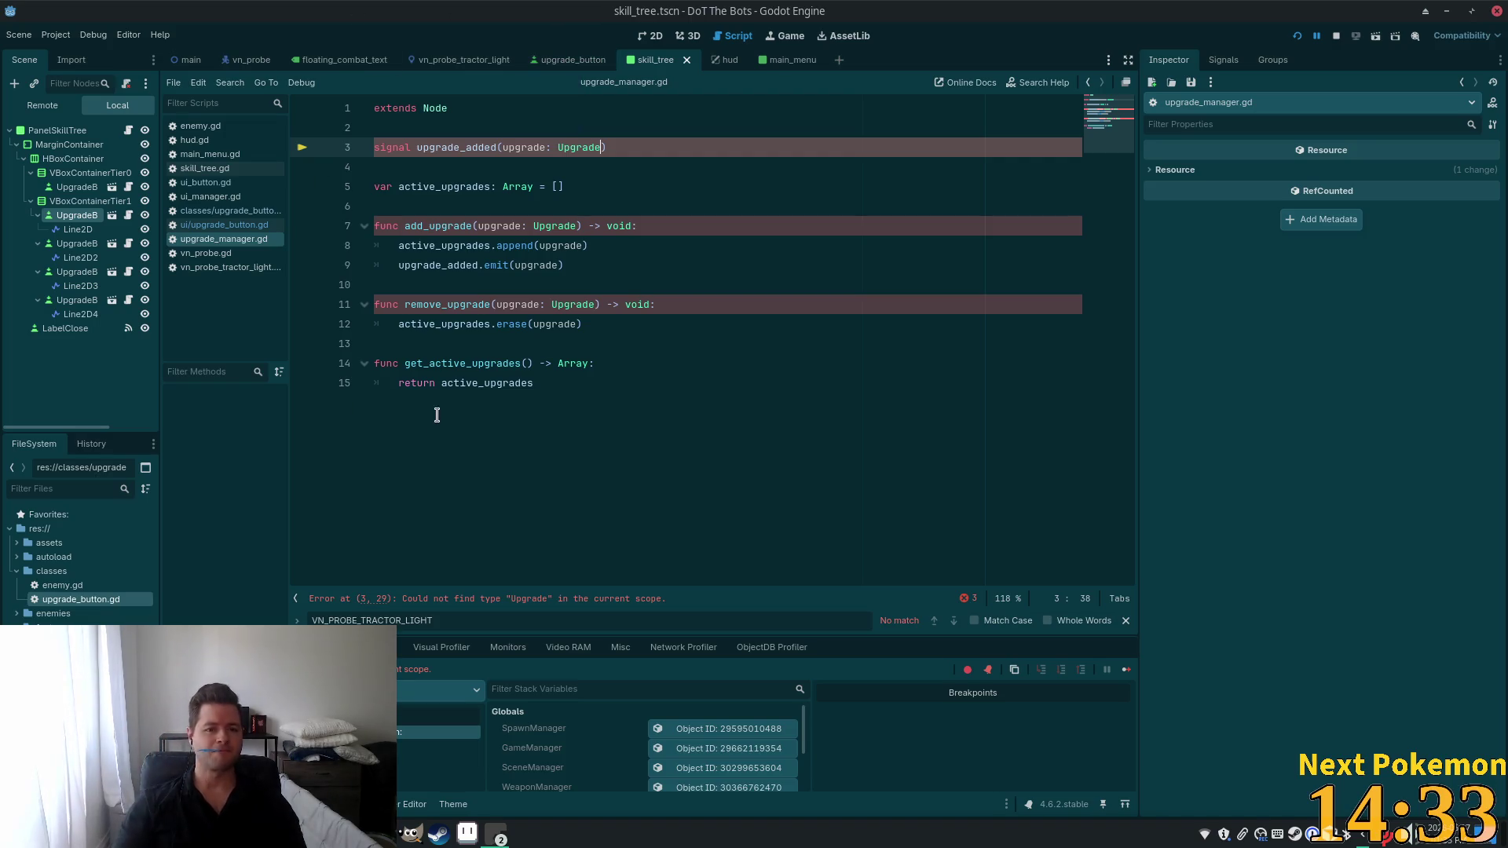
pyautogui.click(476, 264)
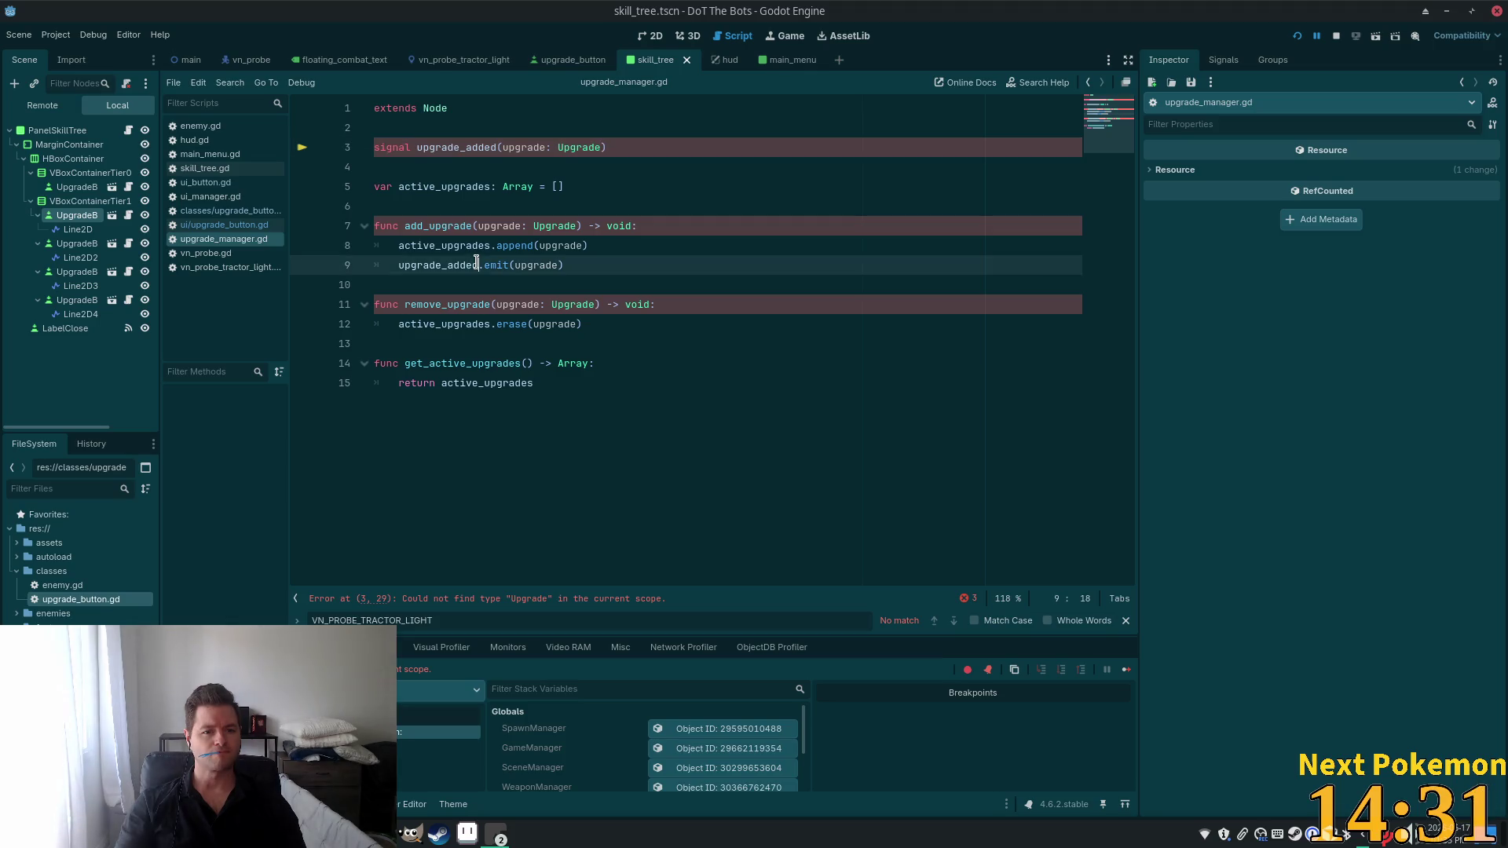
pyautogui.doubleClick(526, 265)
# Copy the signal name upgrade_added and search it project-wide in Cursor.
pyautogui.doubleClick(441, 146)
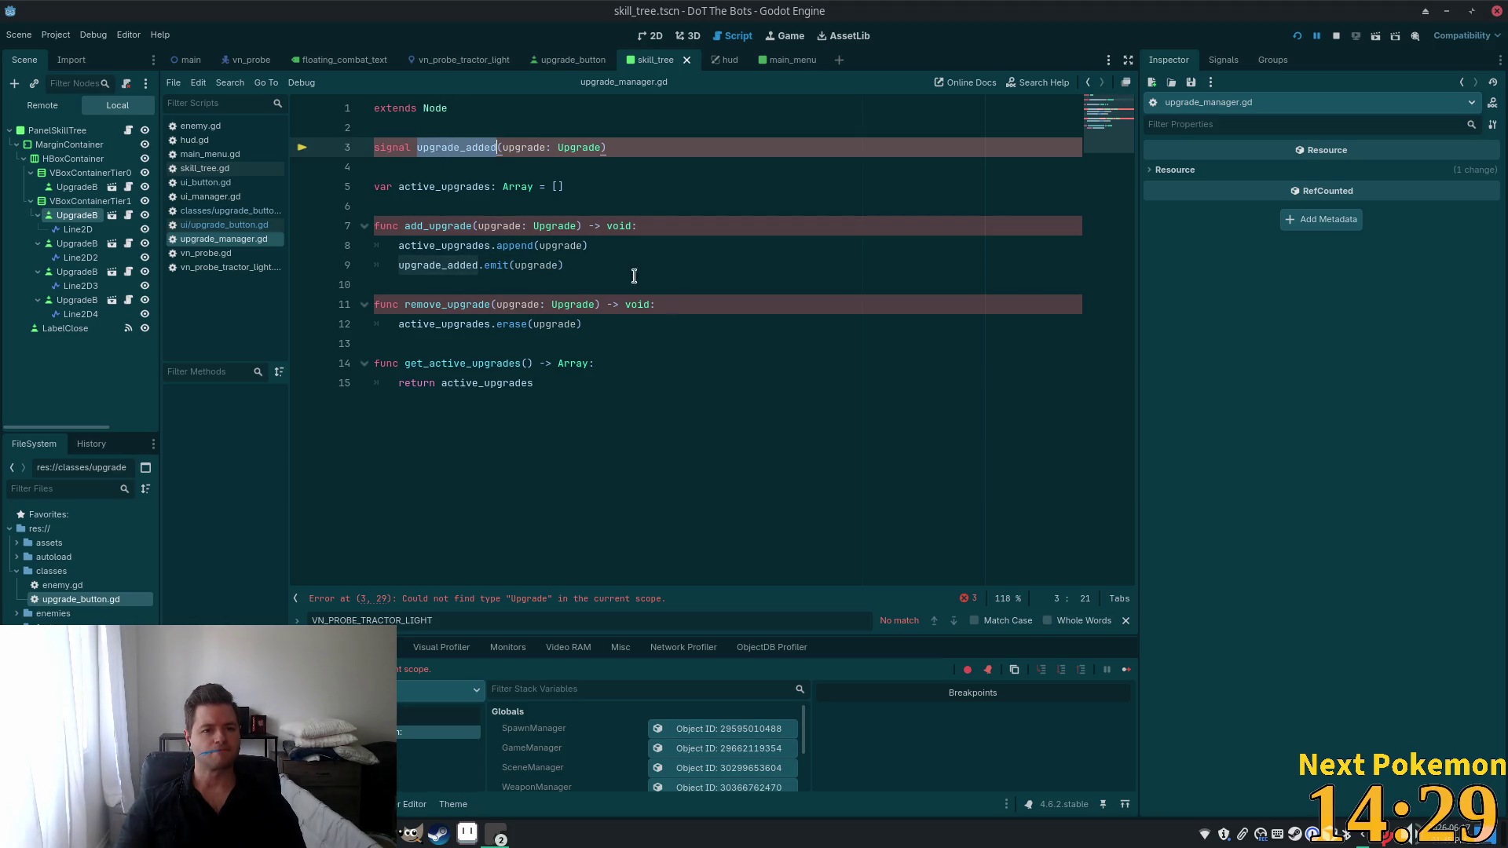
pyautogui.hotkey('ctrl', 'c')
pyautogui.hotkey('alt', 'Tab')
pyautogui.hotkey('ctrl', 'shift', 'f')
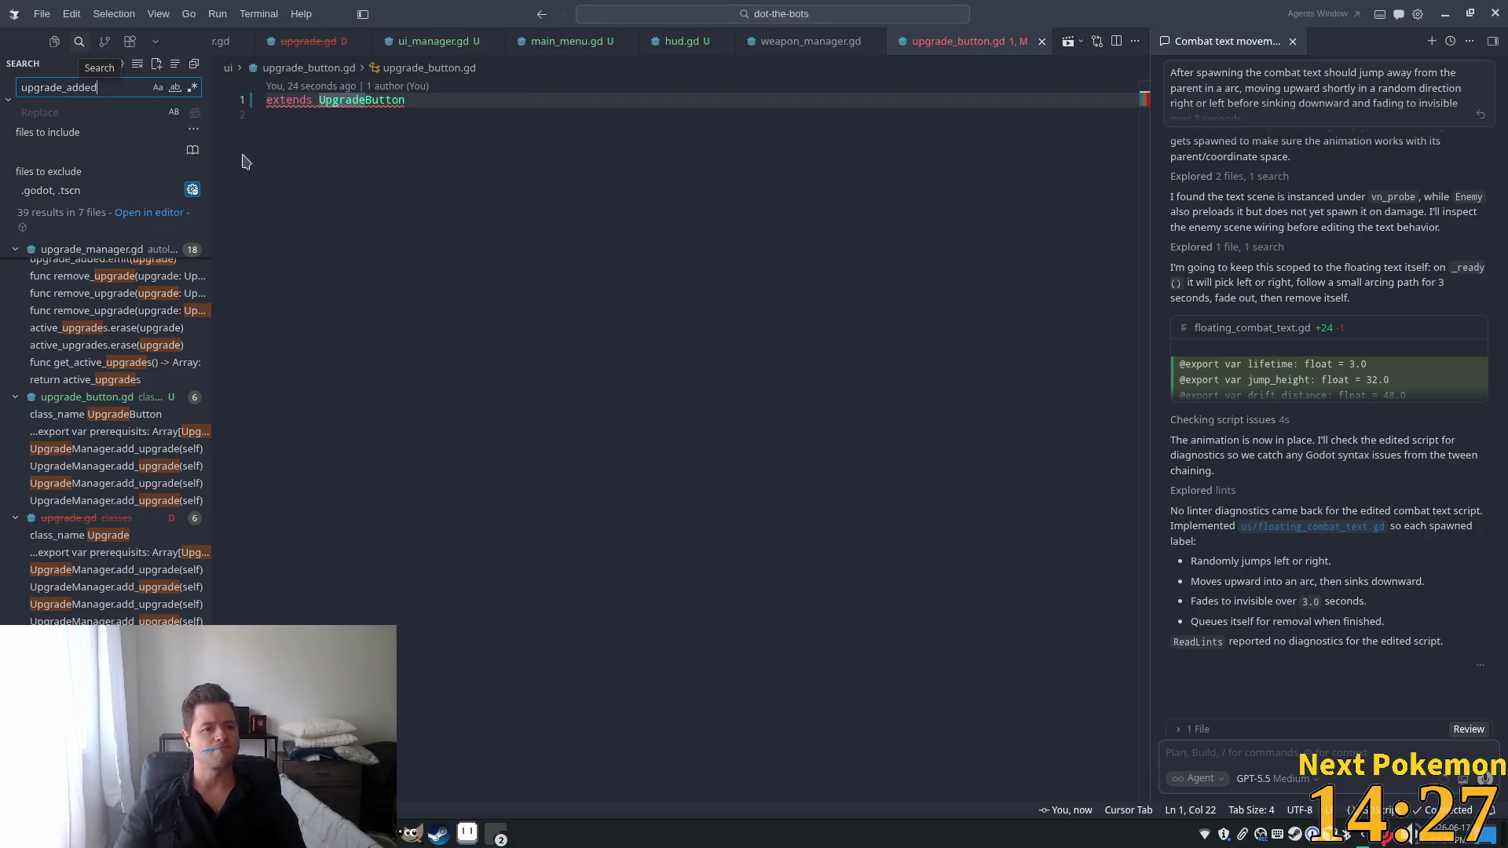
pyautogui.hotkey('ctrl', 'v')
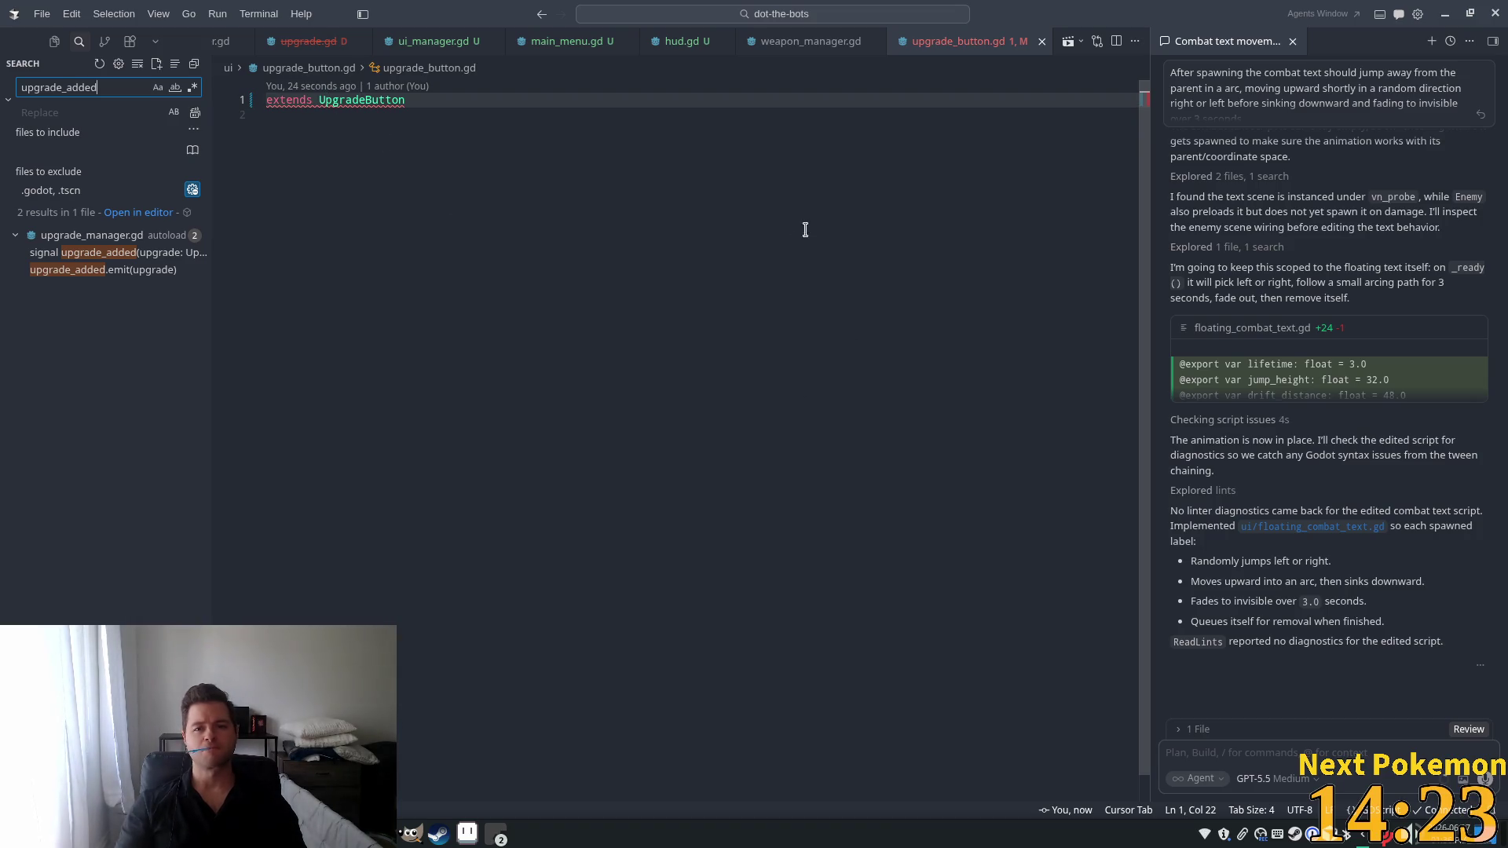
pyautogui.hotkey('alt', 'Tab')
pyautogui.click(553, 226)
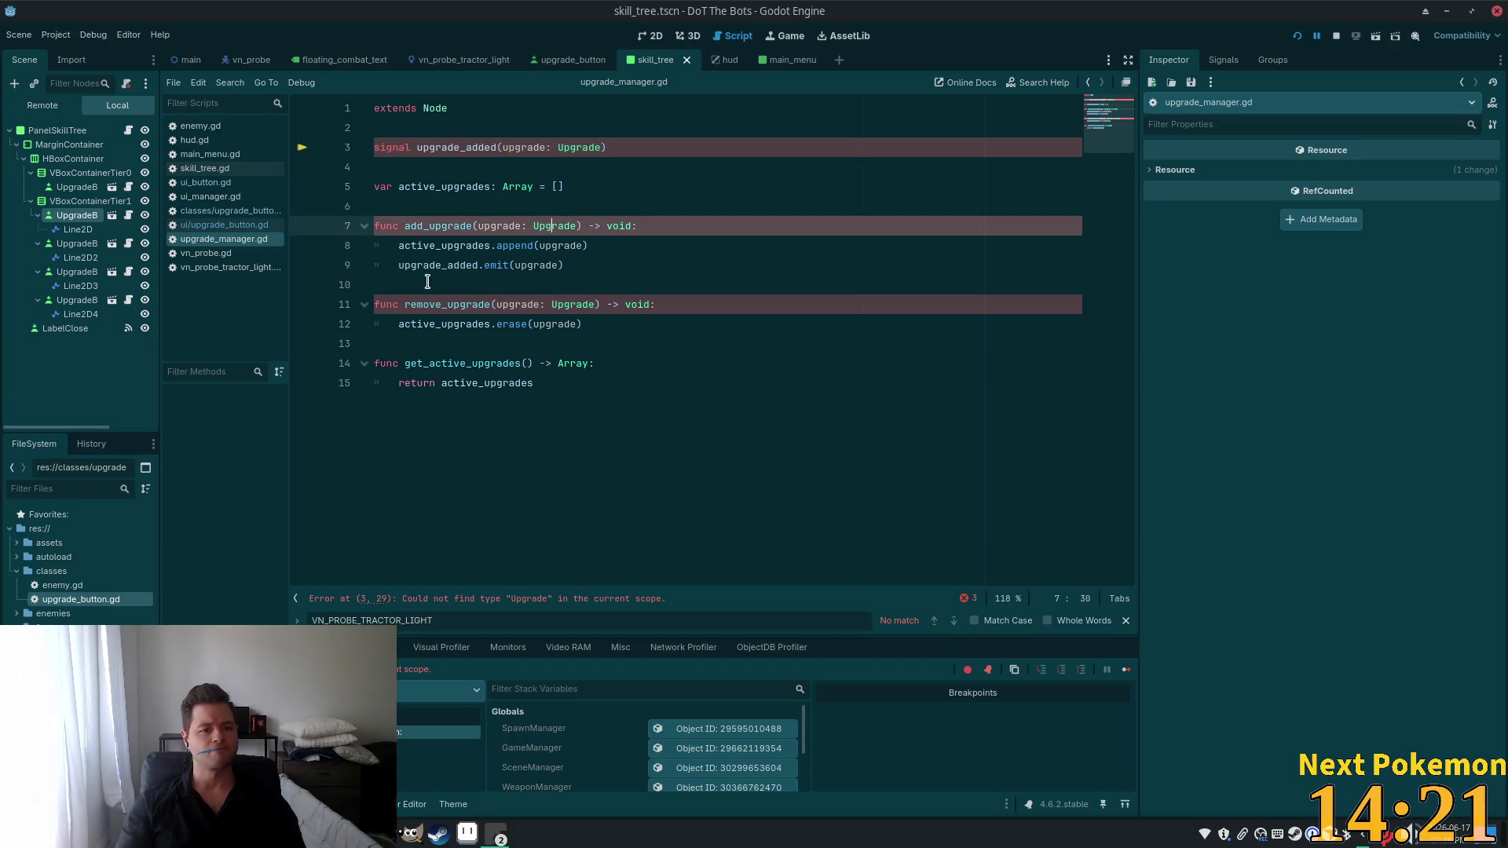
# Create res://classes/upgrade.gd extending Node from the classes folder's context menu.
pyautogui.click(51, 570)
pyautogui.rightClick(51, 571)
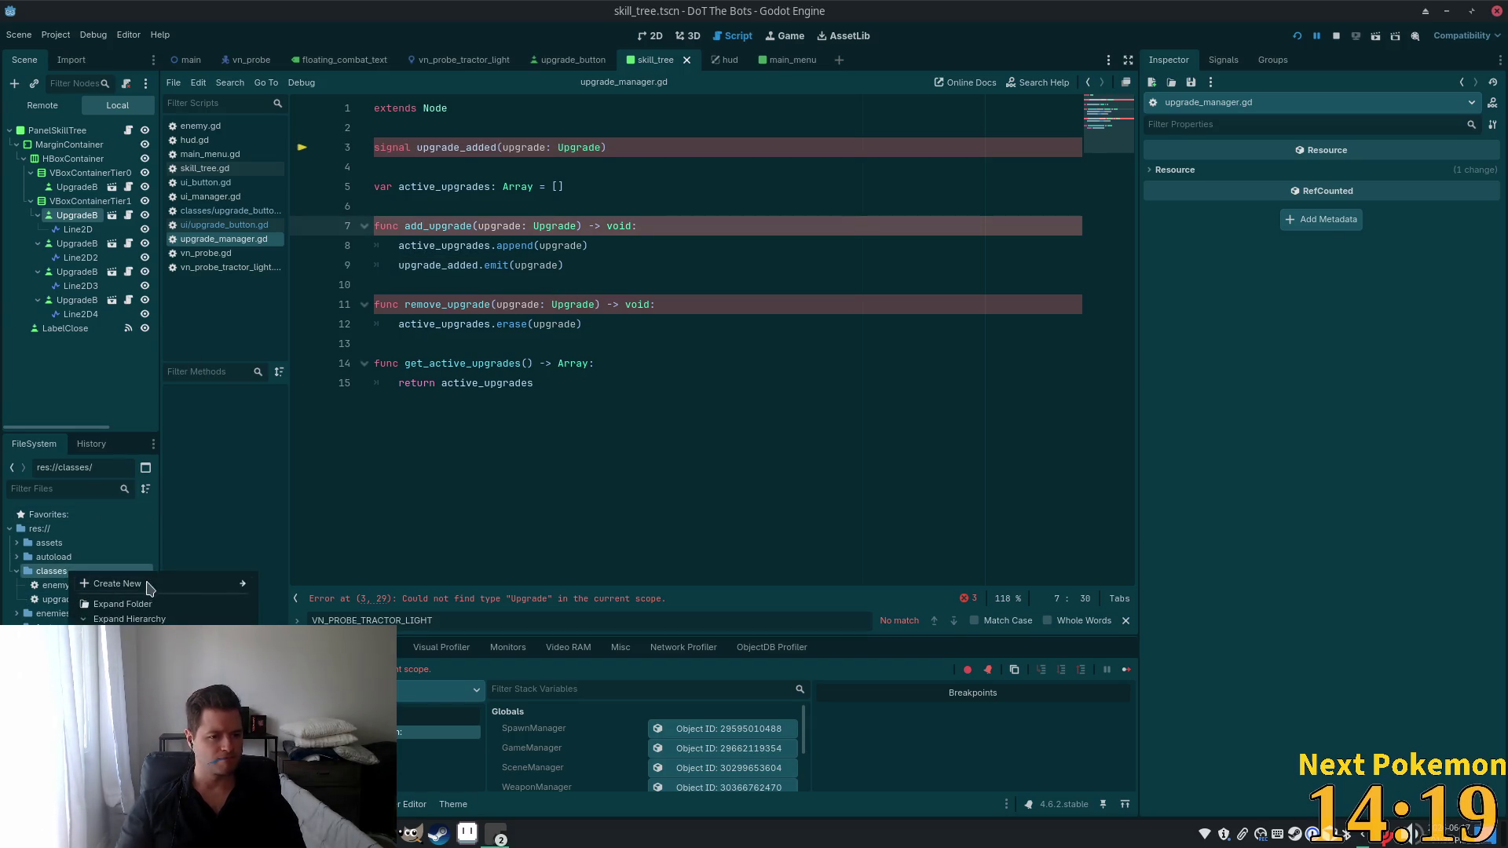
pyautogui.moveTo(158, 583)
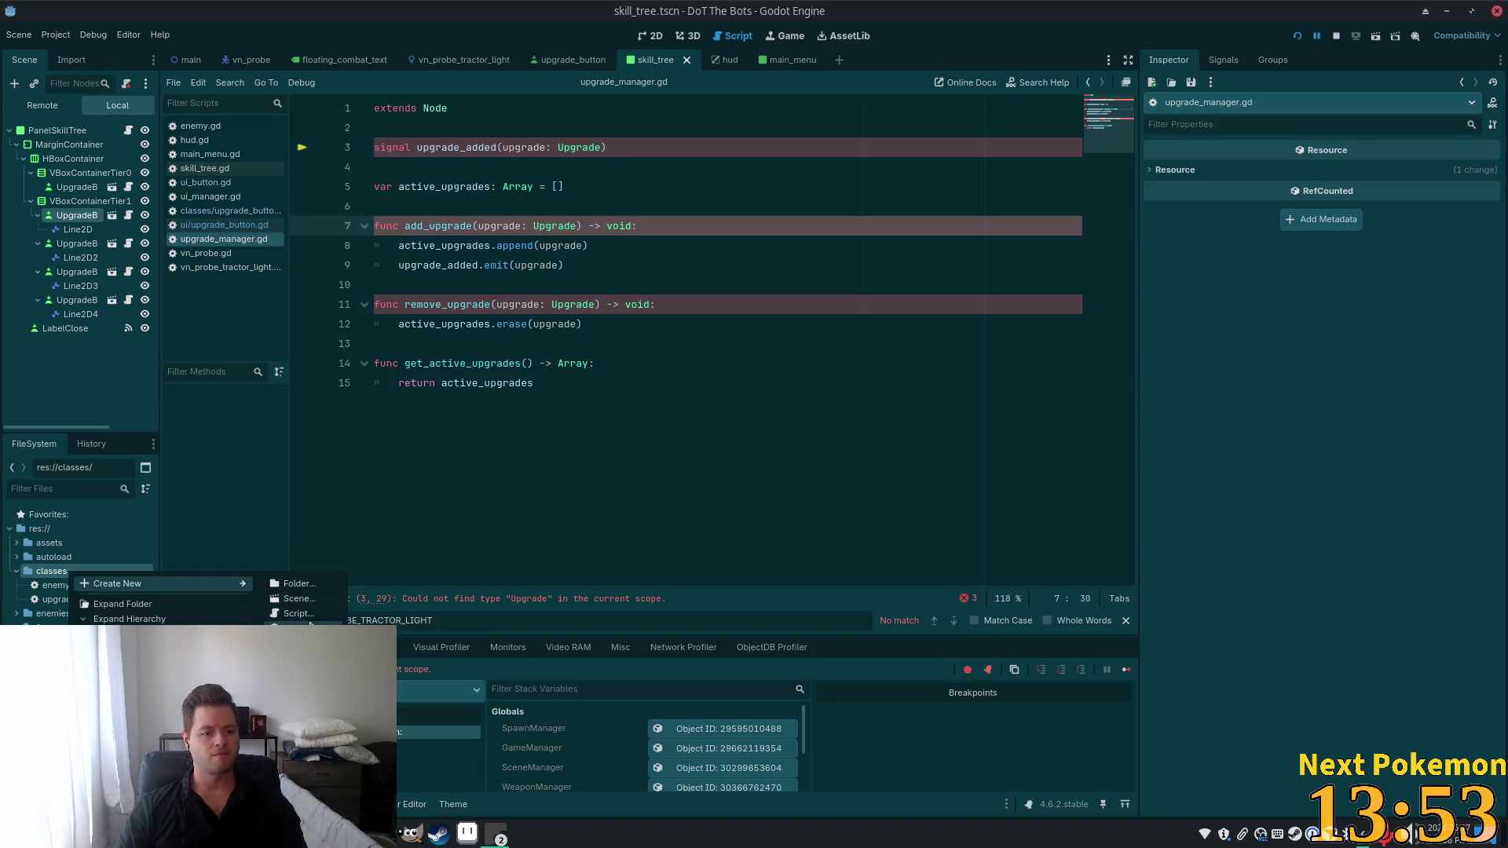
pyautogui.click(314, 614)
pyautogui.write('up.gd')
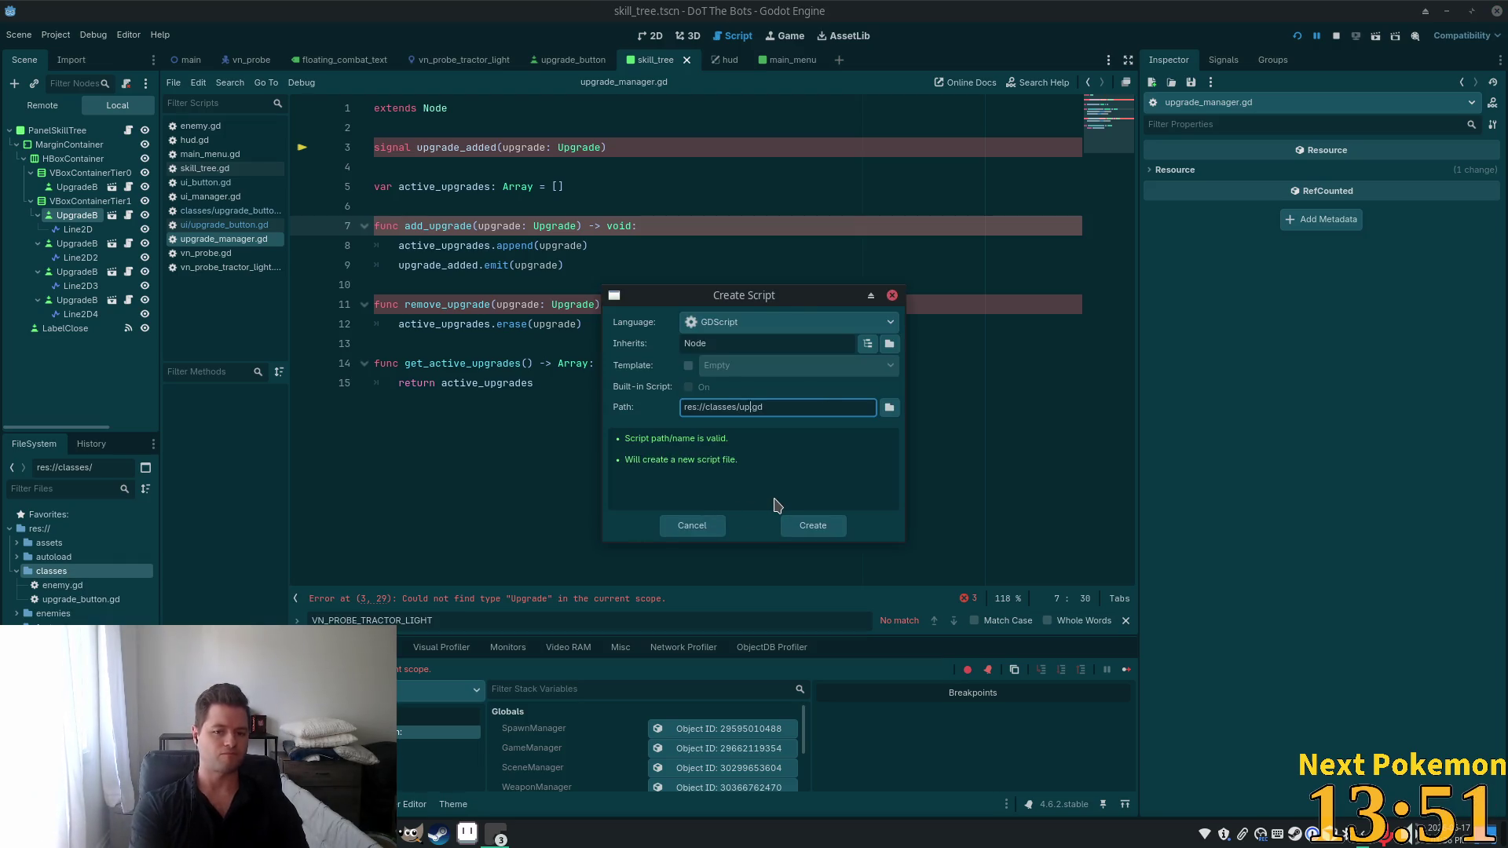
pyautogui.write('e')
pyautogui.press('Return')
pyautogui.doubleClick(435, 108)
pyautogui.click(516, 103)
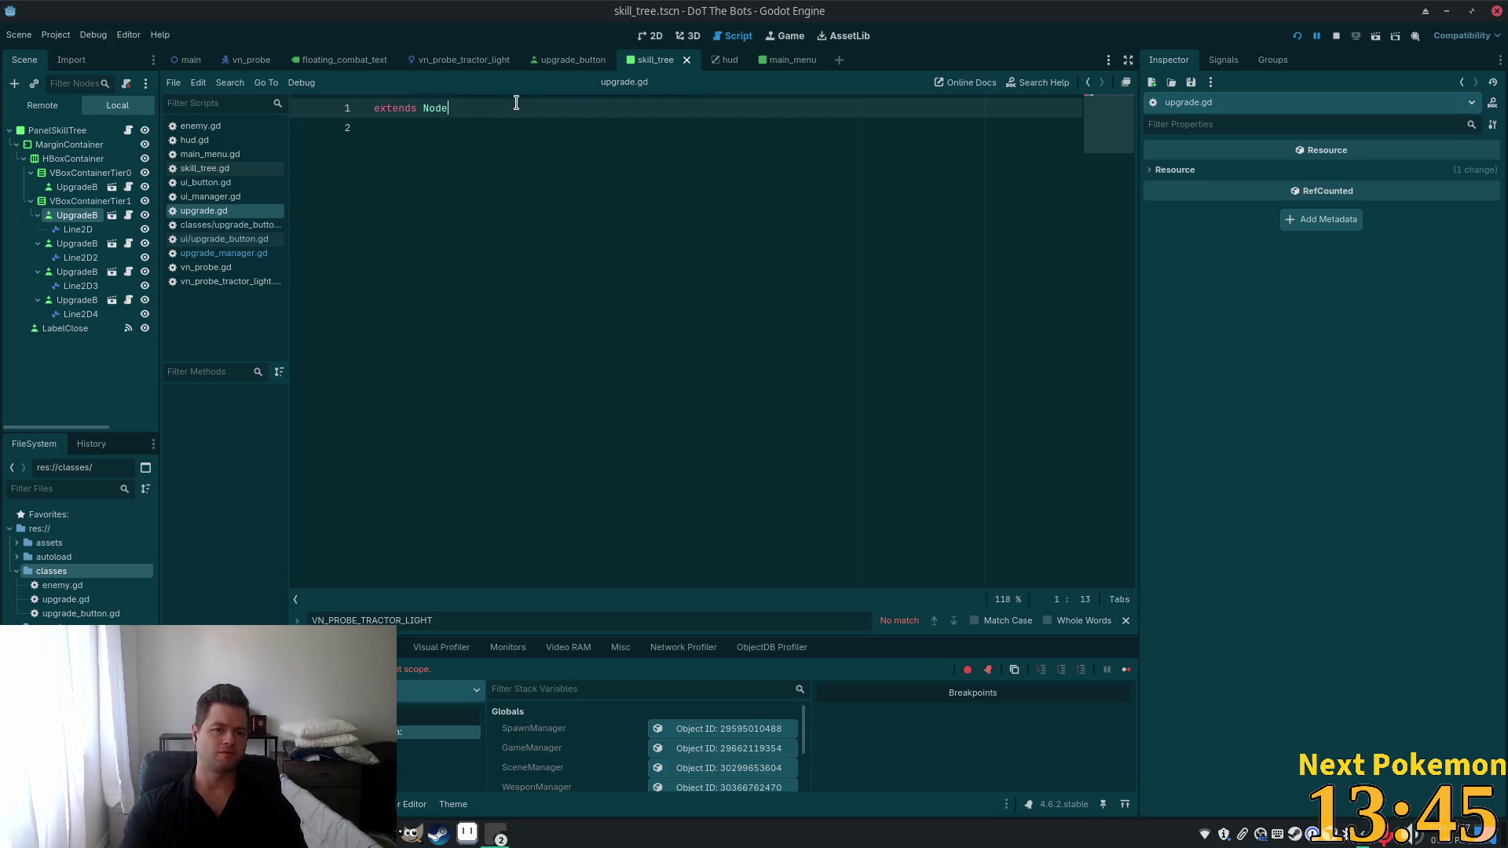
# Add 'class_name Upgrade' above extends Node in upgrade.gd, save, and run the project.
pyautogui.press('Return')
pyautogui.press('Up')
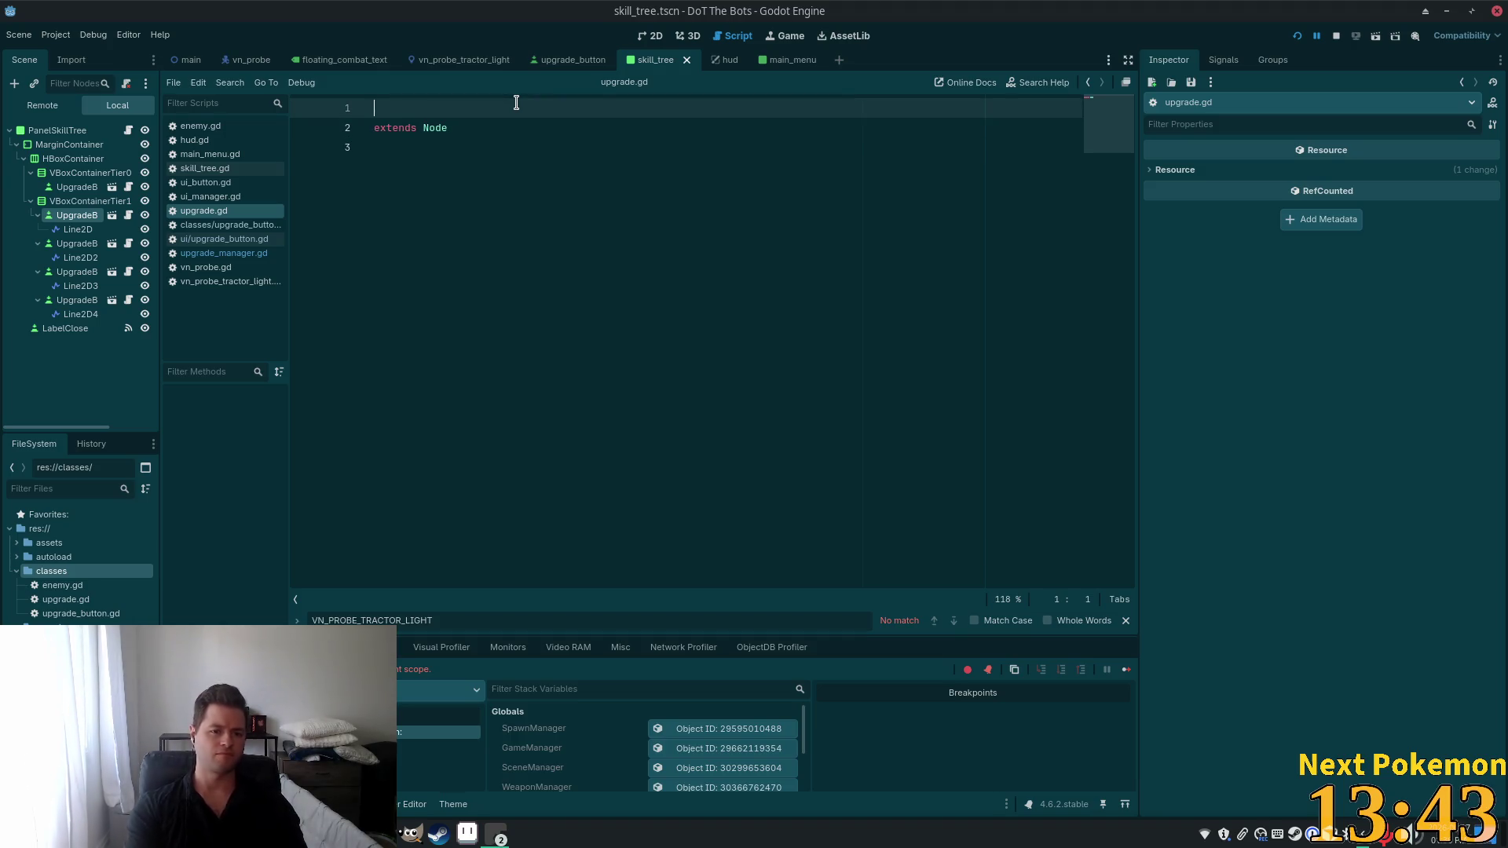
pyautogui.write('class_name ')
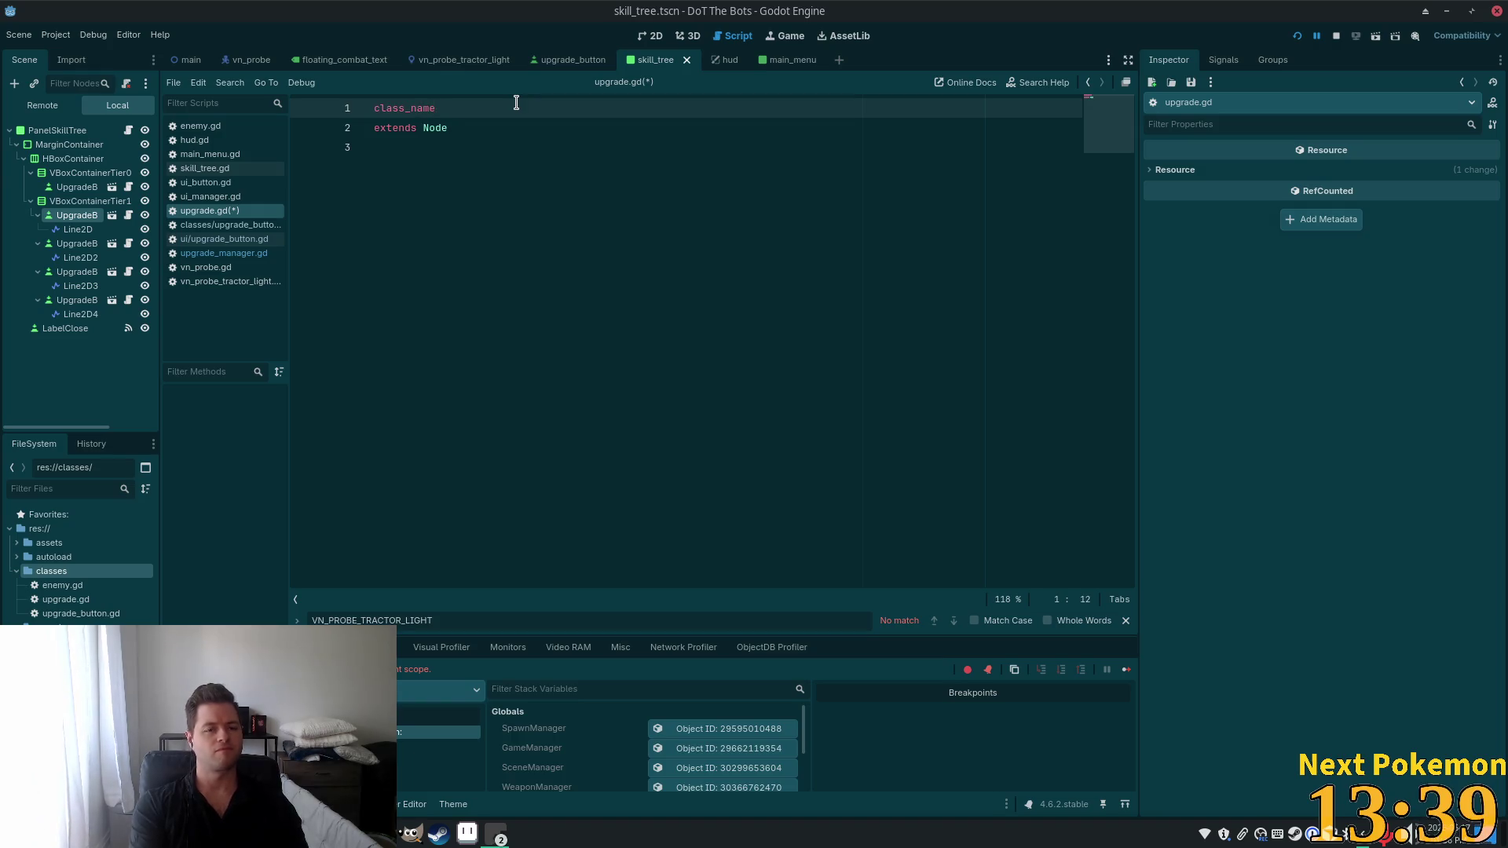
pyautogui.write('Upgrade')
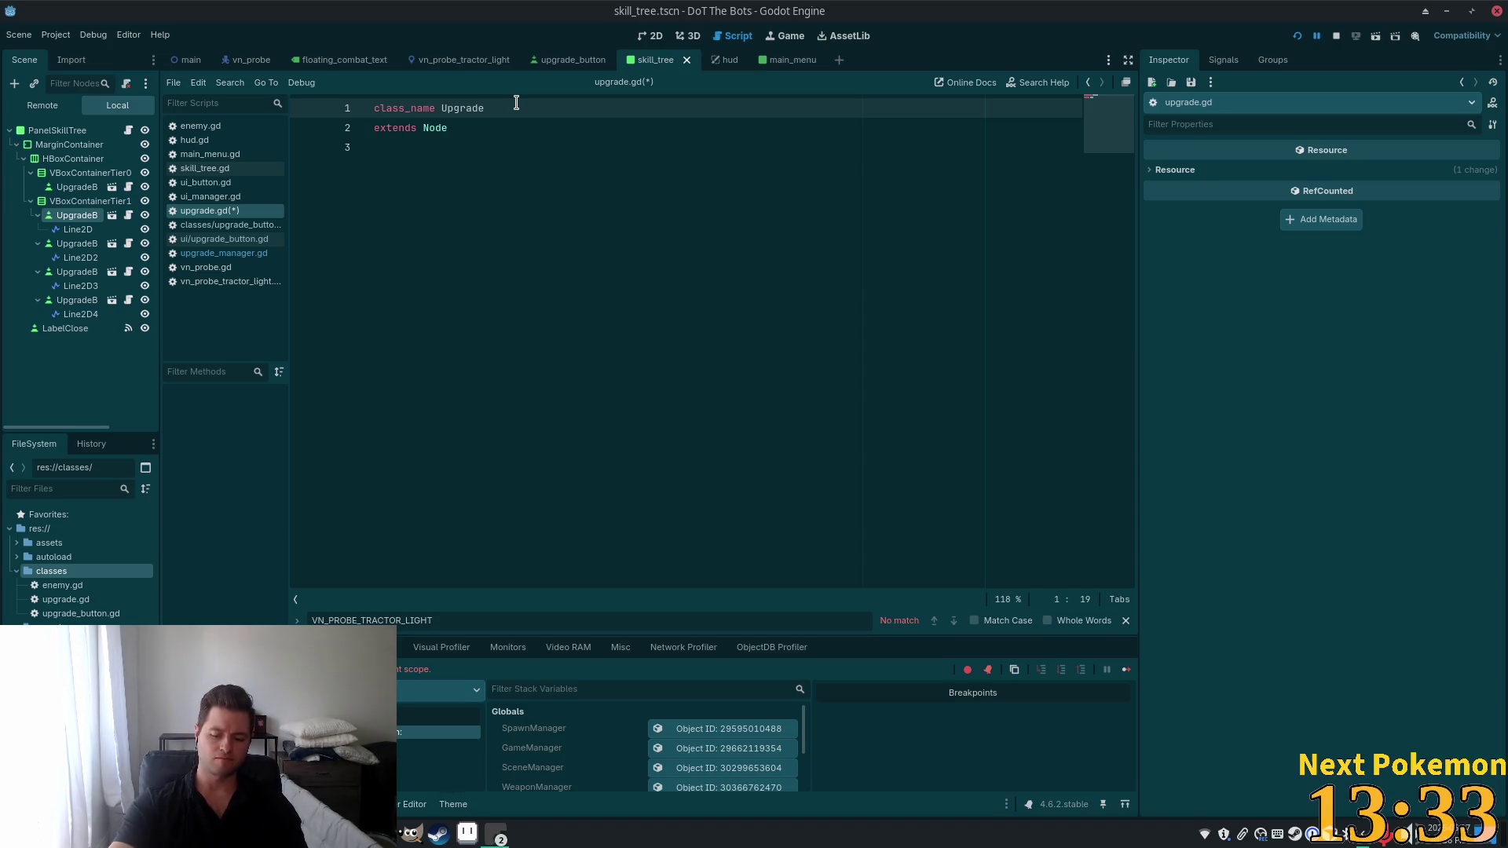
pyautogui.click(563, 432)
pyautogui.hotkey('ctrl', 's')
pyautogui.click(1297, 37)
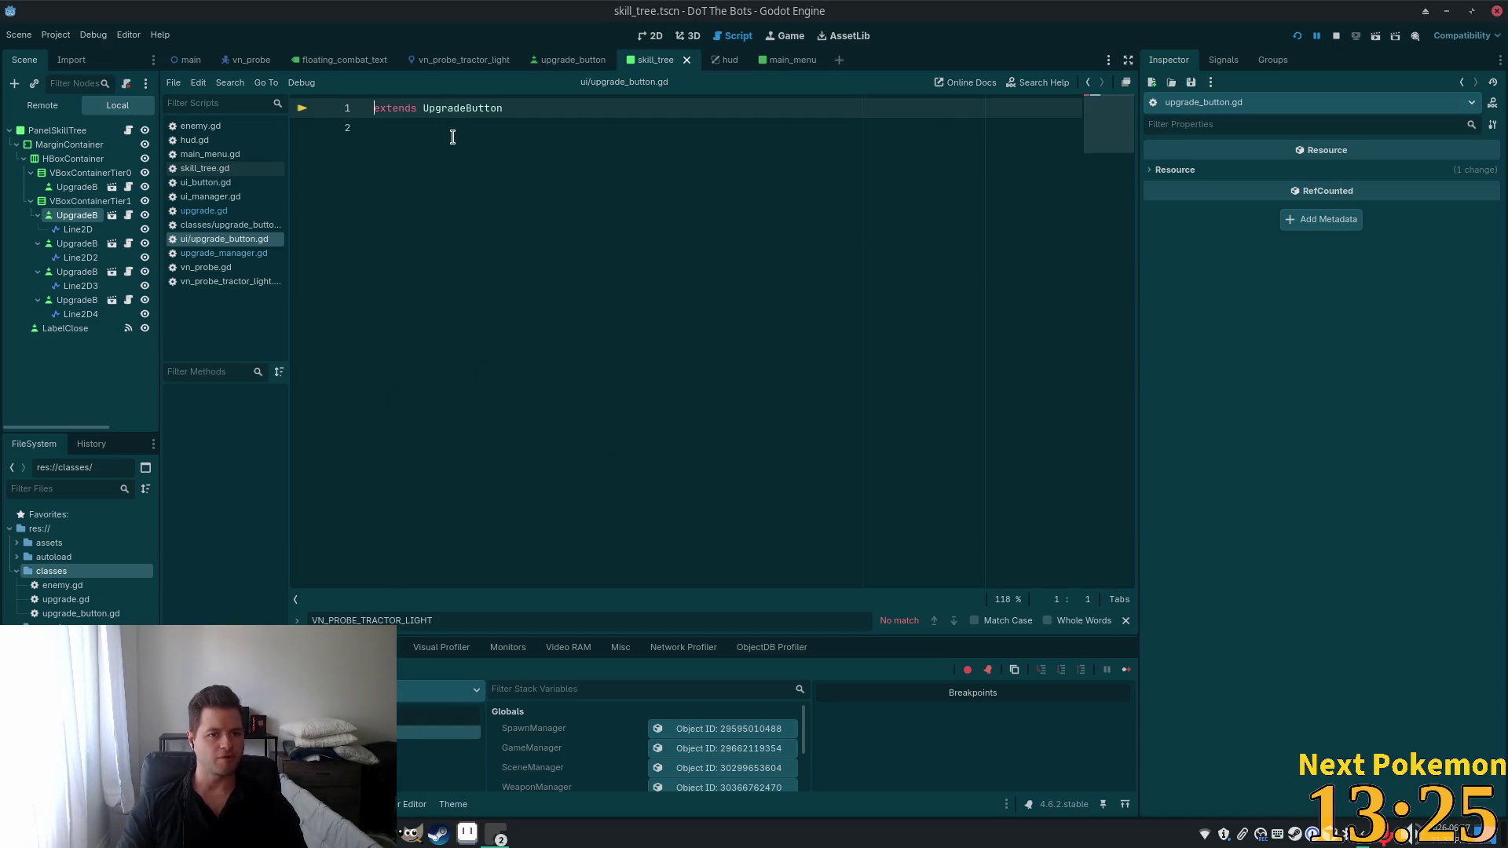
# Open classes/upgrade_button.gd from FileSystem and run the project again.
pyautogui.doubleClick(447, 110)
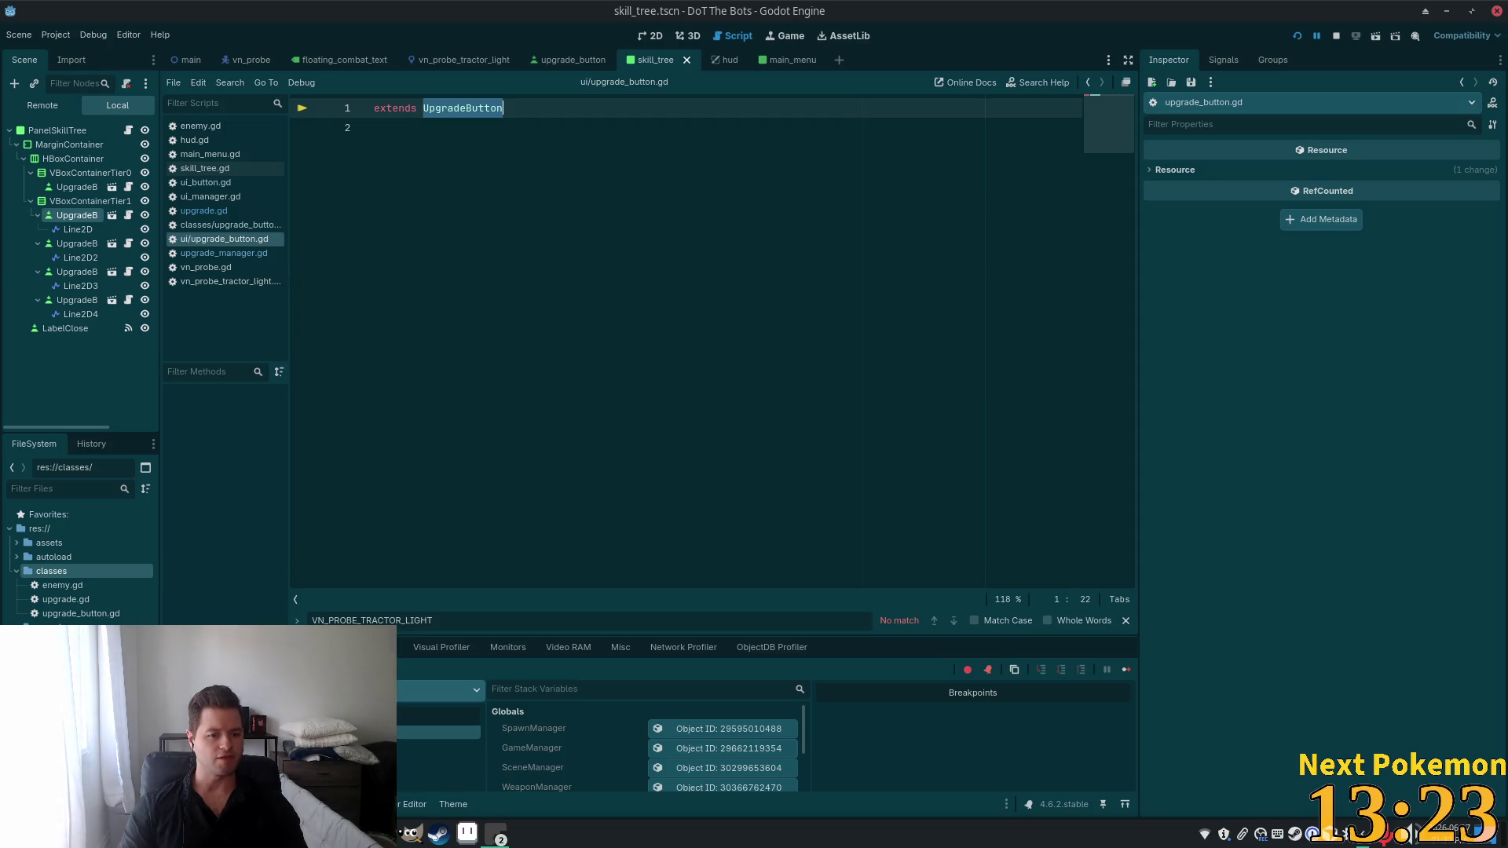
pyautogui.doubleClick(81, 613)
pyautogui.doubleClick(471, 109)
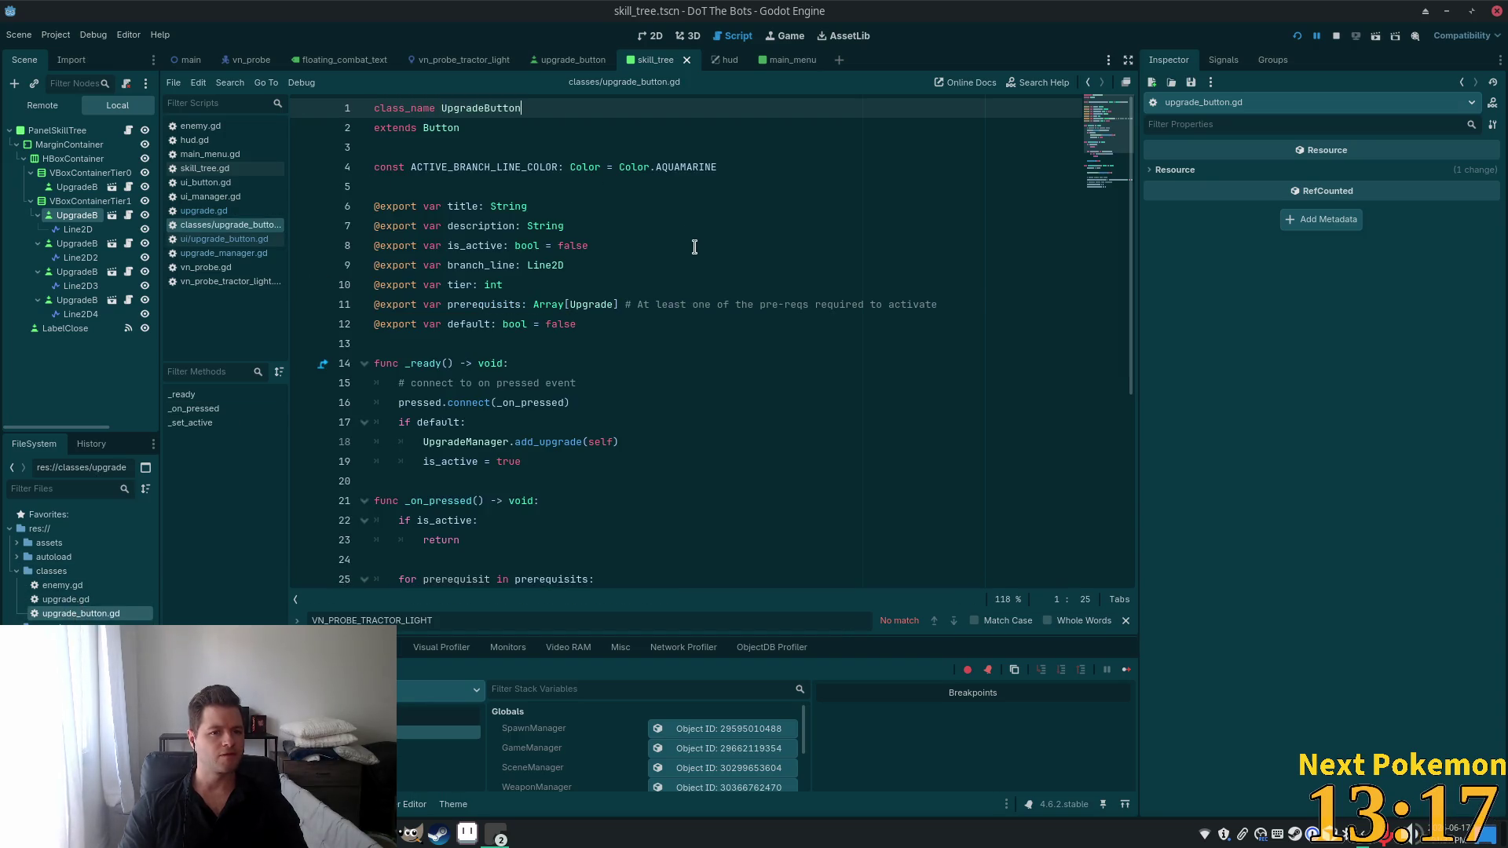
pyautogui.click(1316, 36)
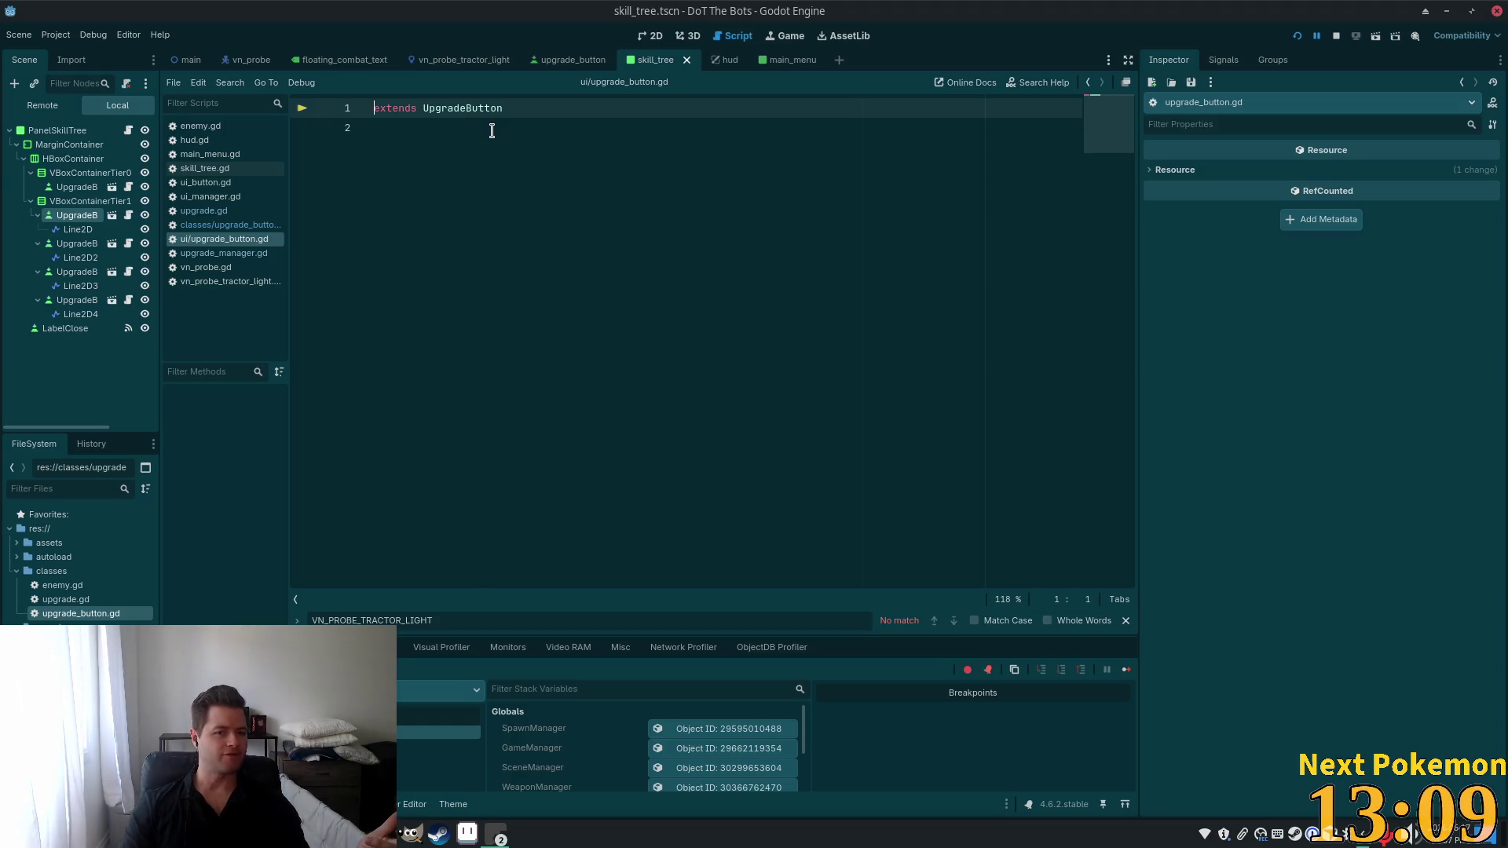
# Switch between upgrade.gd and classes/upgrade_button.gd, scroll to _set_active, and stop the game.
pyautogui.click(493, 145)
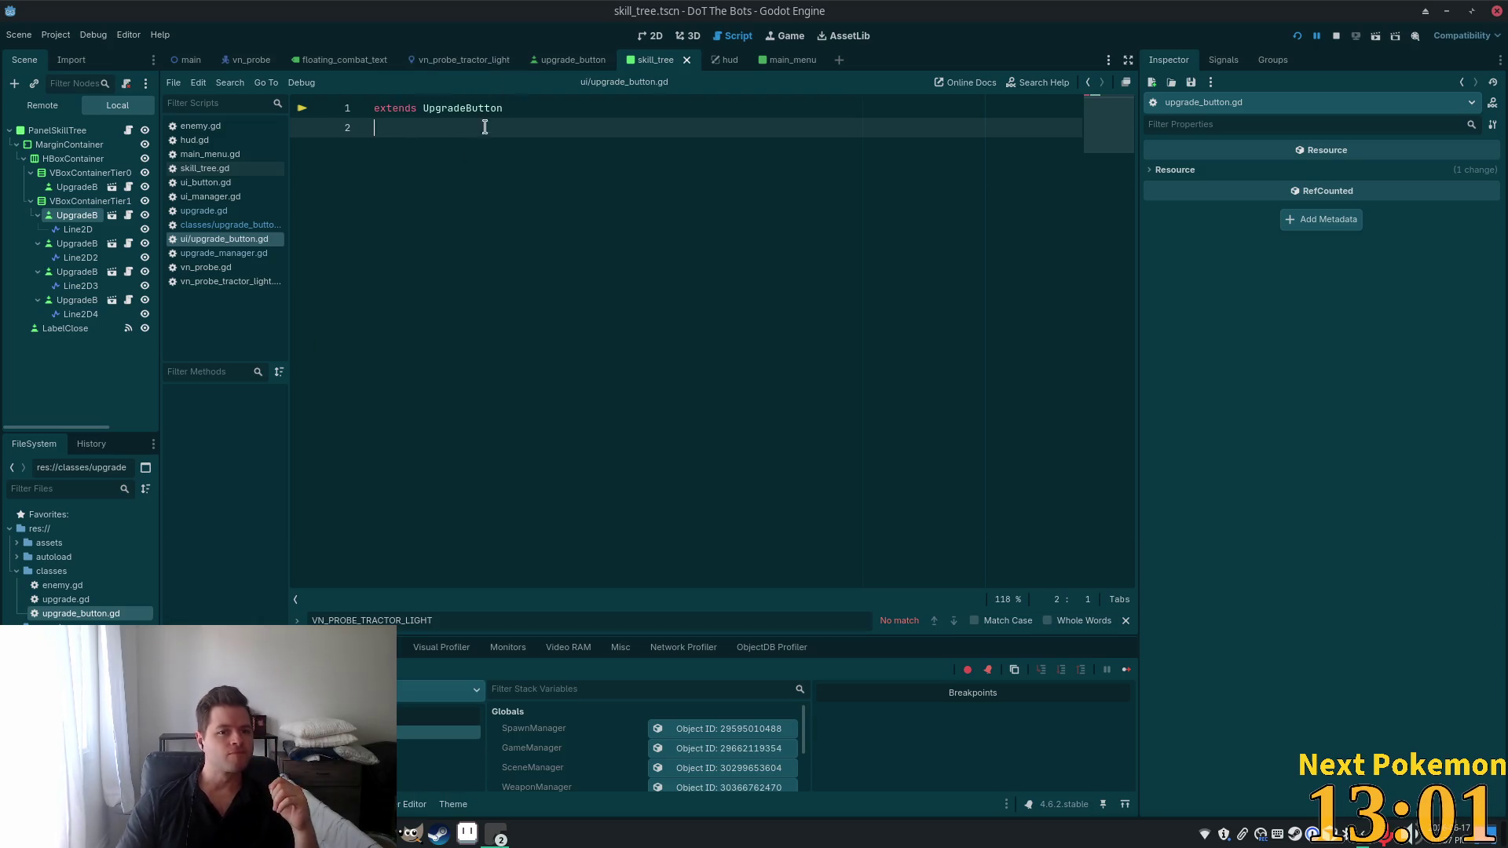
pyautogui.doubleClick(448, 110)
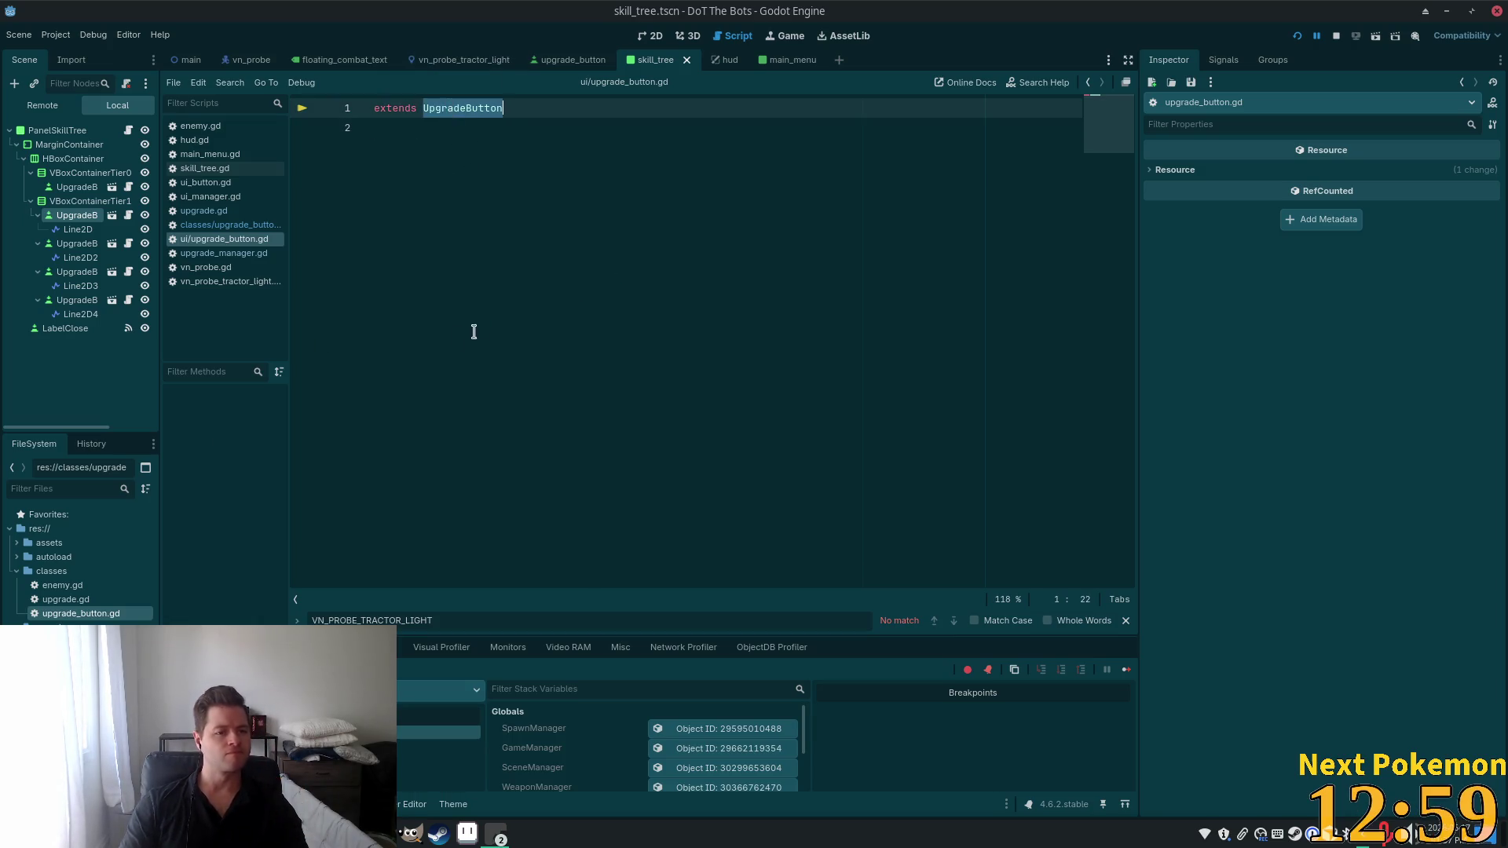
pyautogui.click(226, 212)
pyautogui.click(228, 225)
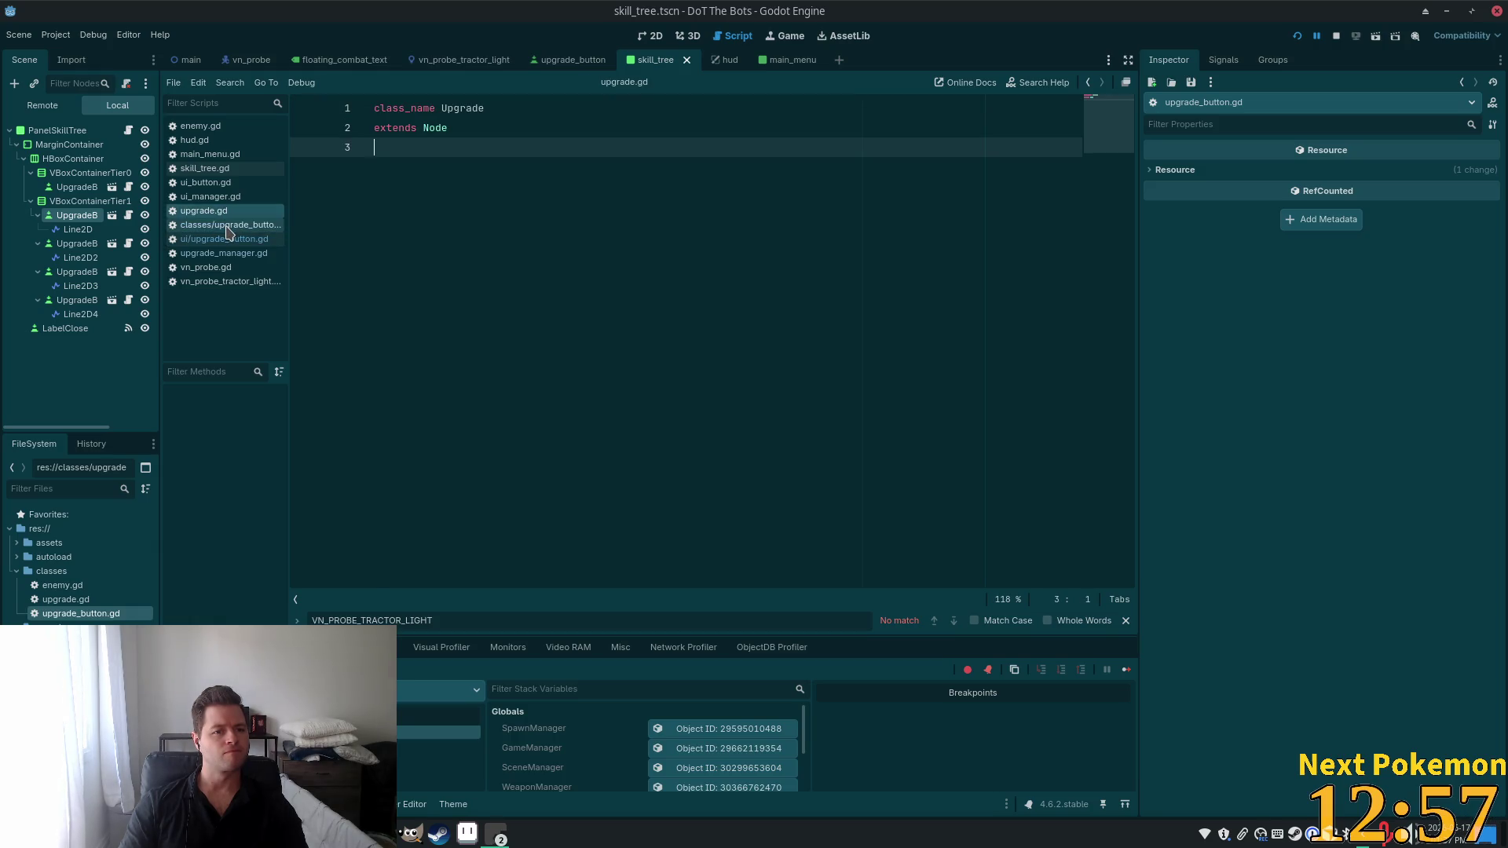
pyautogui.doubleClick(503, 109)
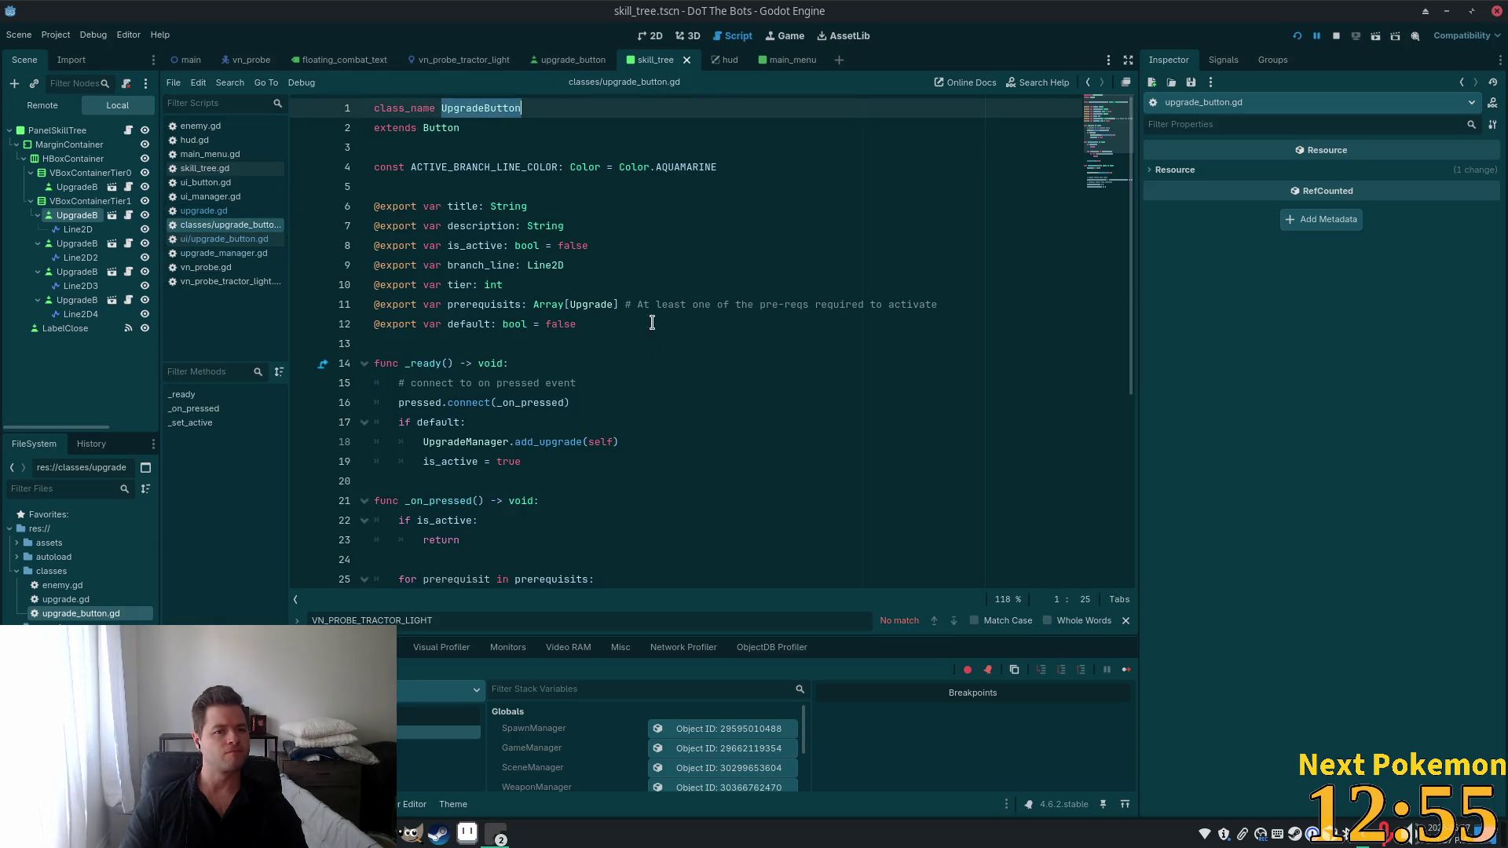
pyautogui.scroll(-5, 667, 342)
pyautogui.scroll(-1, 934, 338)
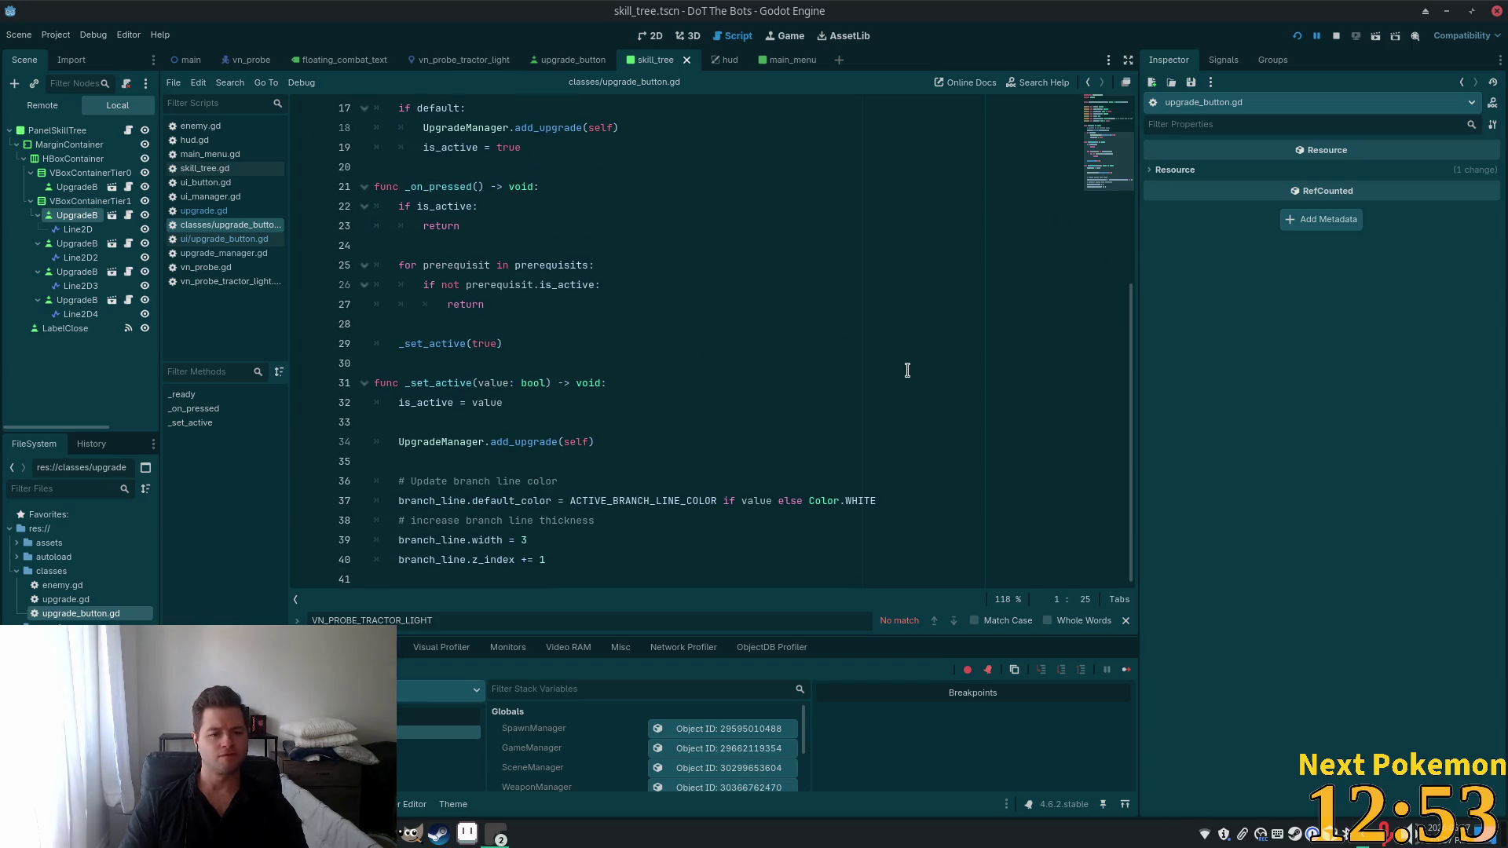
pyautogui.press('F5')
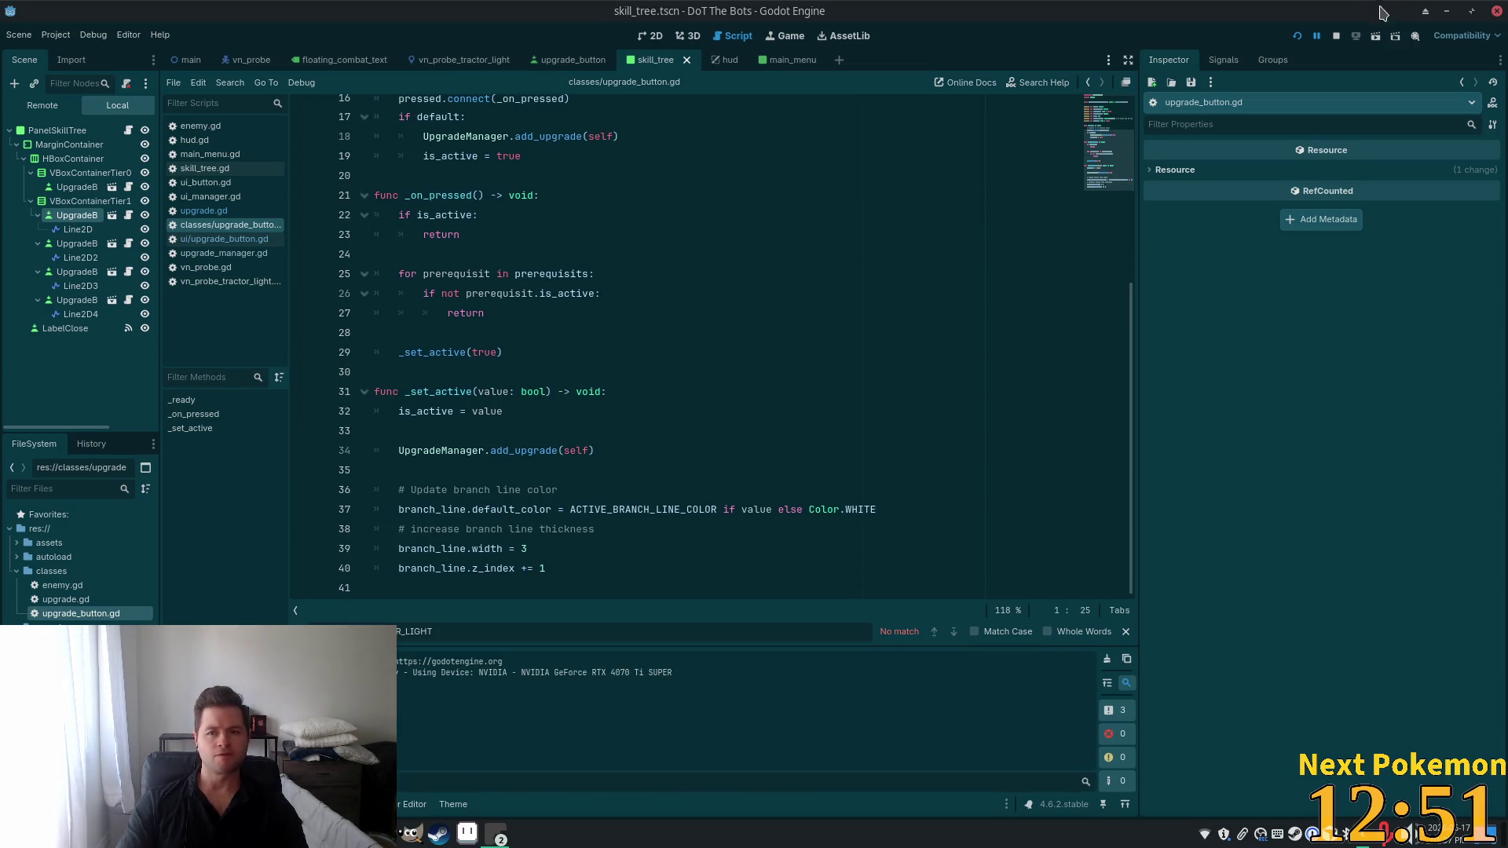
# Close Godot, relaunch it from the launcher search 'godot', and reopen DoT The Bots.
pyautogui.click(1335, 36)
pyautogui.click(1497, 11)
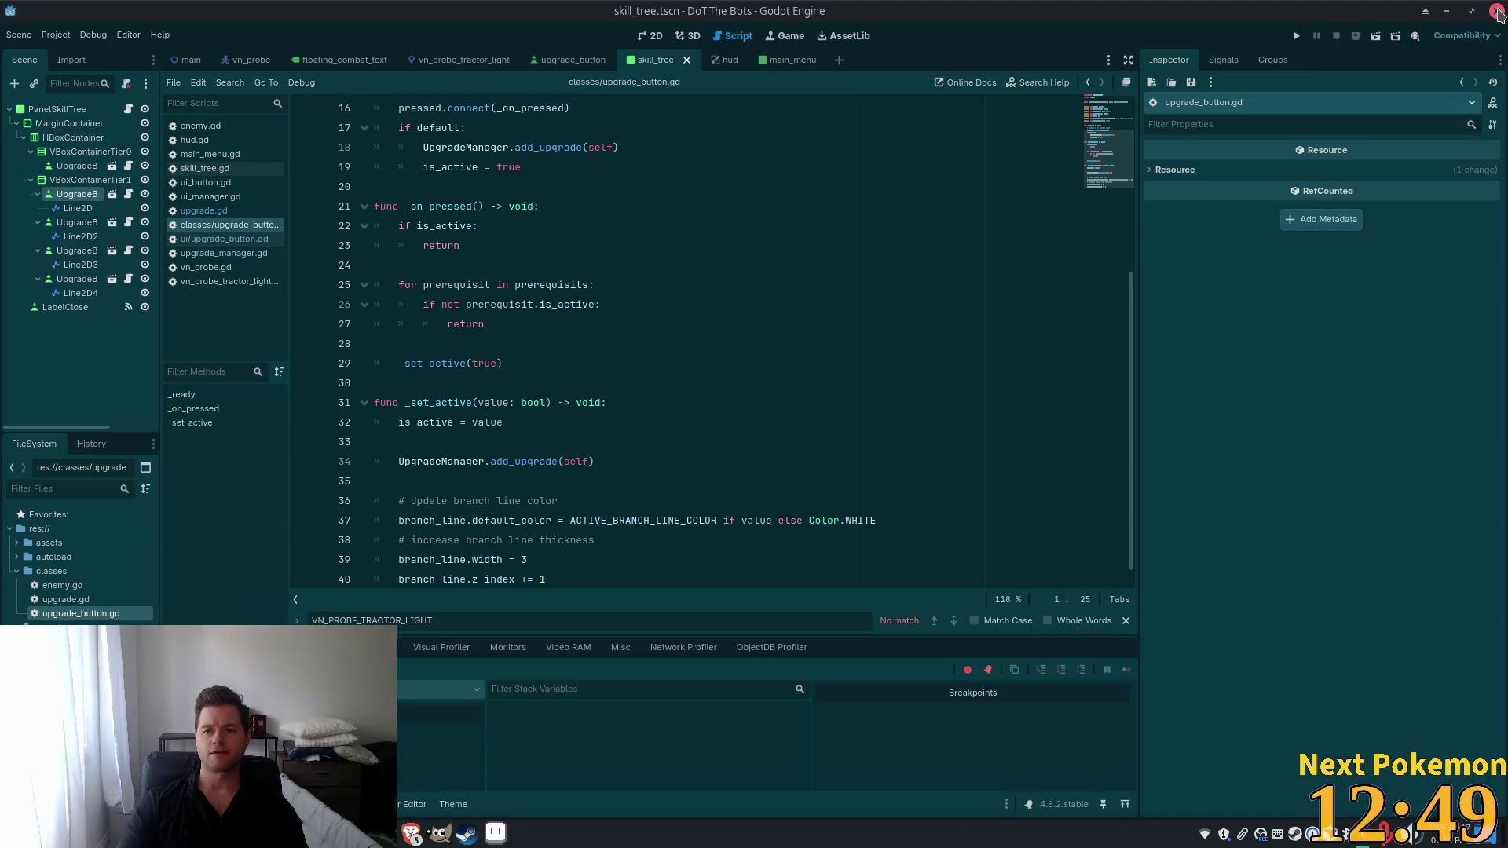
pyautogui.press('super')
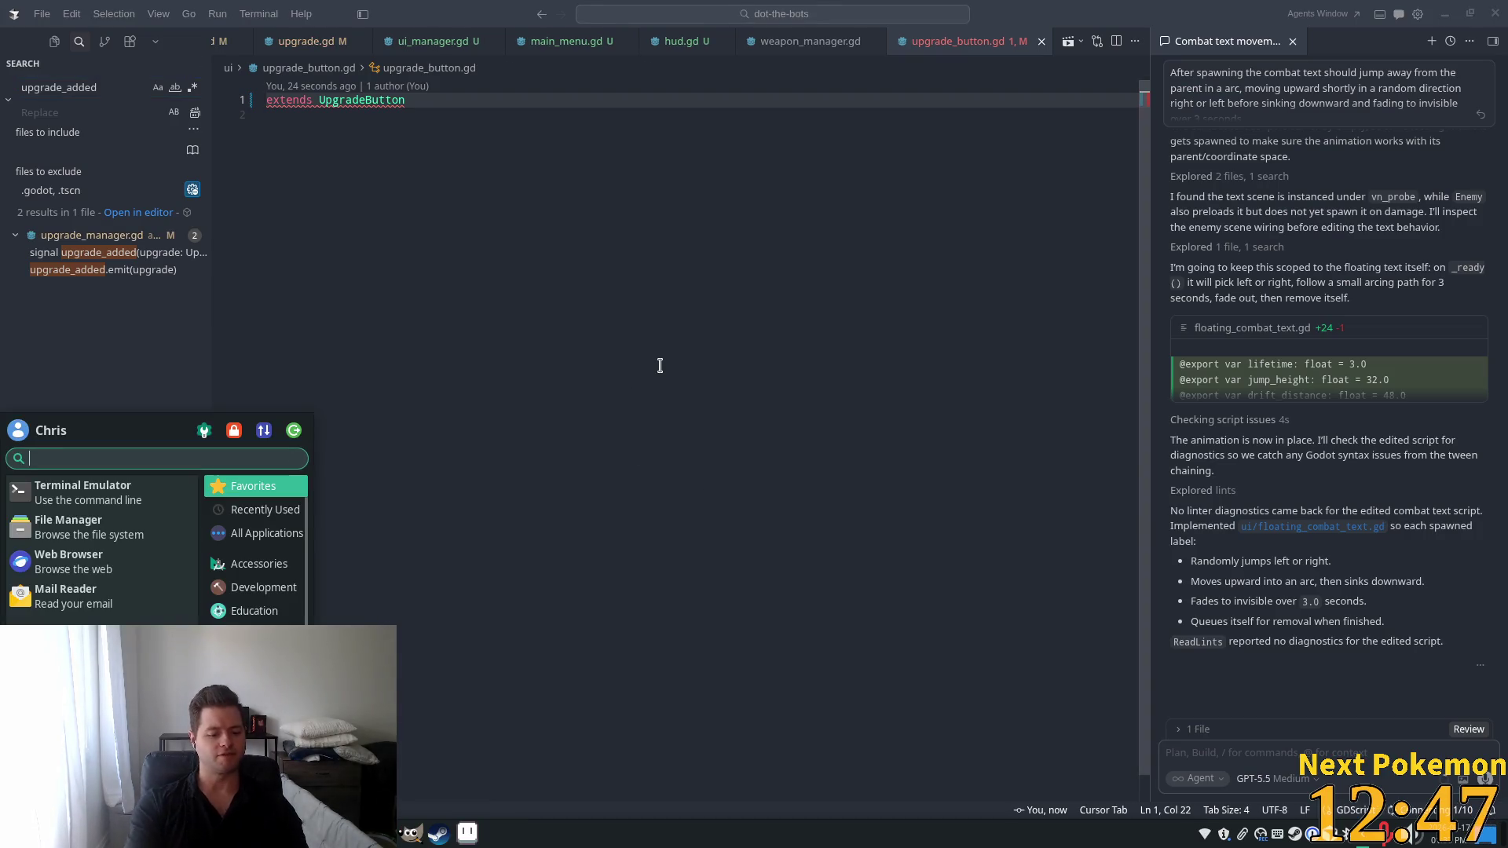
pyautogui.write('godot')
pyautogui.press('Return')
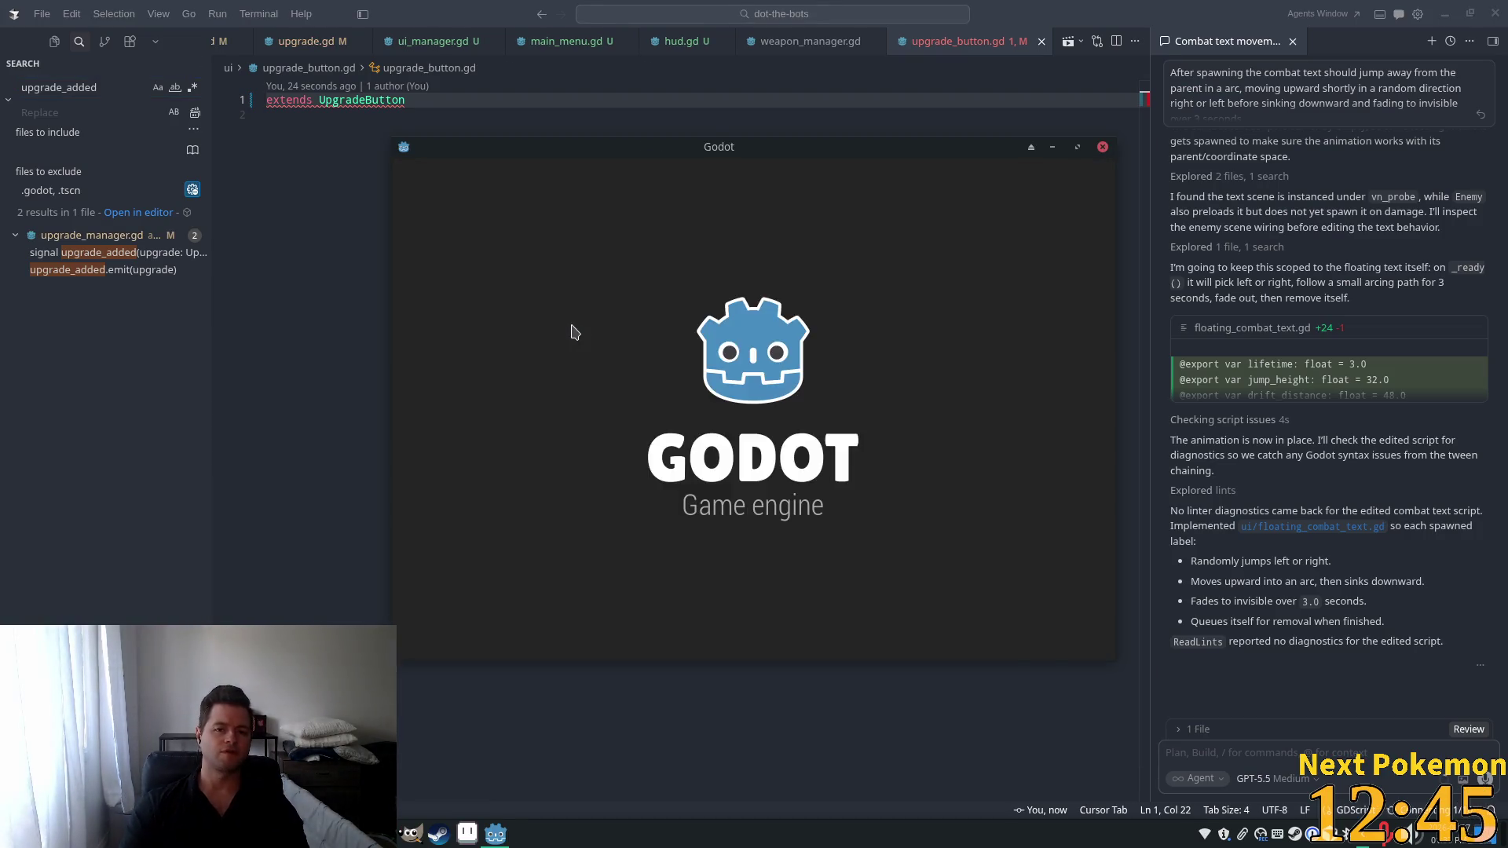
pyautogui.doubleClick(663, 535)
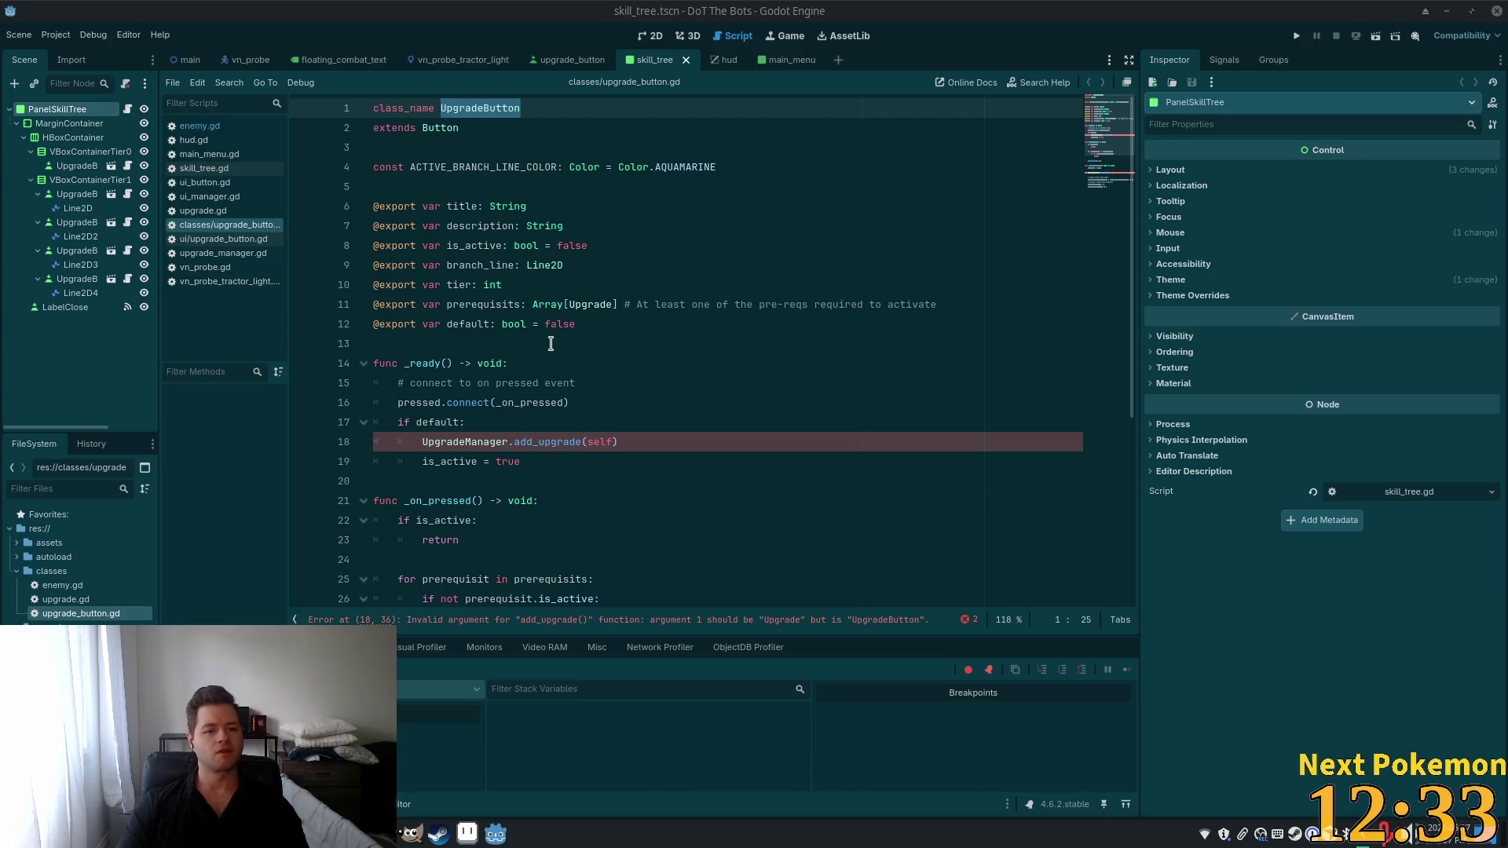
# Inspect the UpgradeManager.add_upgrade calls on lines 18 and 34 of upgrade_button.gd.
pyautogui.click(694, 362)
pyautogui.doubleClick(444, 441)
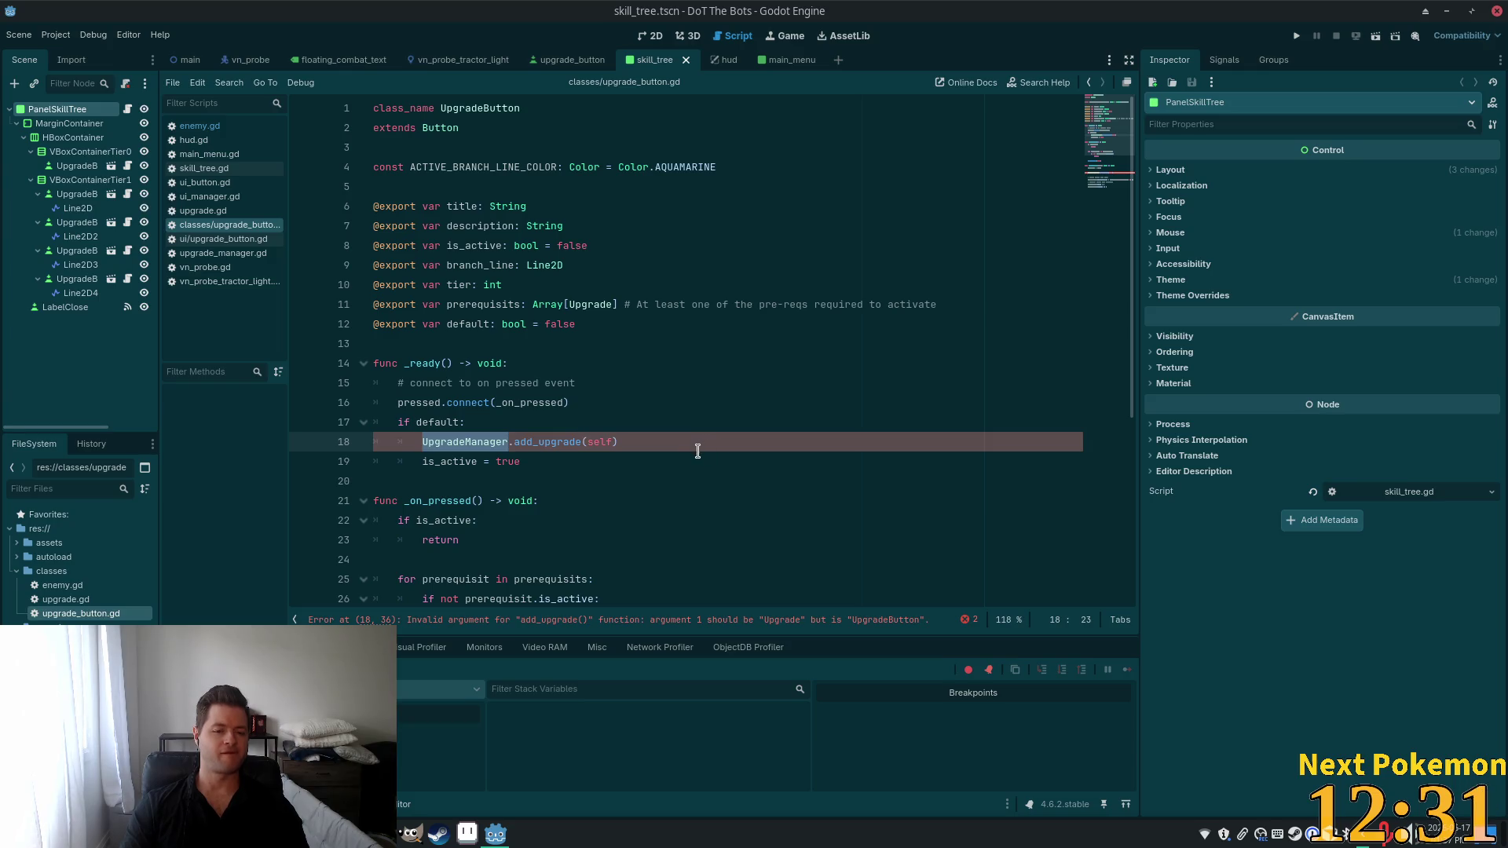
pyautogui.scroll(-5, 909, 261)
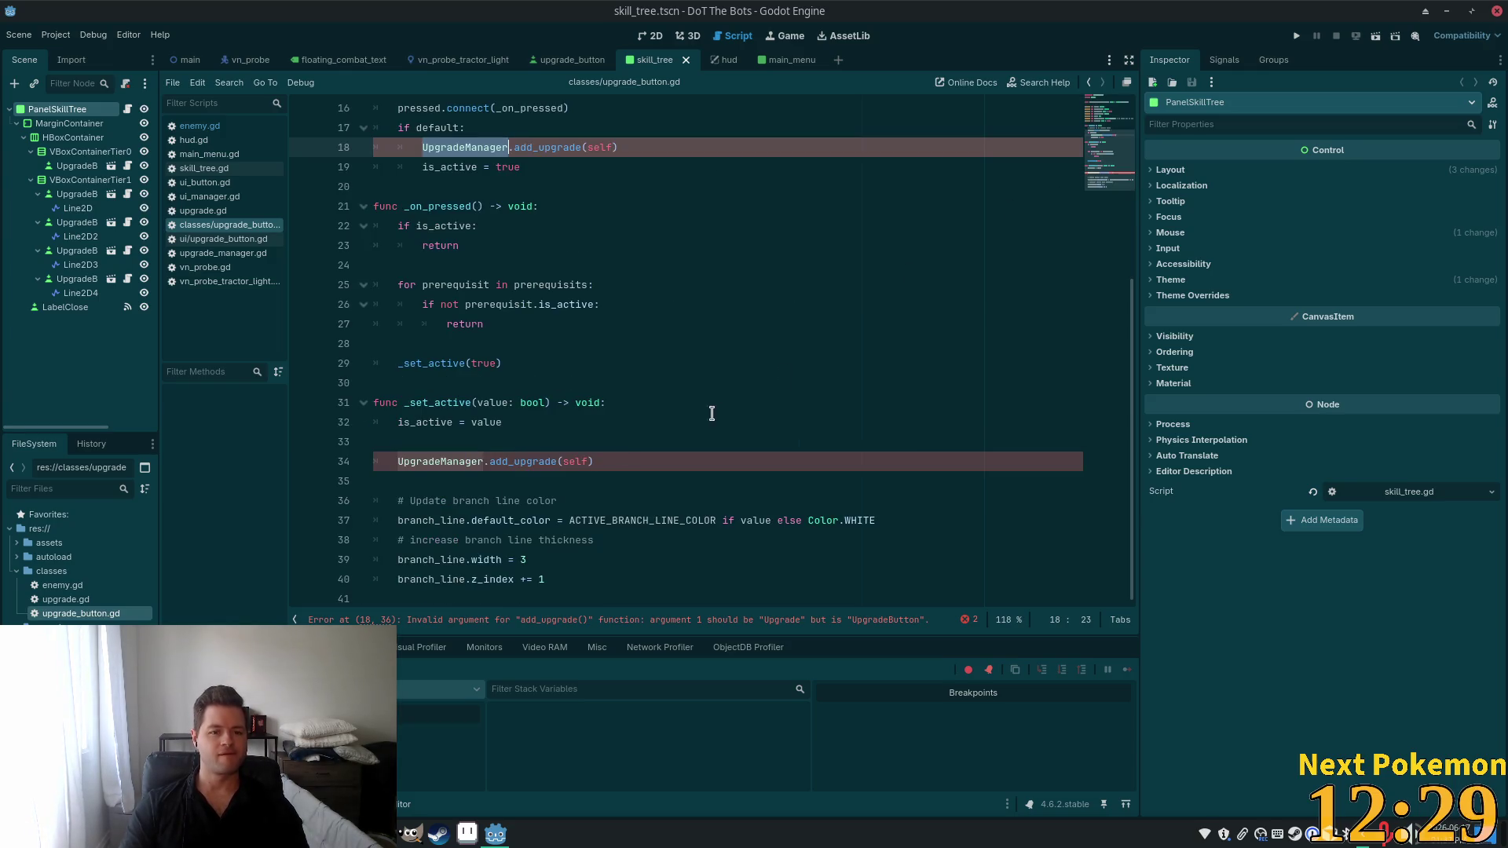
pyautogui.click(458, 444)
pyautogui.click(431, 463)
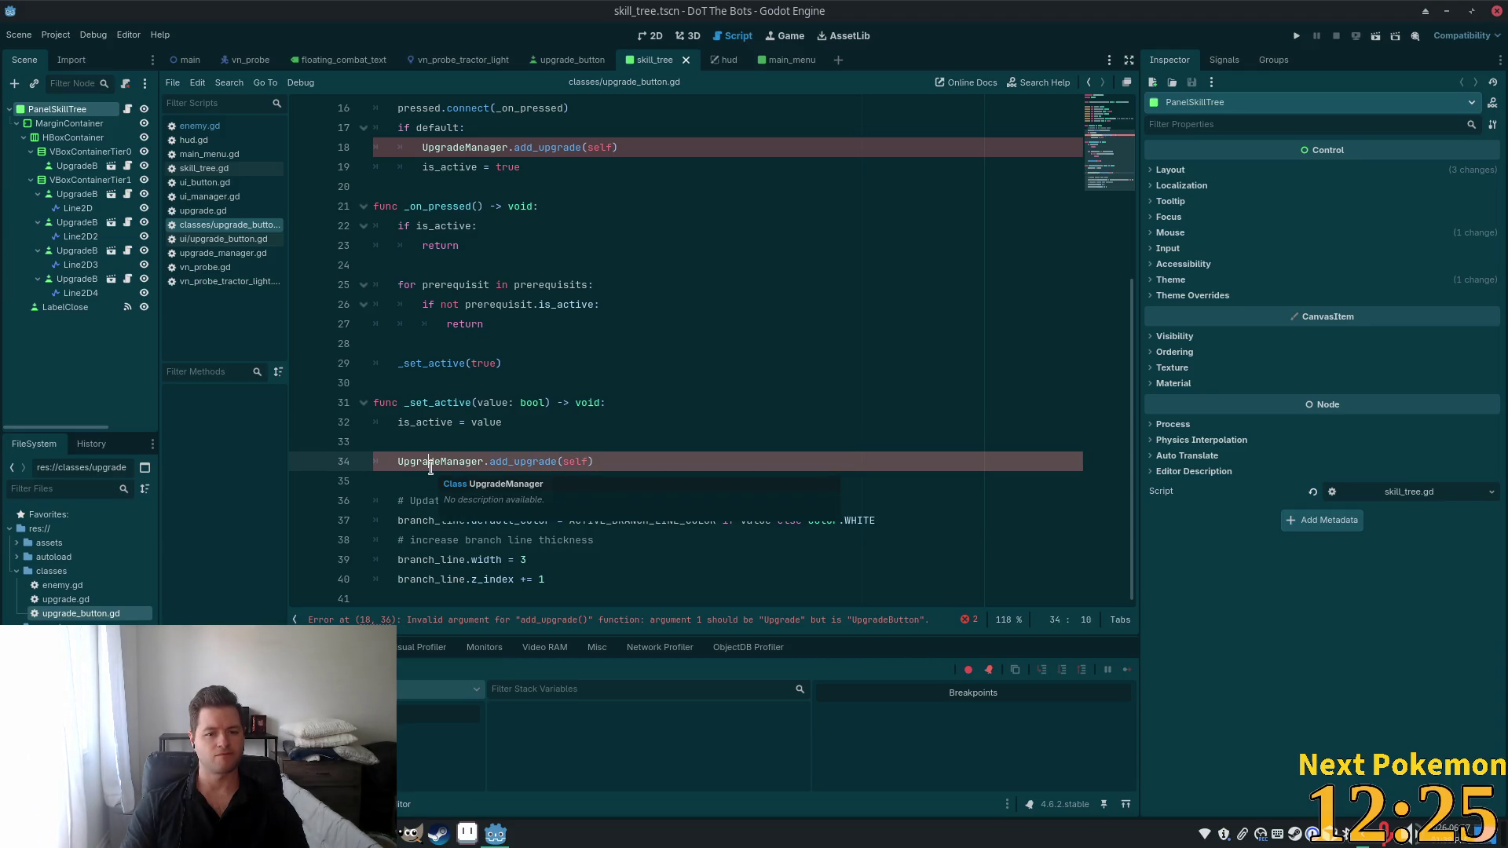
pyautogui.scroll(1, 819, 341)
pyautogui.scroll(4, 819, 341)
# Run the project and check the debugger stop at line 1 of ui/upgrade_button.gd.
pyautogui.doubleClick(512, 108)
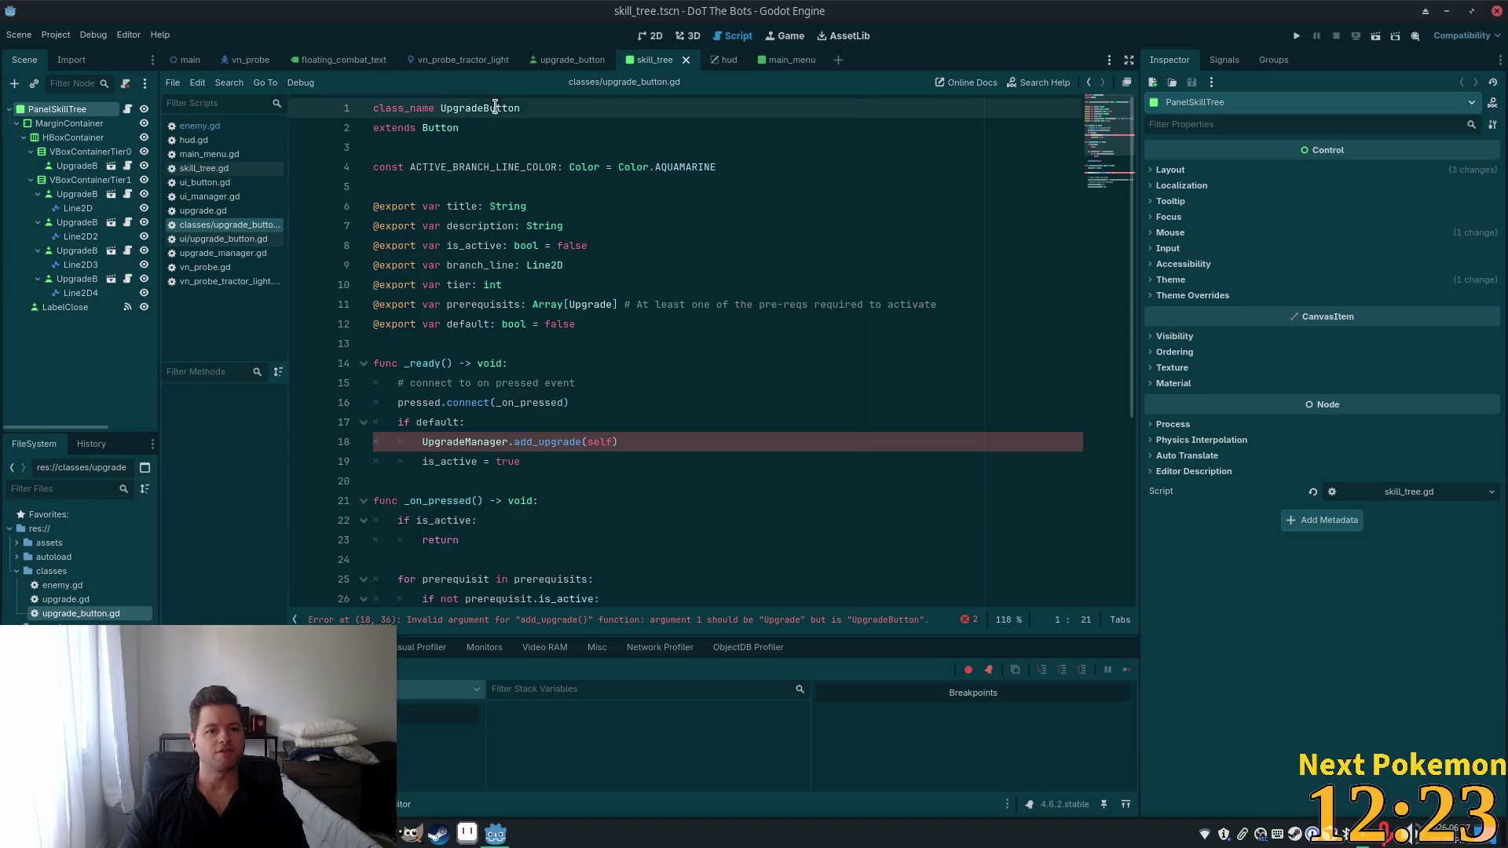
pyautogui.click(1296, 35)
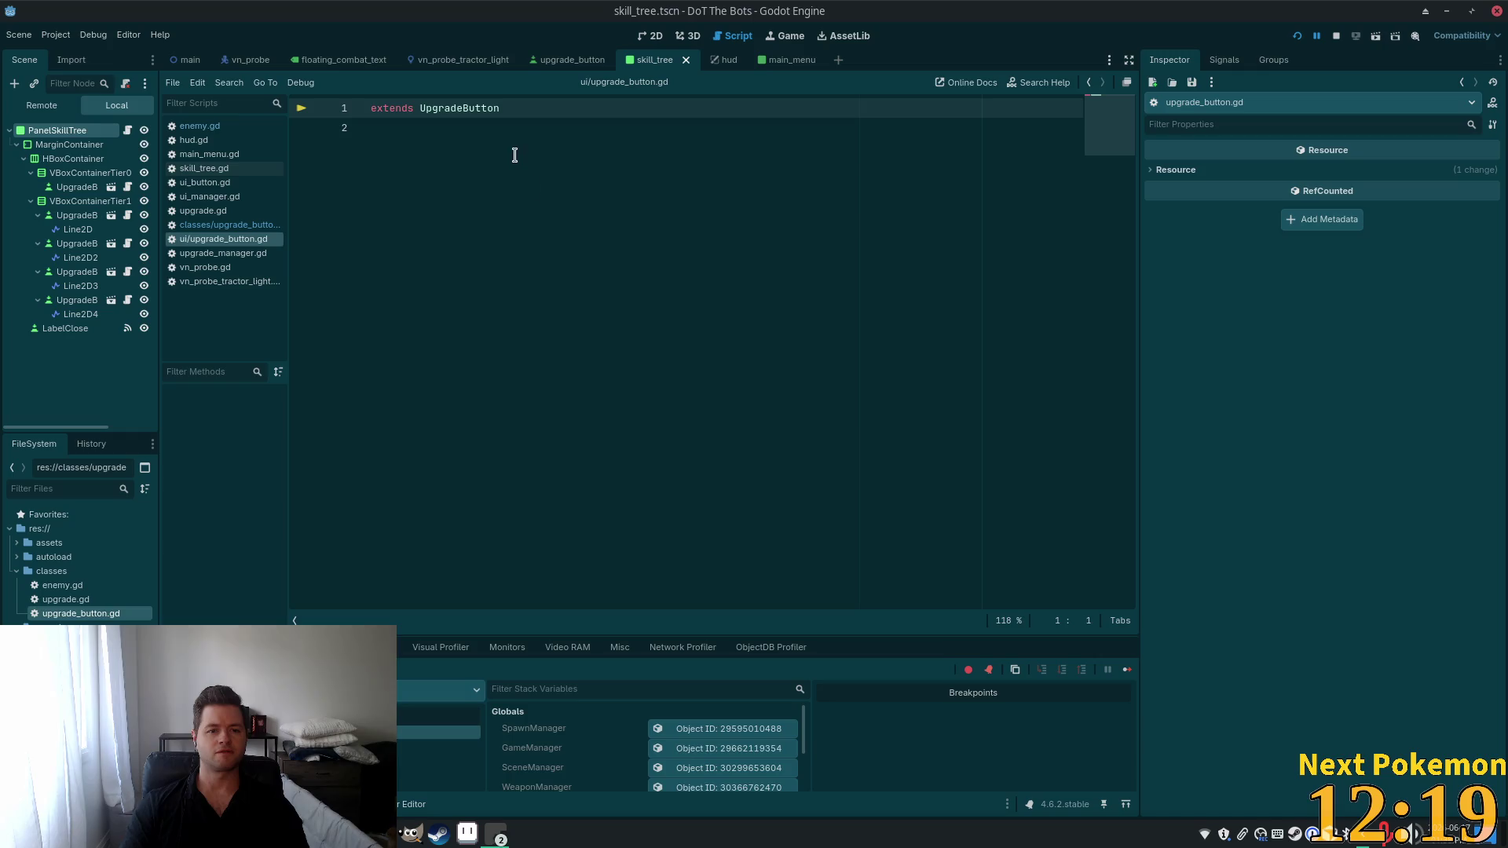
pyautogui.doubleClick(467, 110)
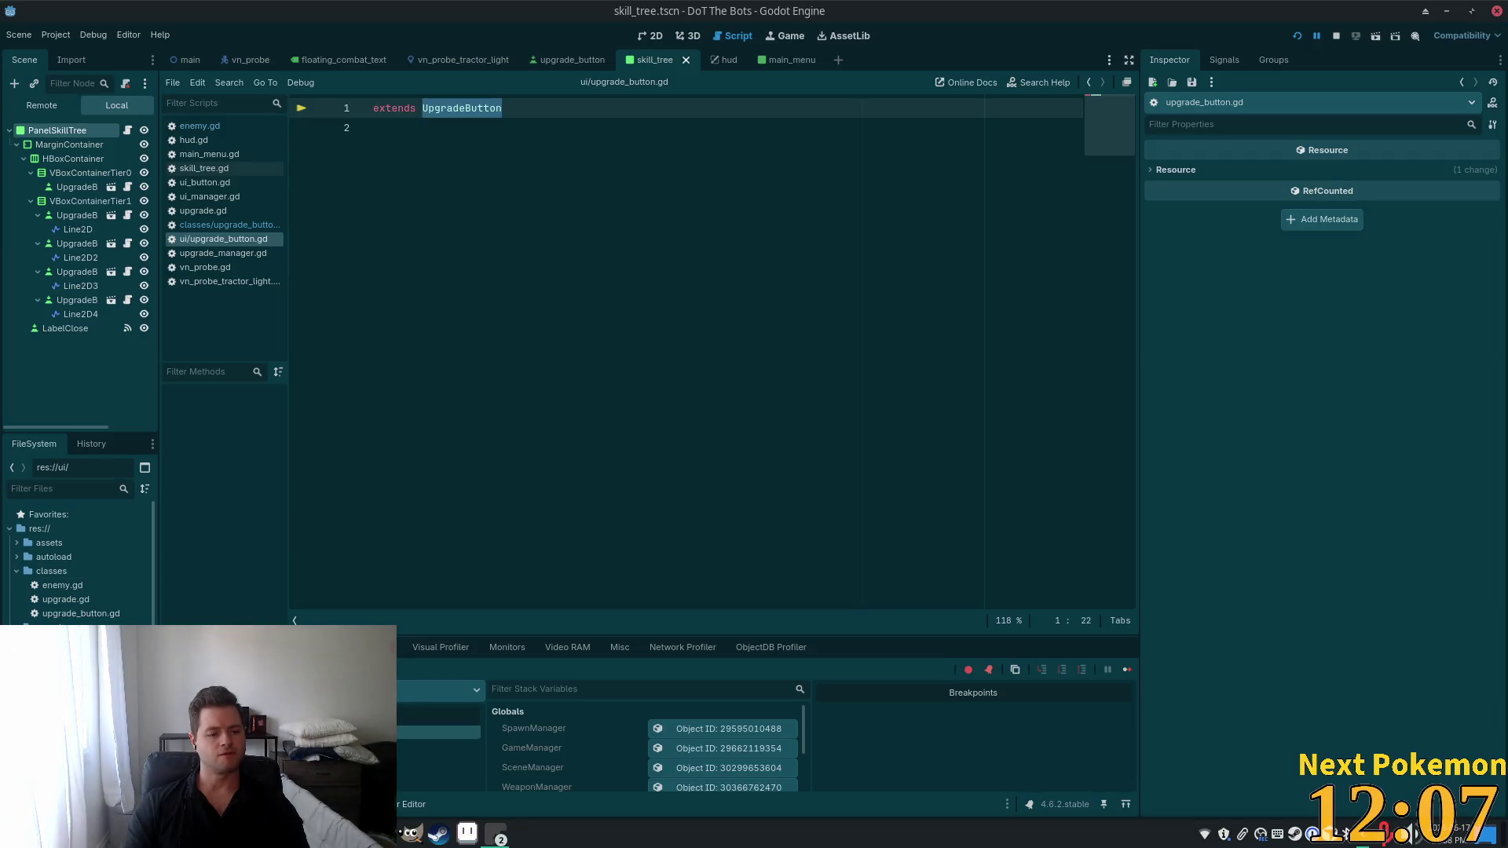
pyautogui.scroll(-2, 79, 566)
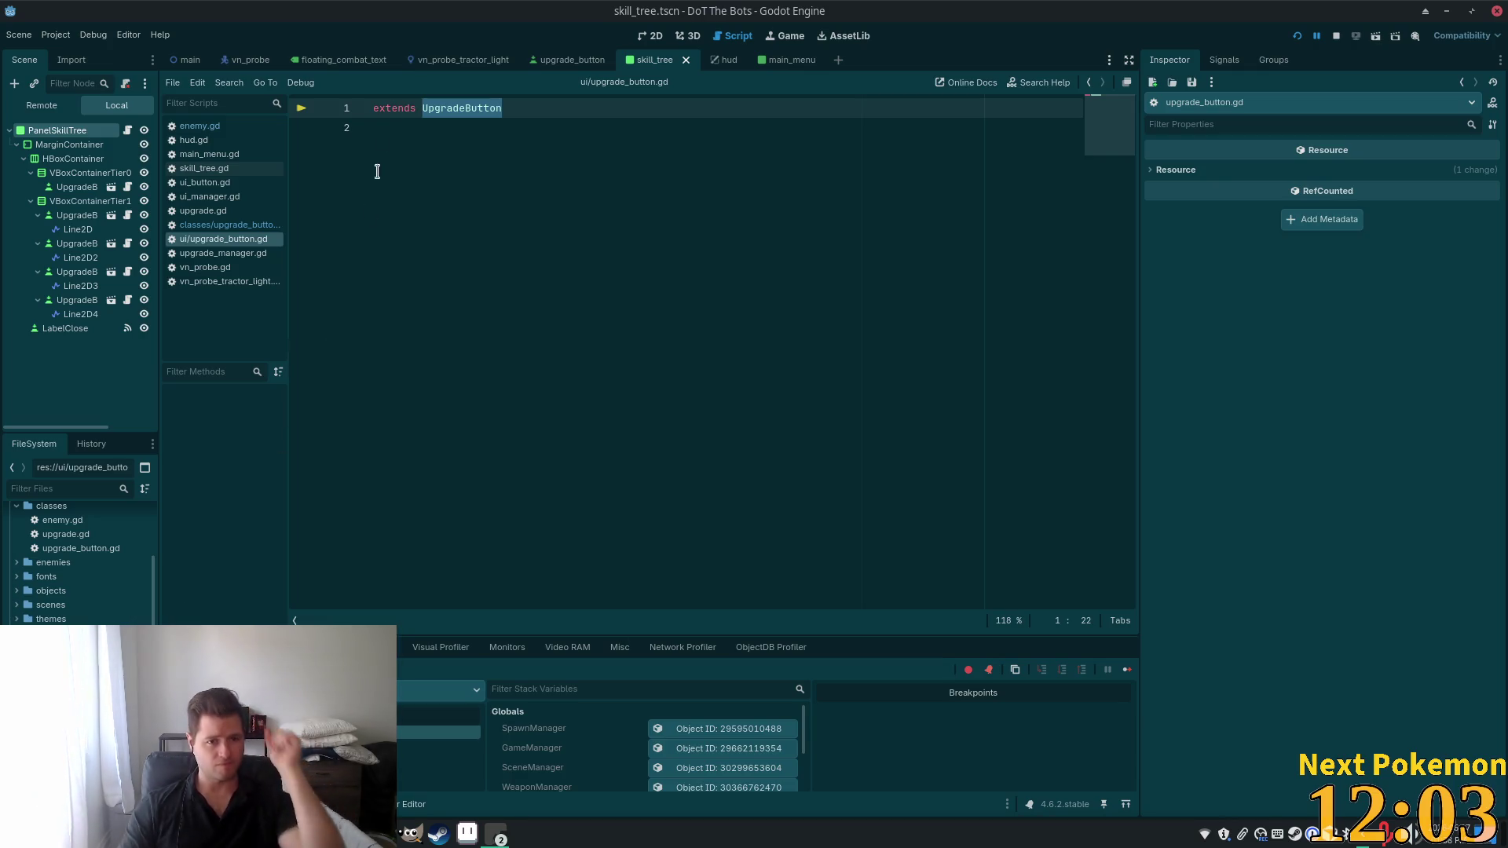
# Open enemy.gd, upgrade.gd and then upgrade_button.gd from the classes folder.
pyautogui.click(200, 127)
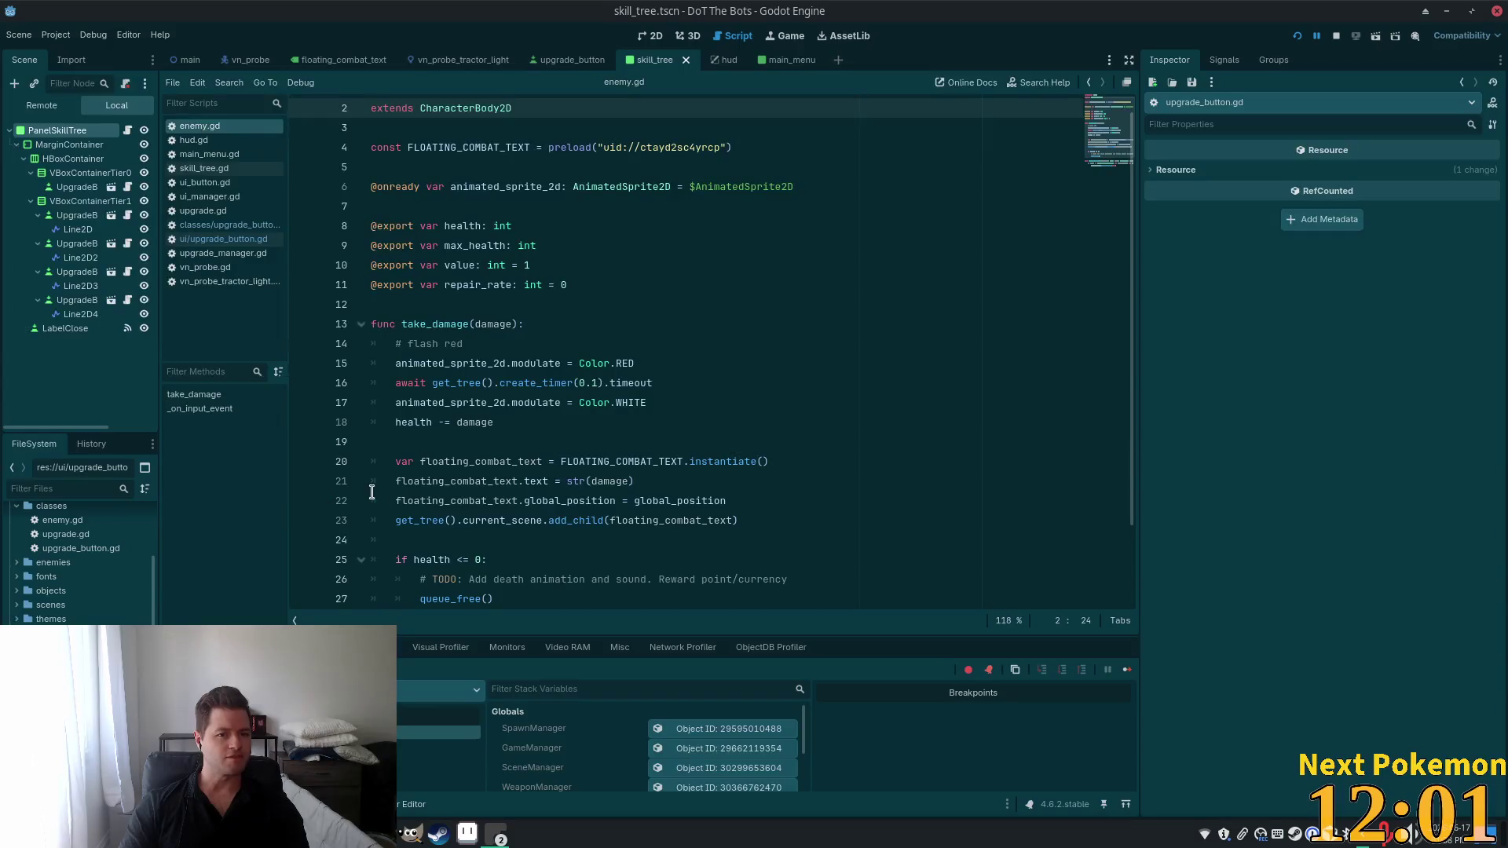
pyautogui.doubleClick(63, 548)
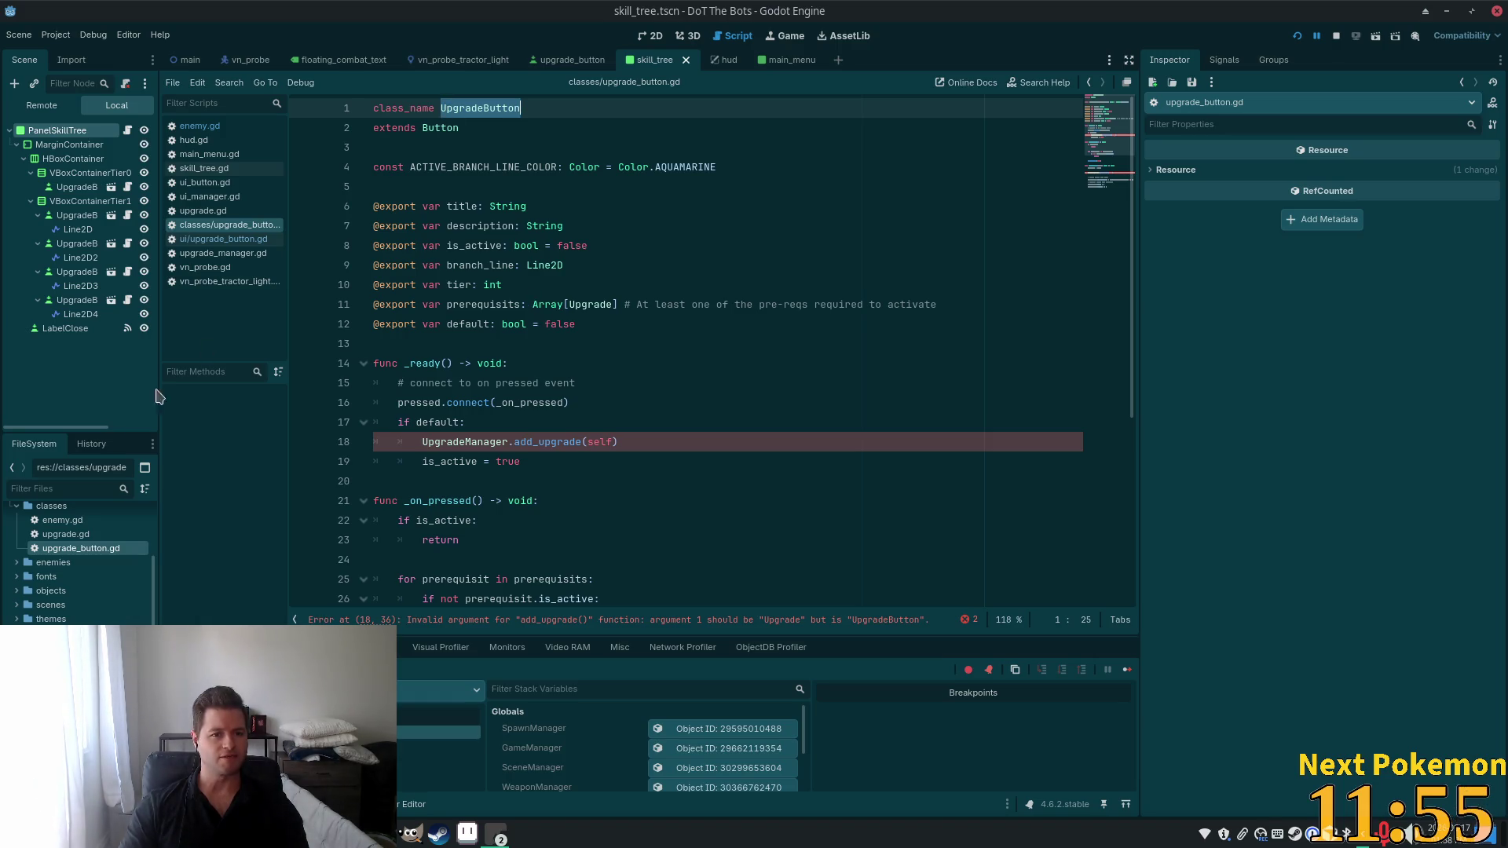
pyautogui.click(69, 521)
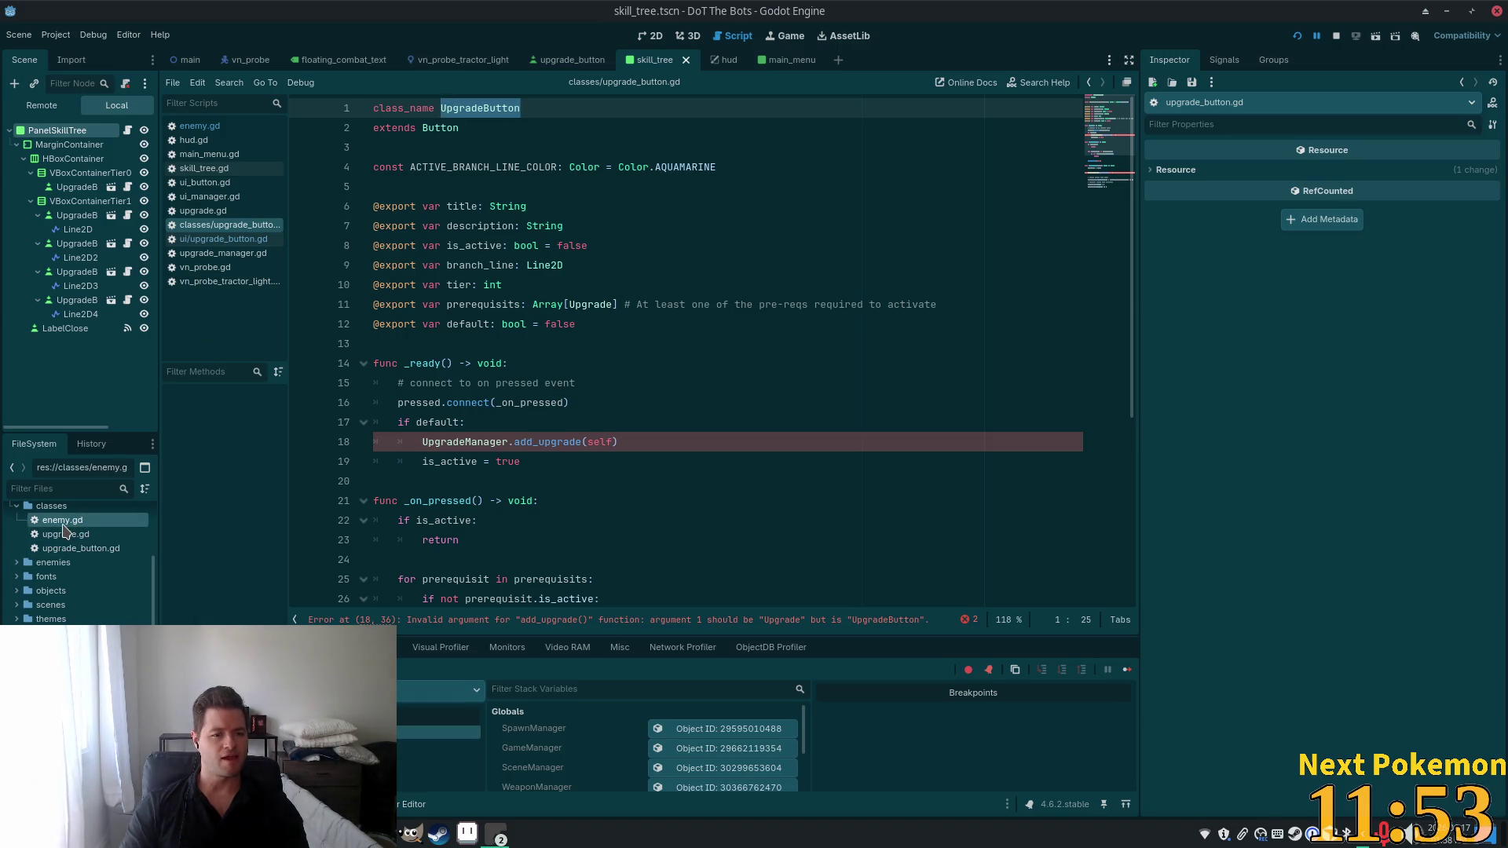
pyautogui.doubleClick(64, 537)
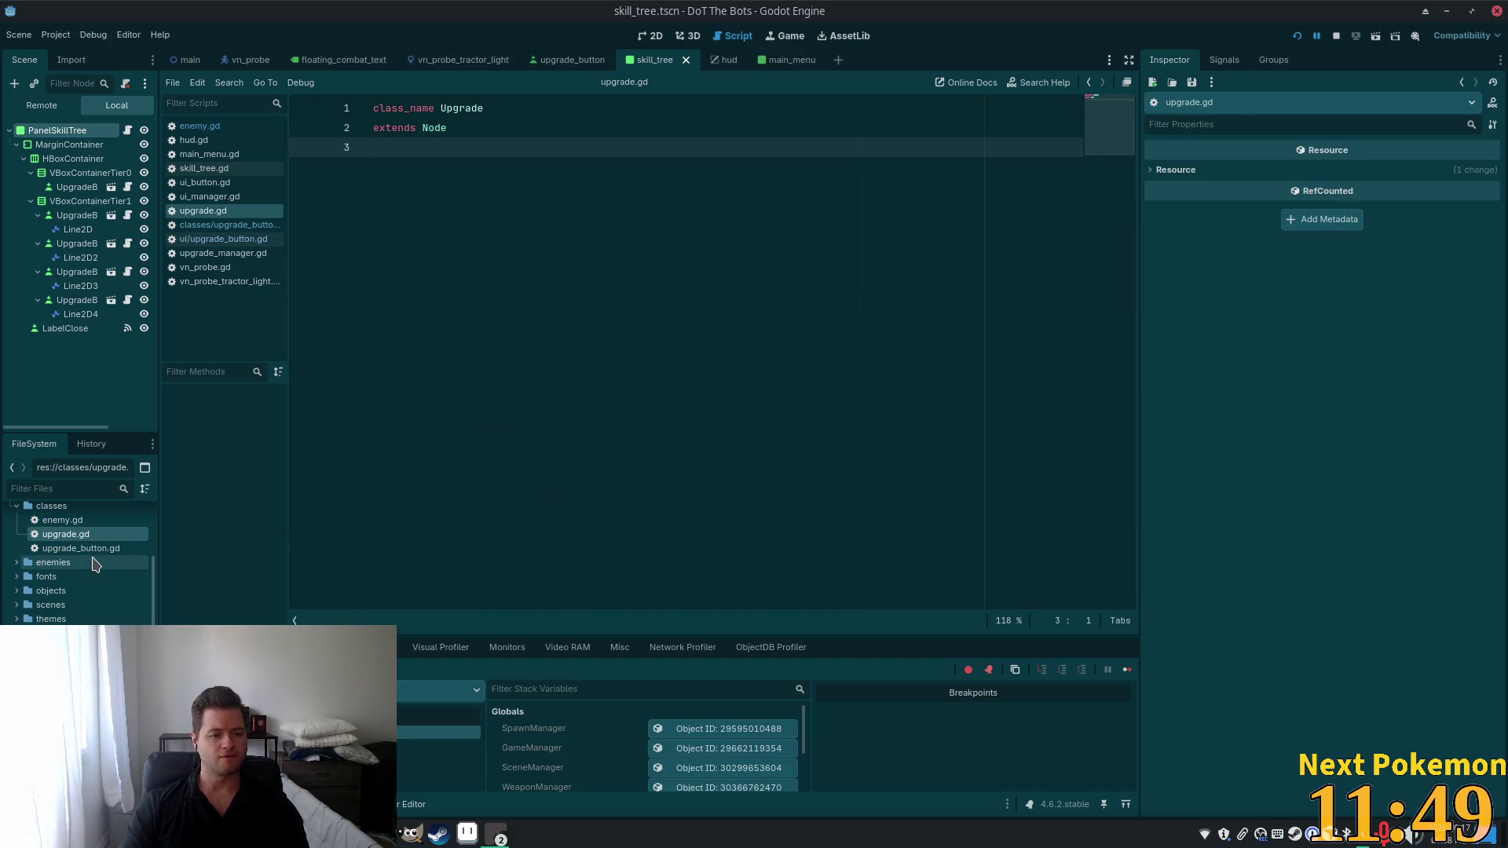
pyautogui.doubleClick(93, 549)
# Follow the failing add_upgrade call on line 18 to its definition in upgrade_manager.gd.
pyautogui.scroll(-1, 550, 354)
pyautogui.click(477, 362)
pyautogui.doubleClick(465, 382)
pyautogui.scroll(-1, 525, 385)
pyautogui.scroll(-2, 526, 385)
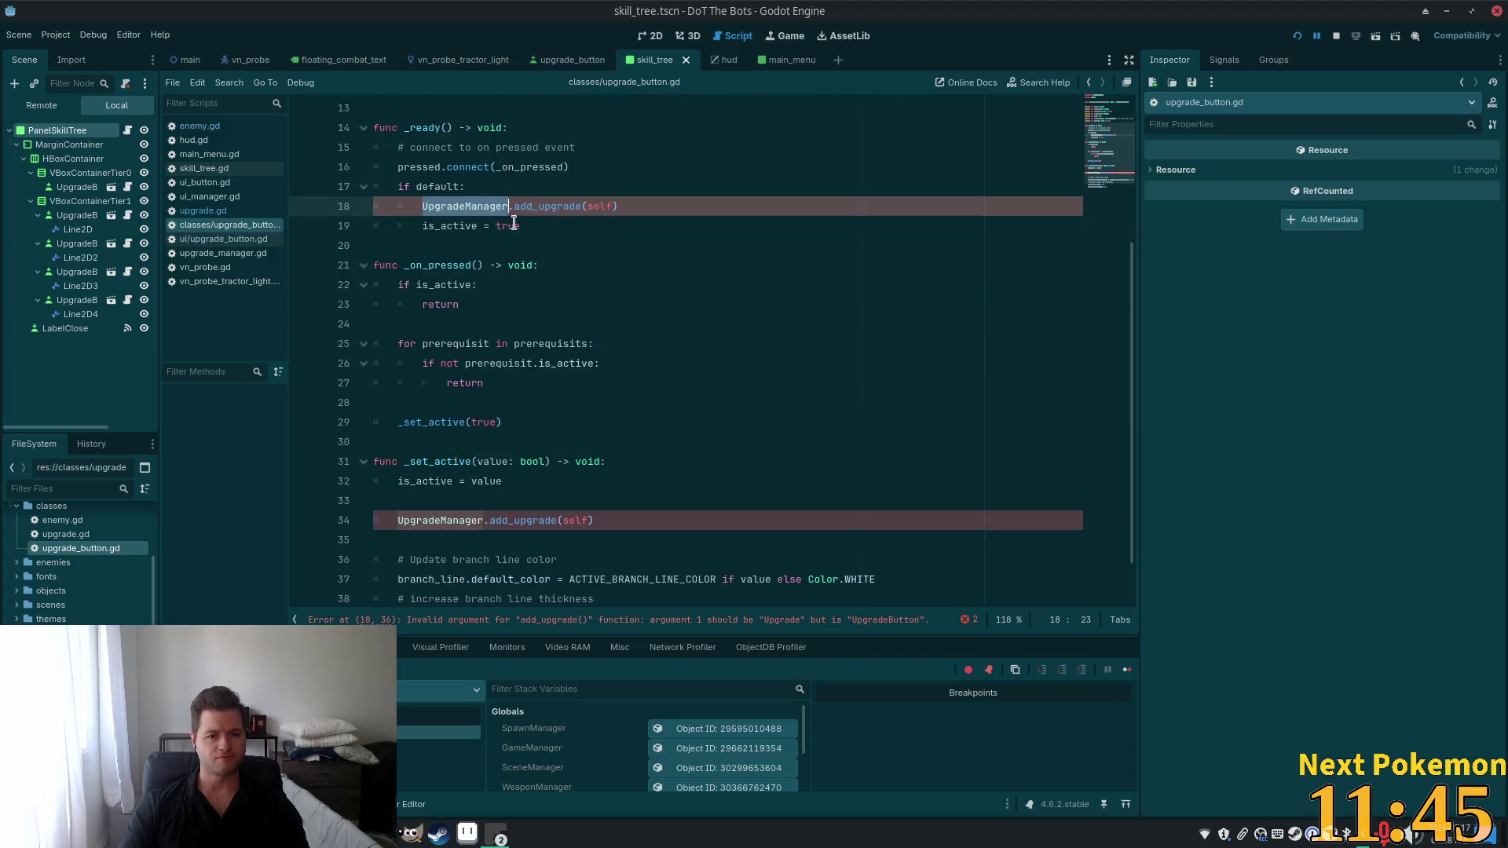
pyautogui.keyDown('ctrl'); pyautogui.click(543, 215); pyautogui.keyUp('ctrl')
pyautogui.click(590, 157)
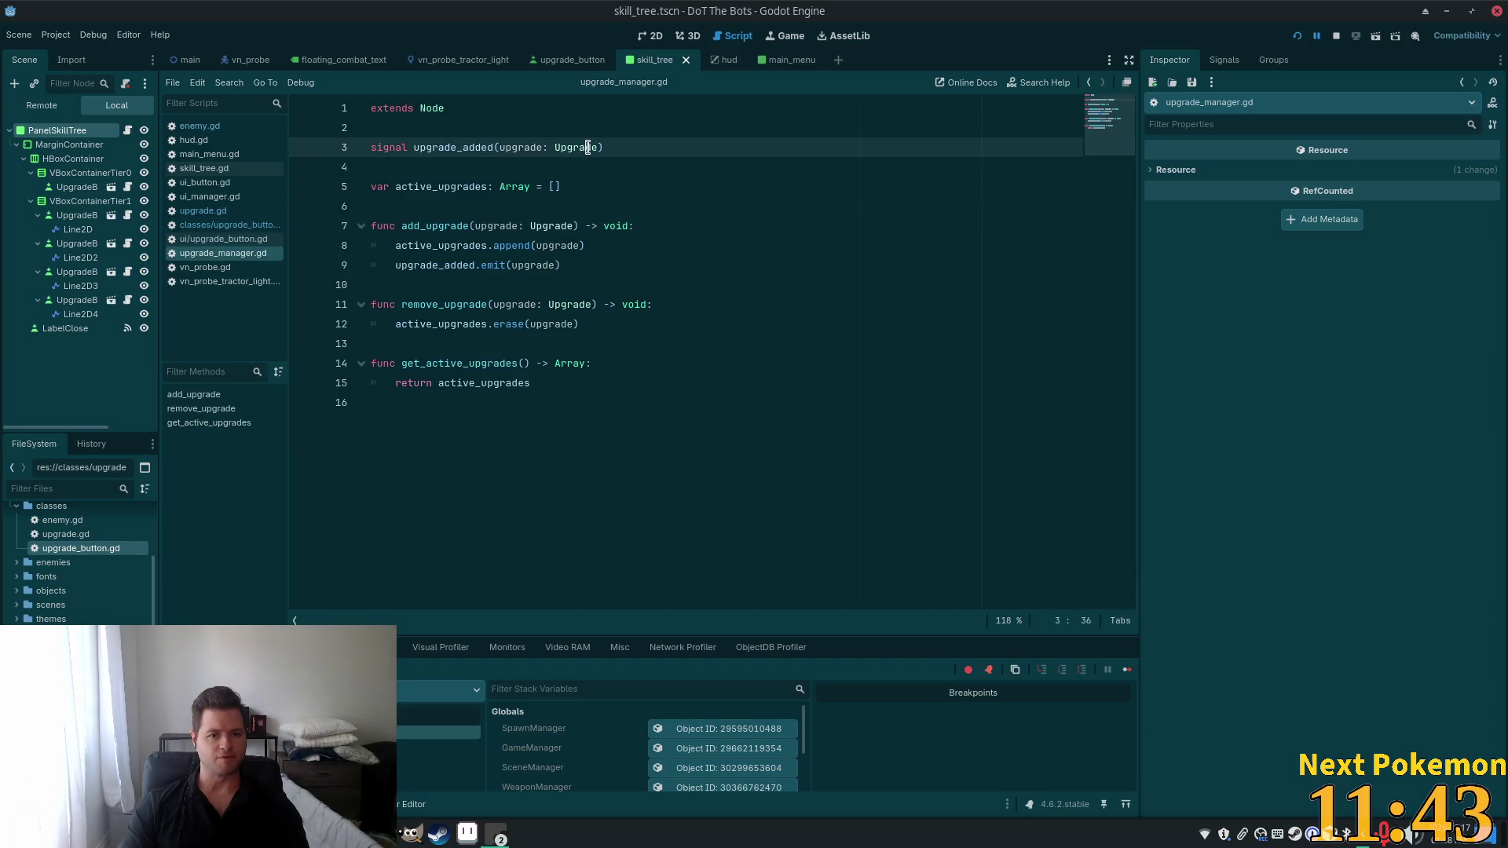
# Change Upgrade to UpgradeButton on lines 3, 7 and 11 with multi-cursor, then run the game.
pyautogui.doubleClick(583, 147)
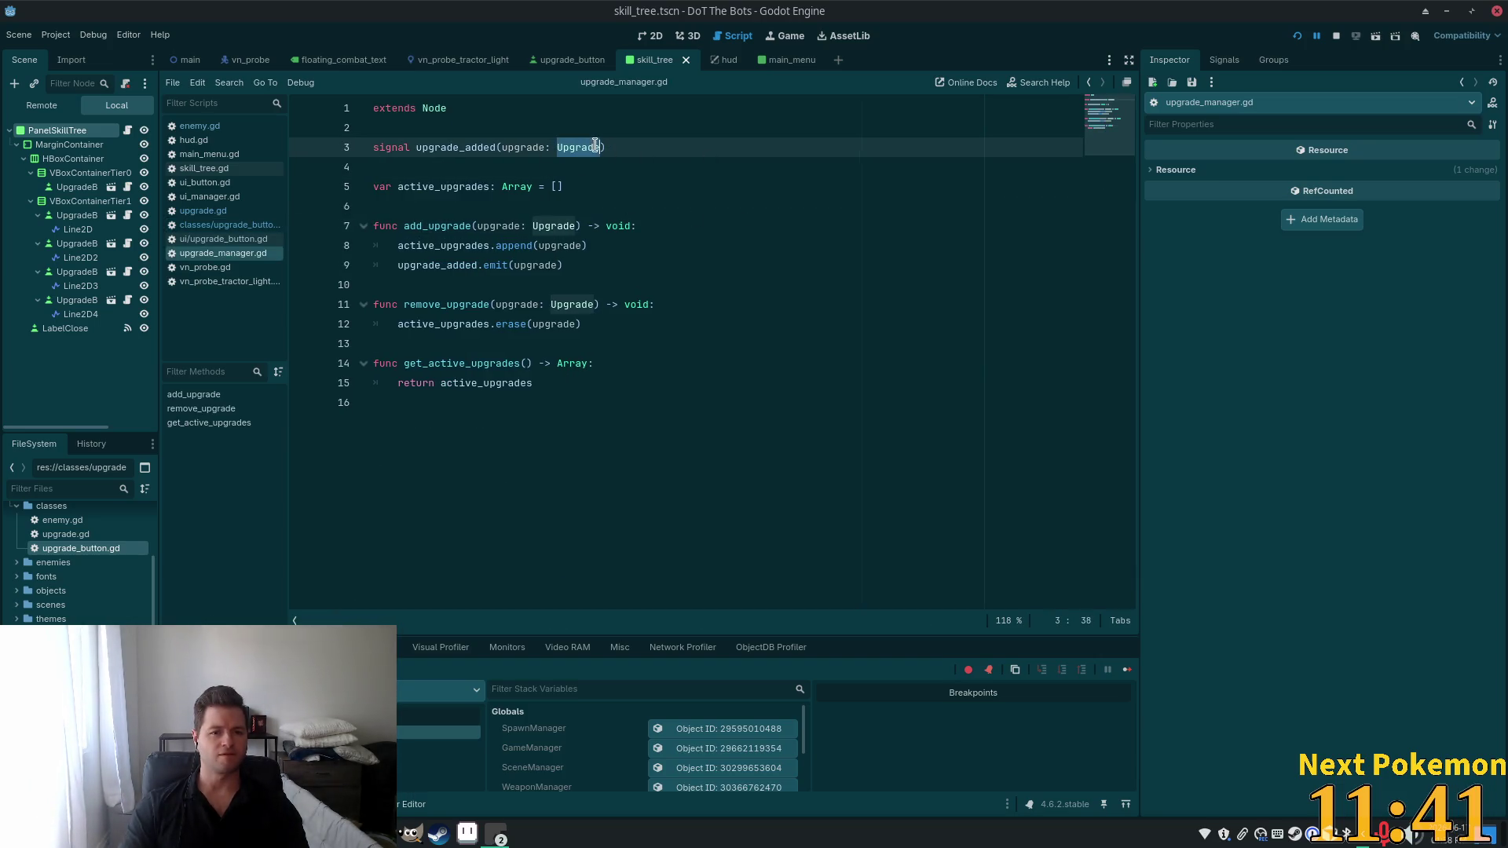
pyautogui.hotkey('ctrl', 'd')
pyautogui.hotkey('ctrl', 'd')
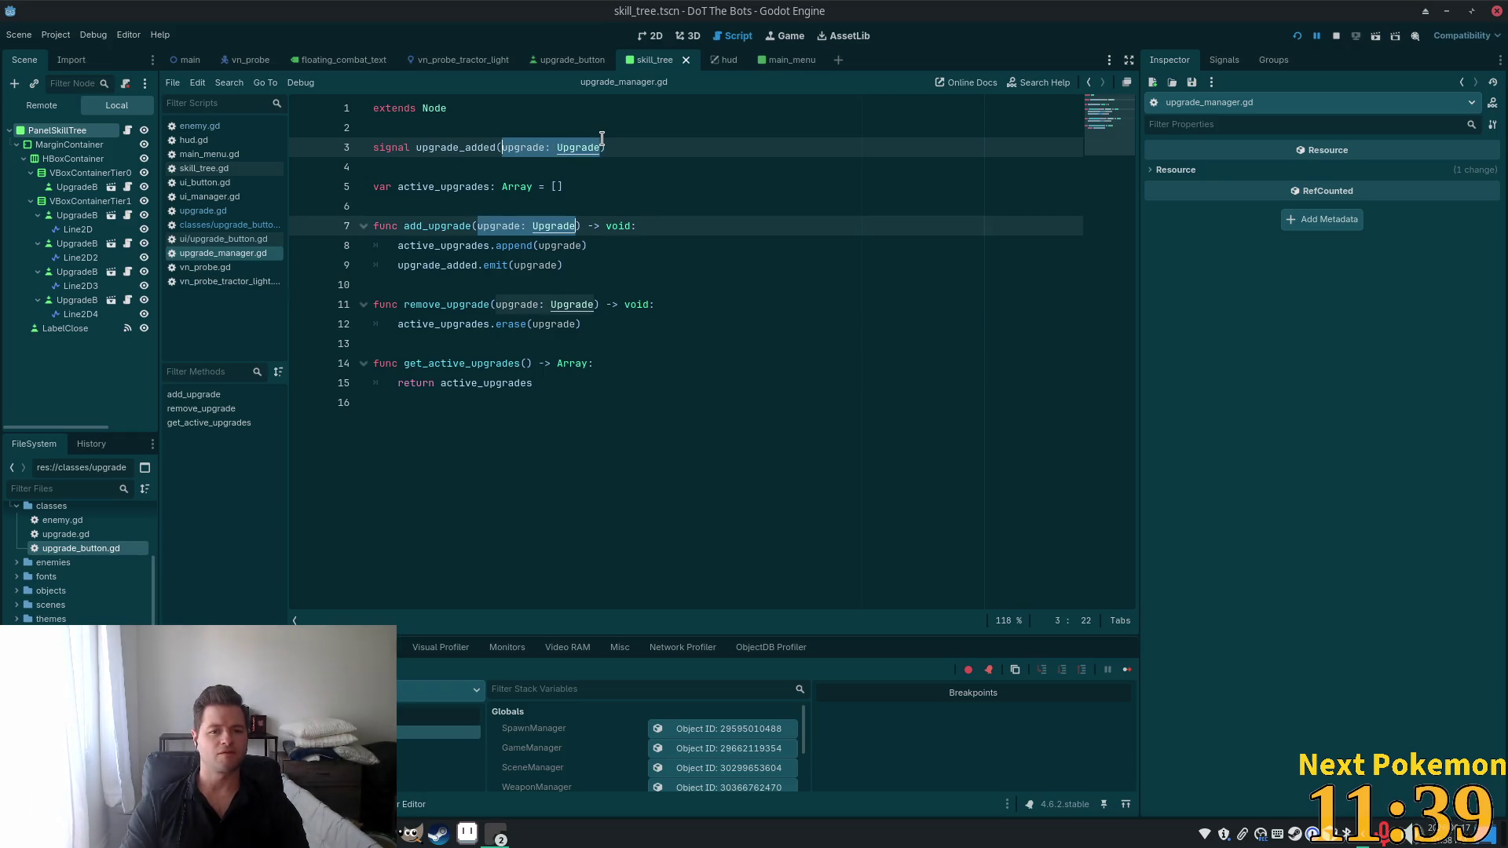
pyautogui.press('Right')
pyautogui.write('tton')
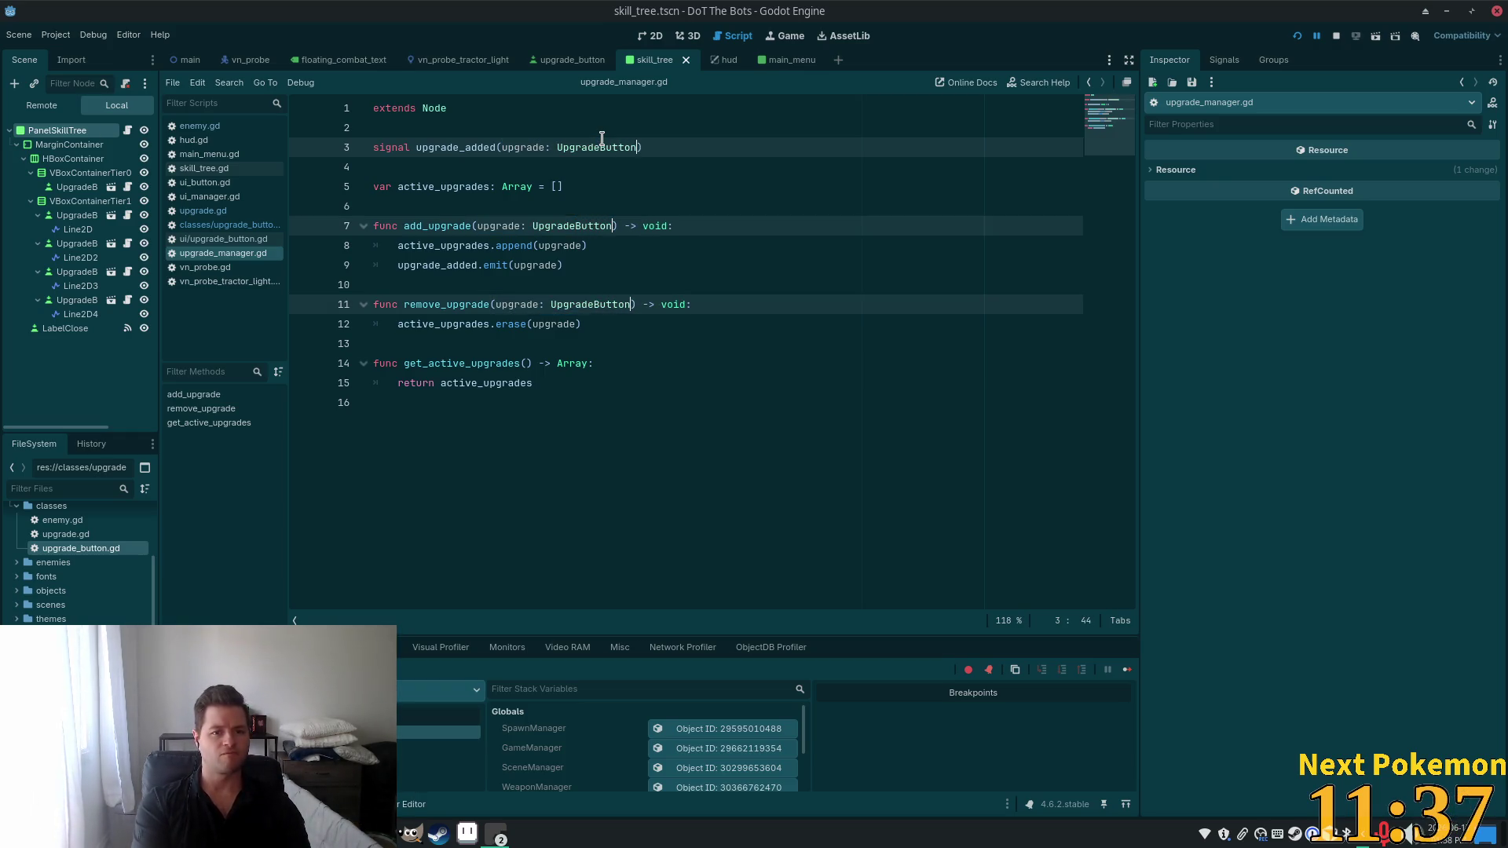
pyautogui.click(567, 147)
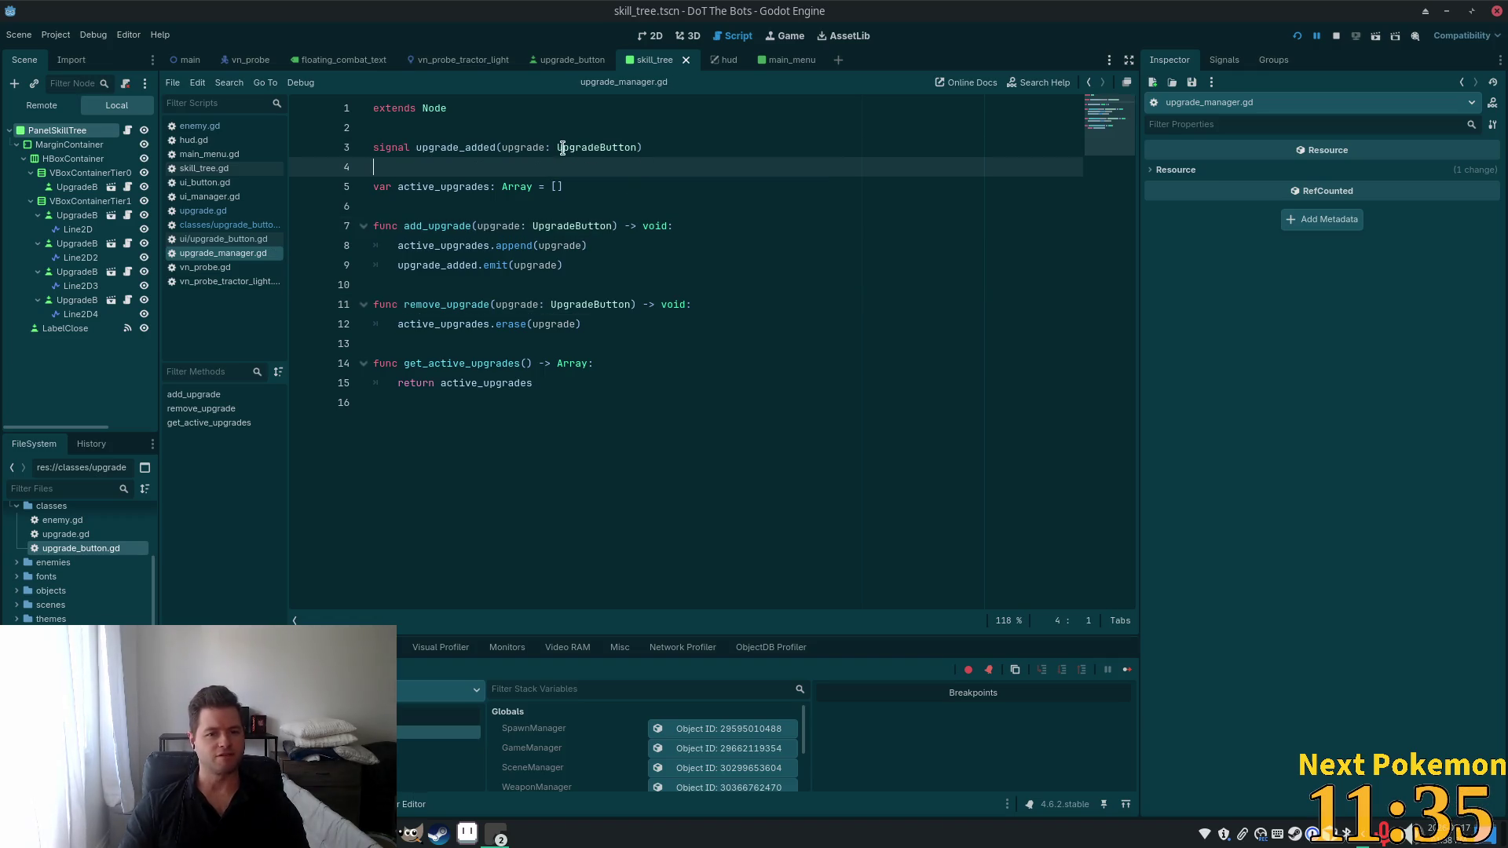
pyautogui.moveTo(567, 147); pyautogui.dragTo(593, 146)
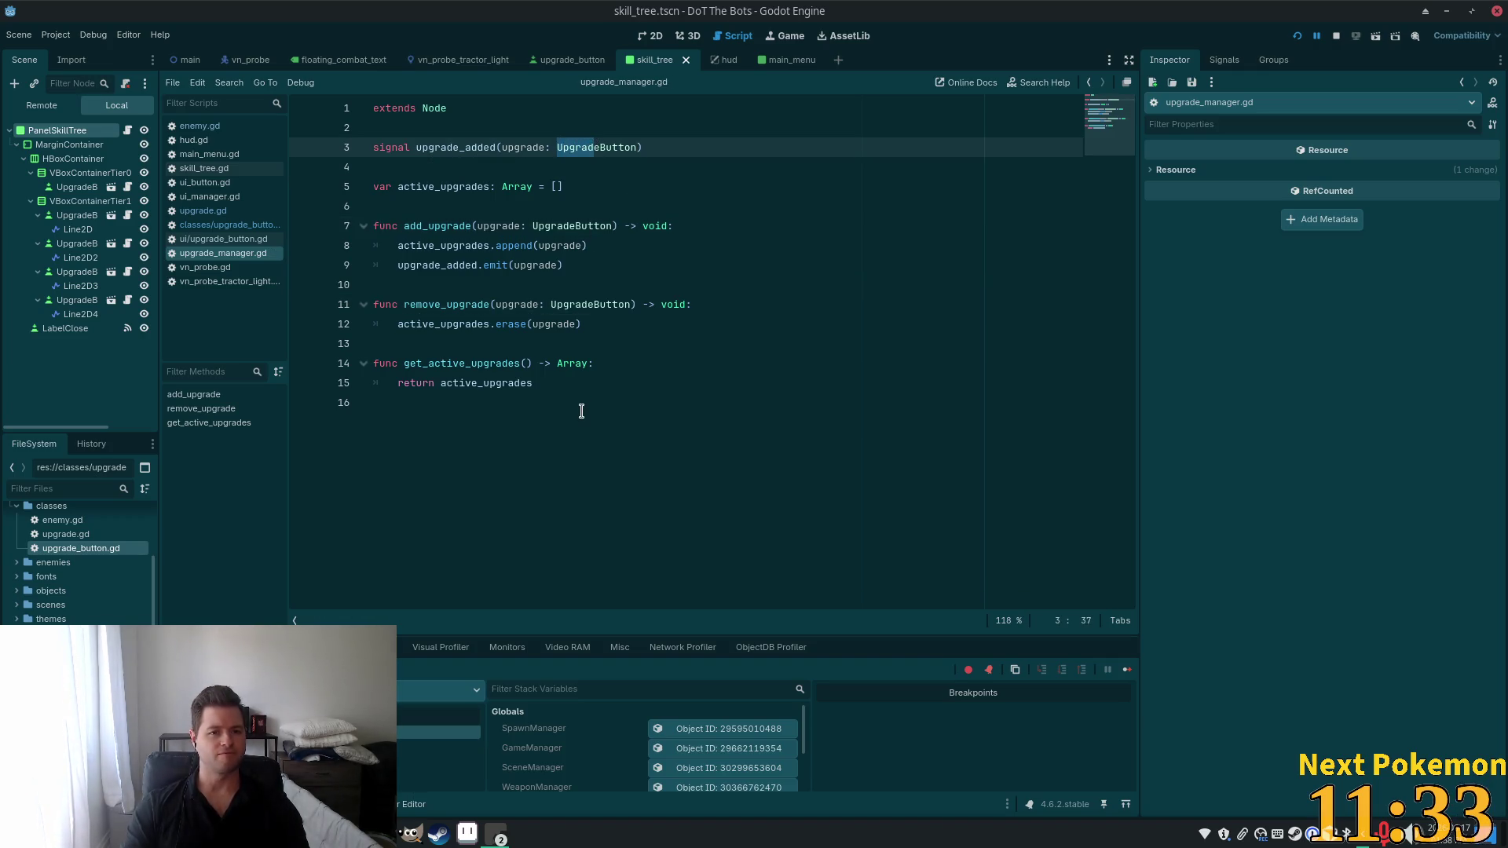
pyautogui.click(730, 167)
pyautogui.click(1298, 37)
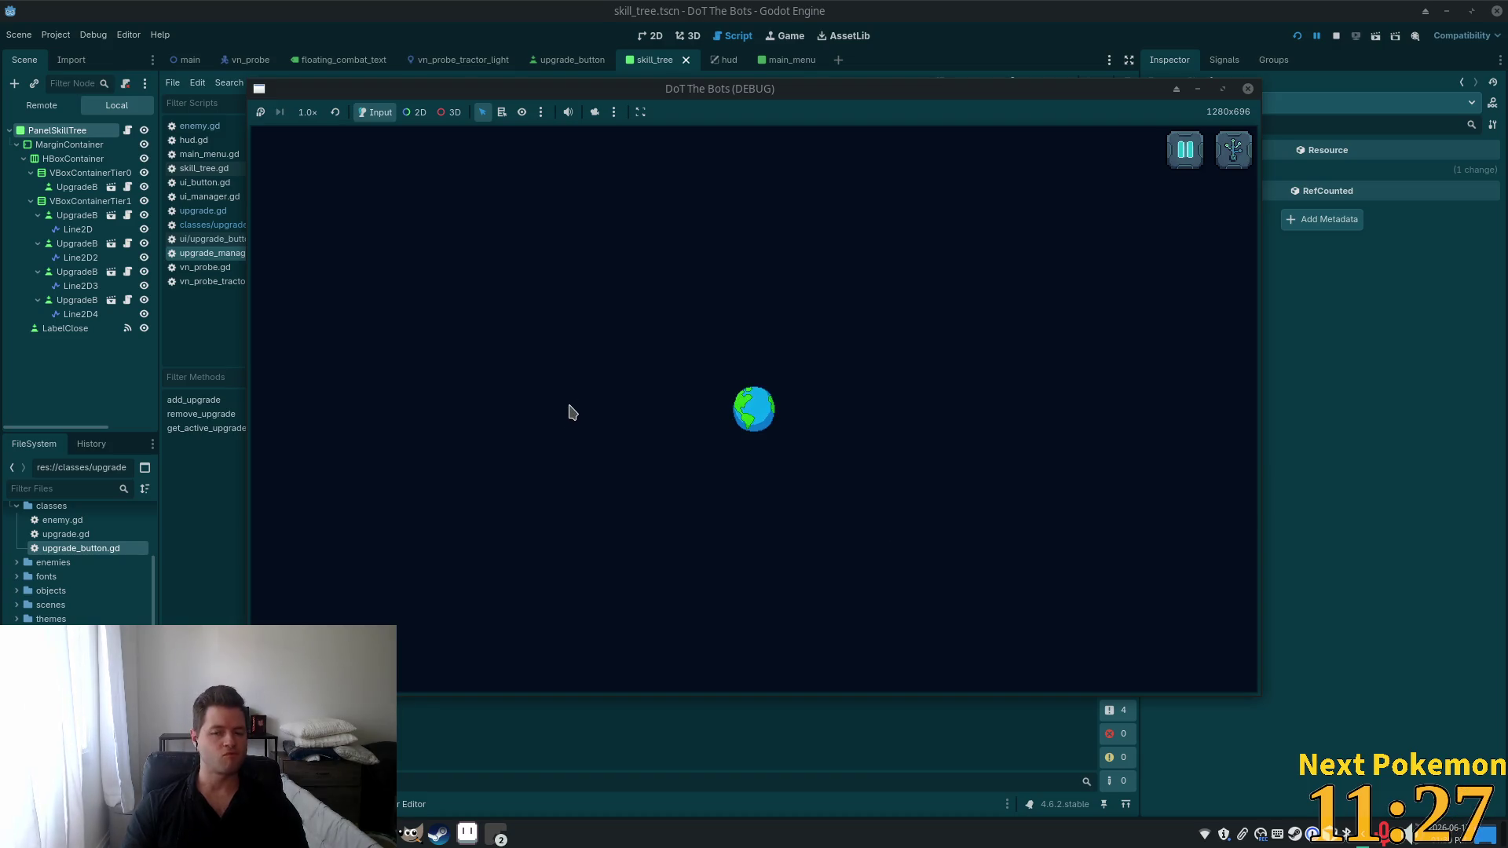
pyautogui.click(1200, 164)
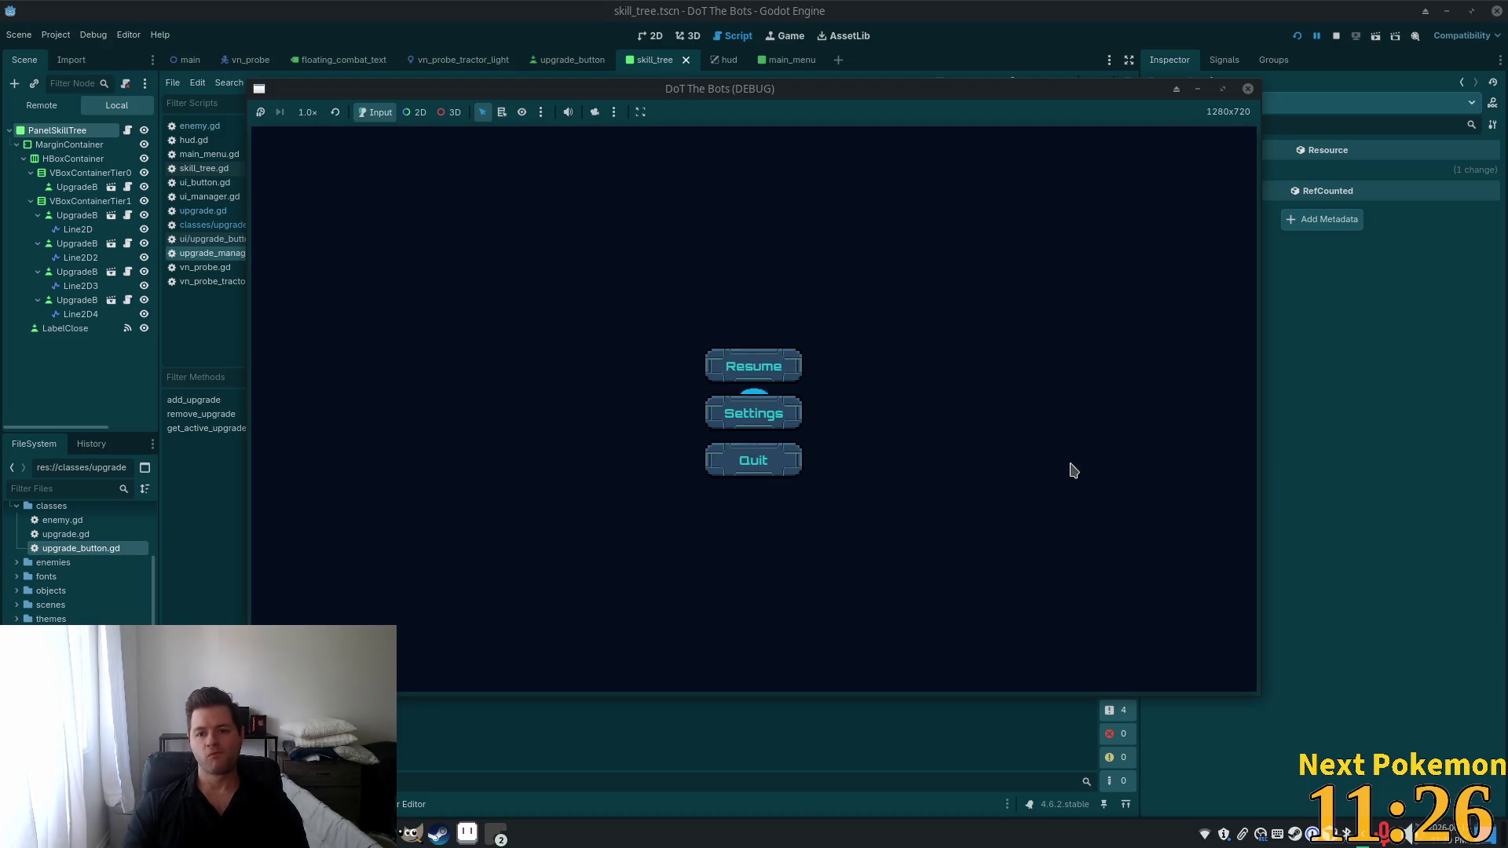
pyautogui.click(756, 375)
pyautogui.click(1234, 157)
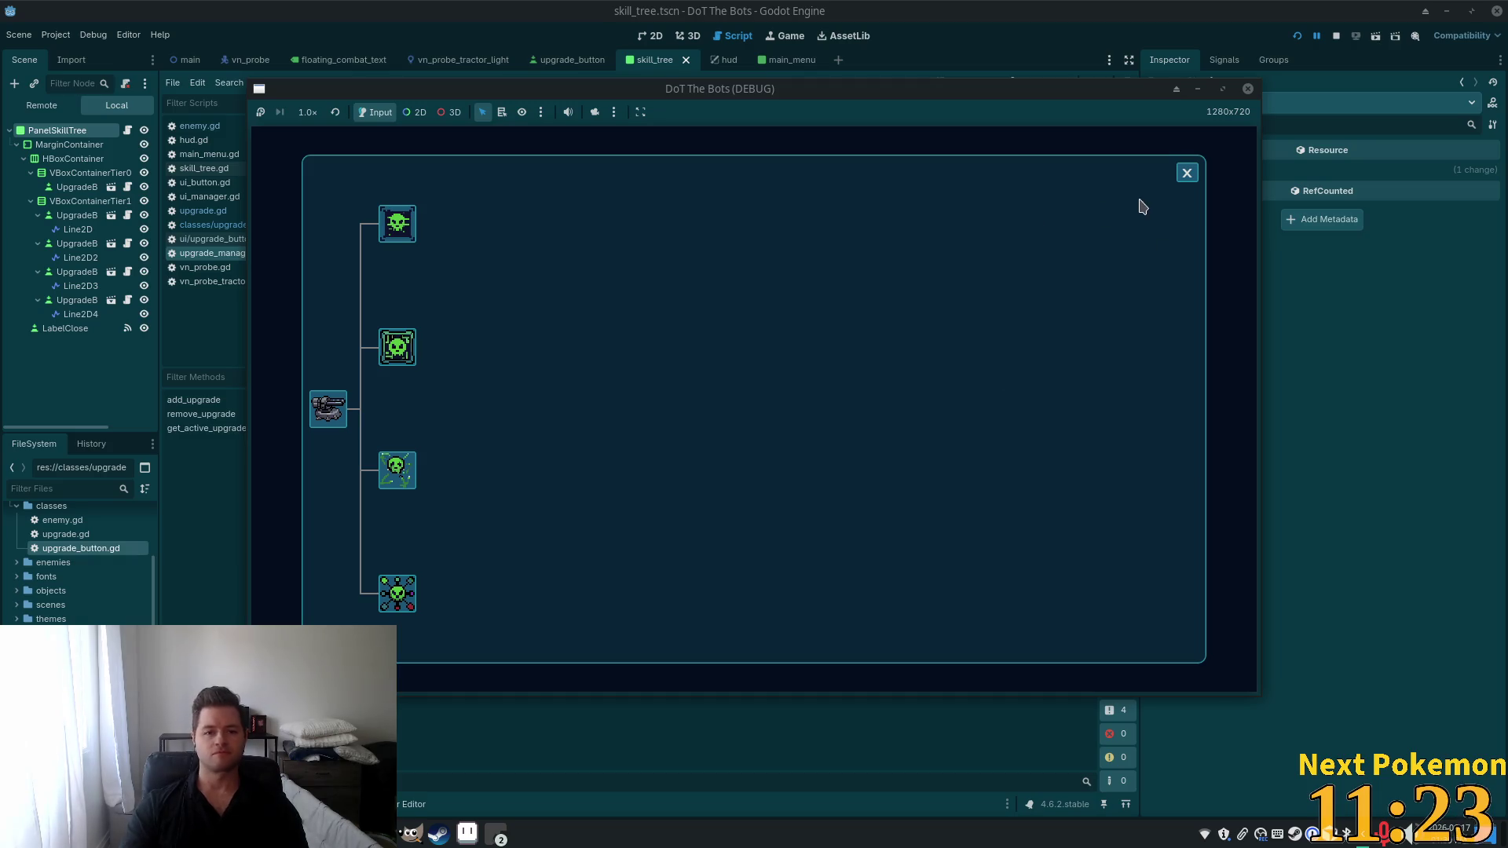
pyautogui.click(1186, 176)
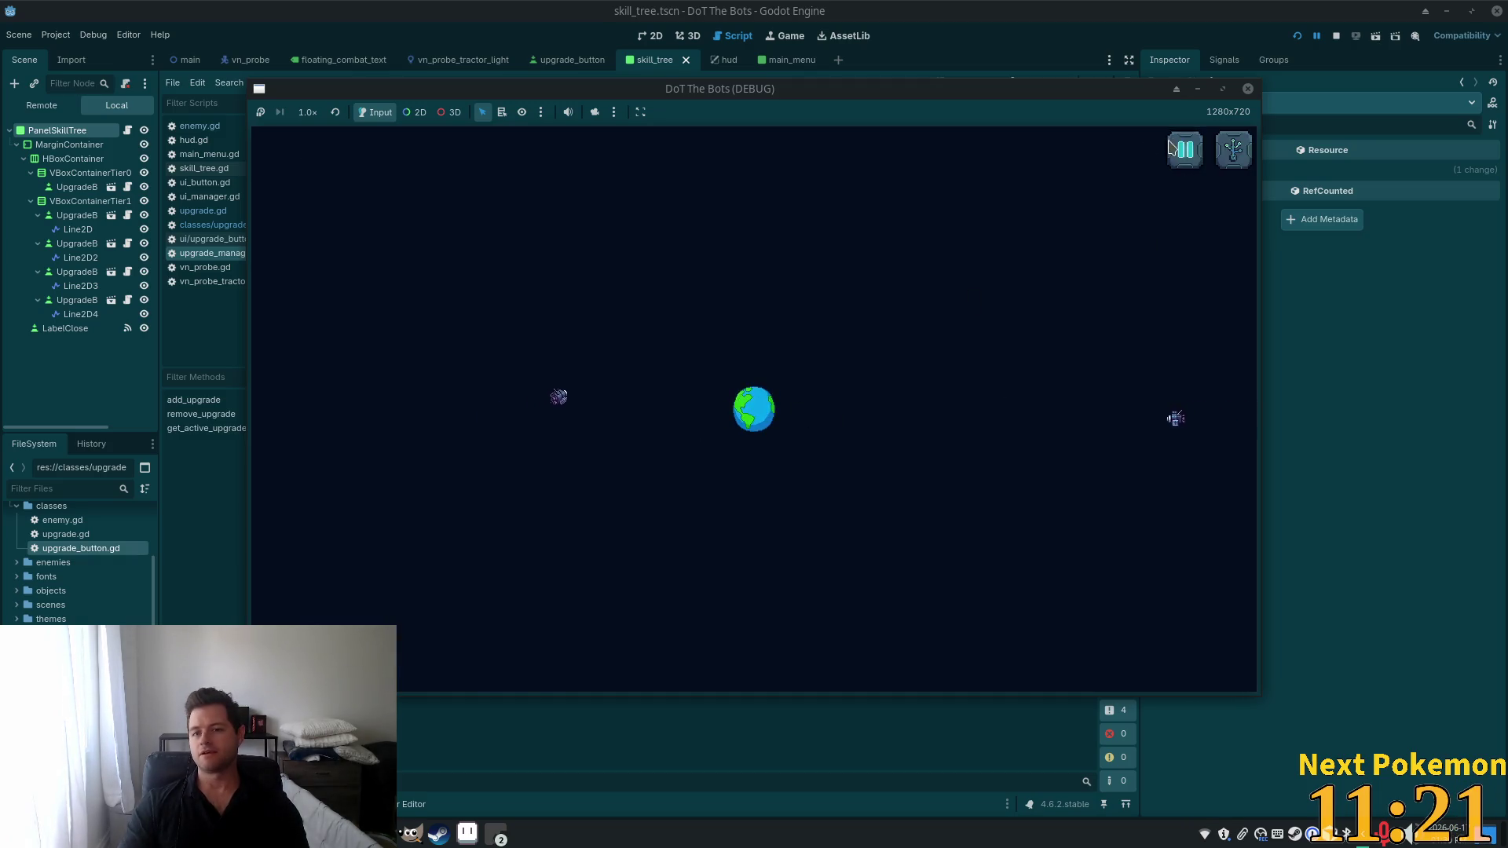
pyautogui.press('Escape')
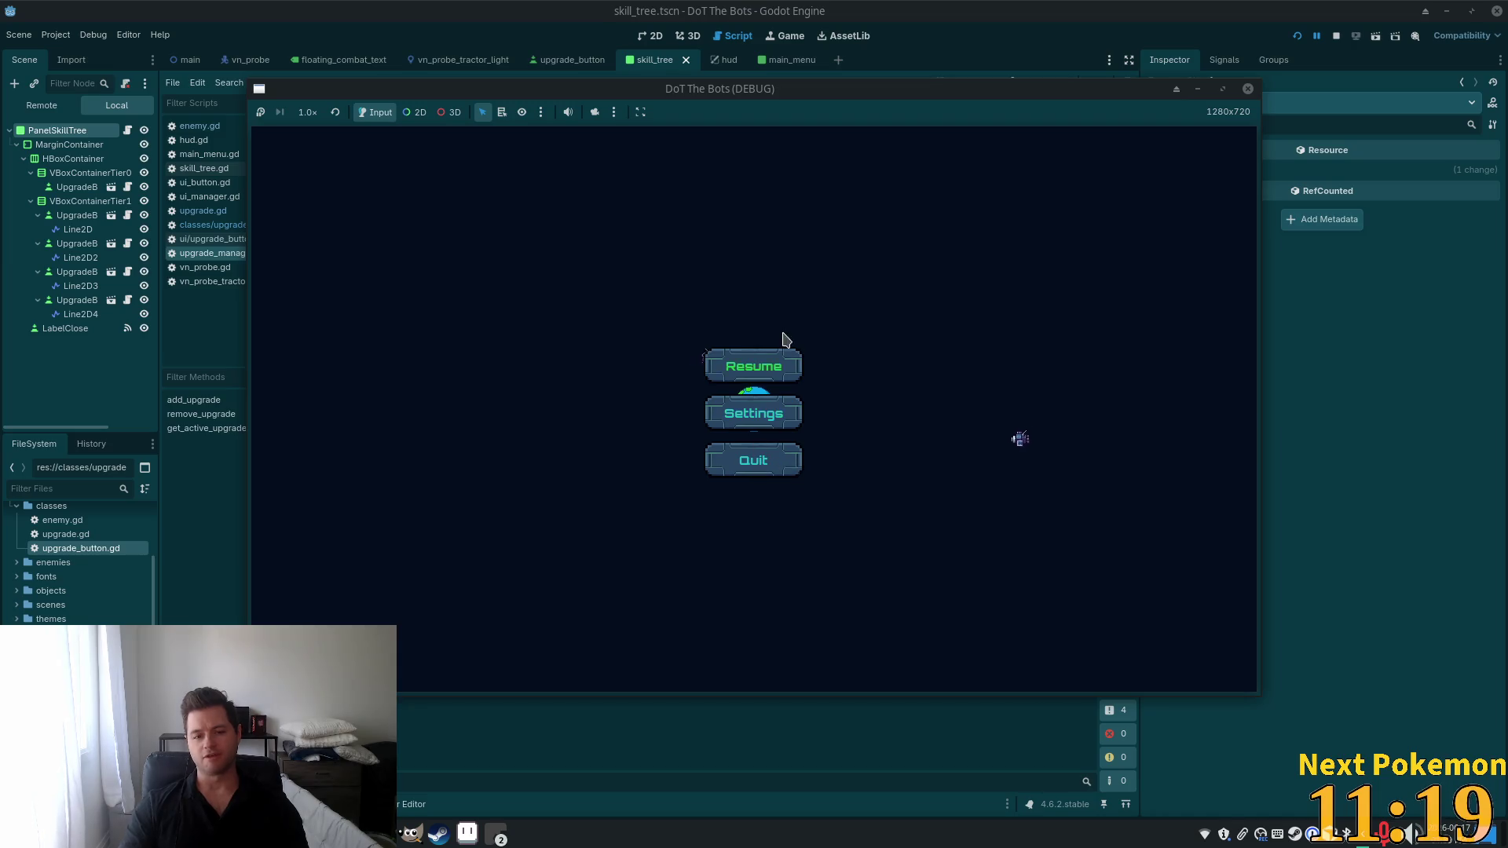
pyautogui.click(778, 359)
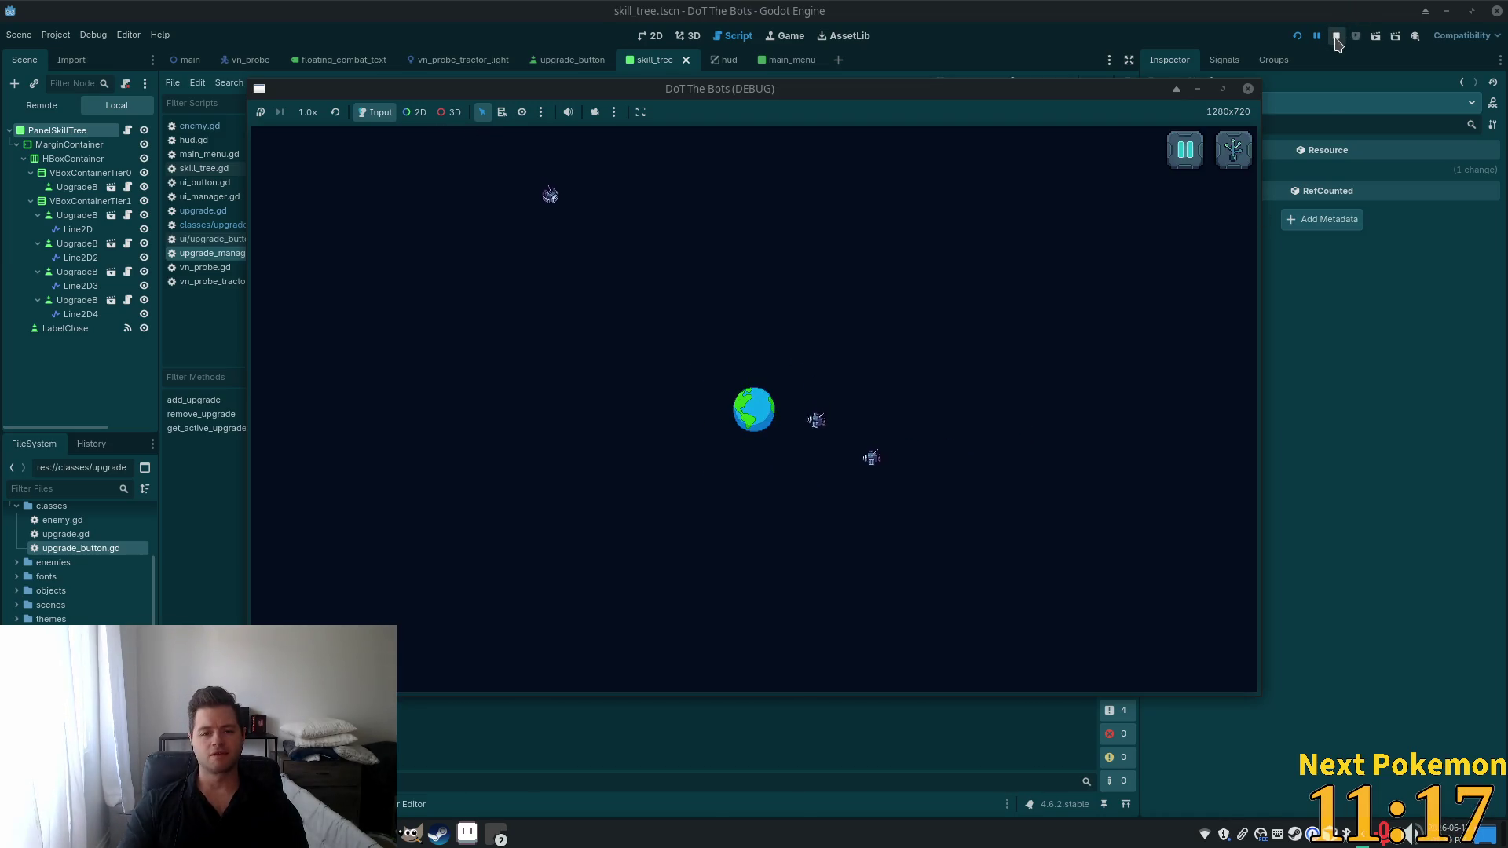
pyautogui.click(1335, 37)
pyautogui.hotkey('alt', 'Tab')
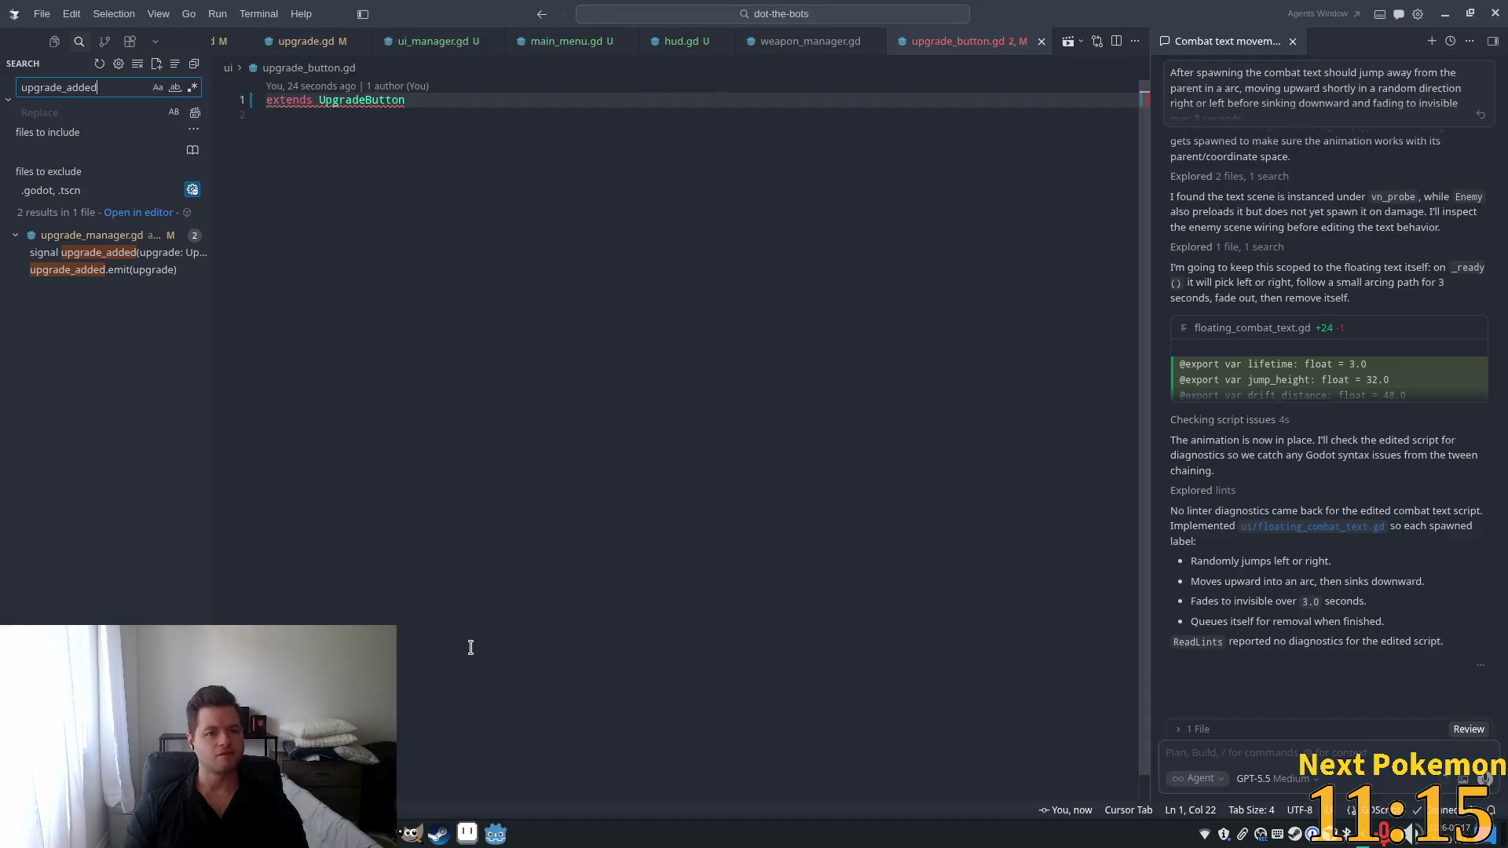
# Reload Cursor and add '# pause the game' with get_tree().paused = true to hud.gd's pause handler.
pyautogui.hotkey('ctrl', 'shift', 'p')
pyautogui.press('Return')
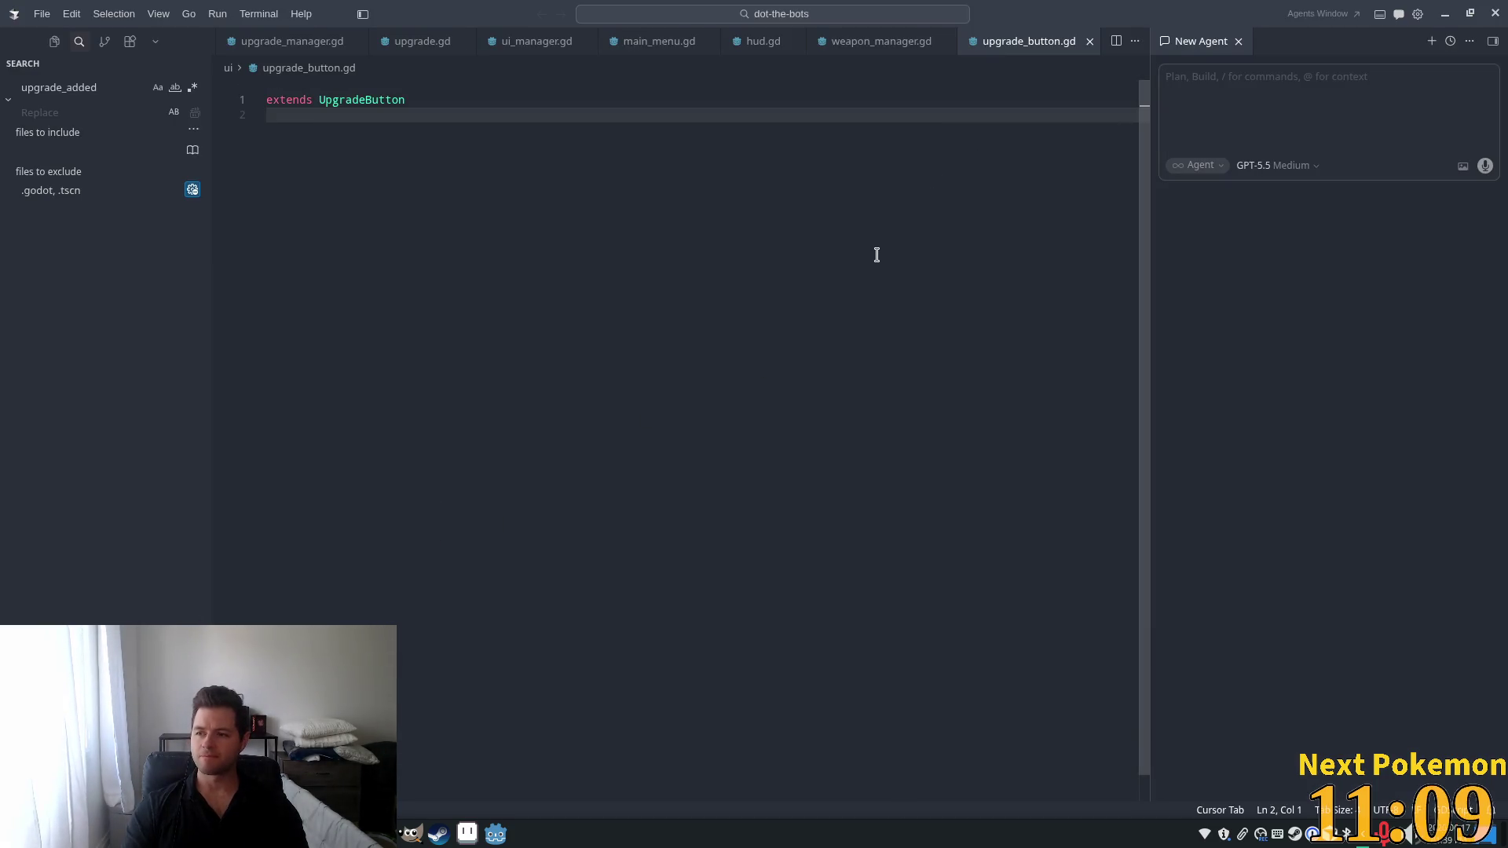
pyautogui.hotkey('ctrl', 'p')
pyautogui.click(606, 85)
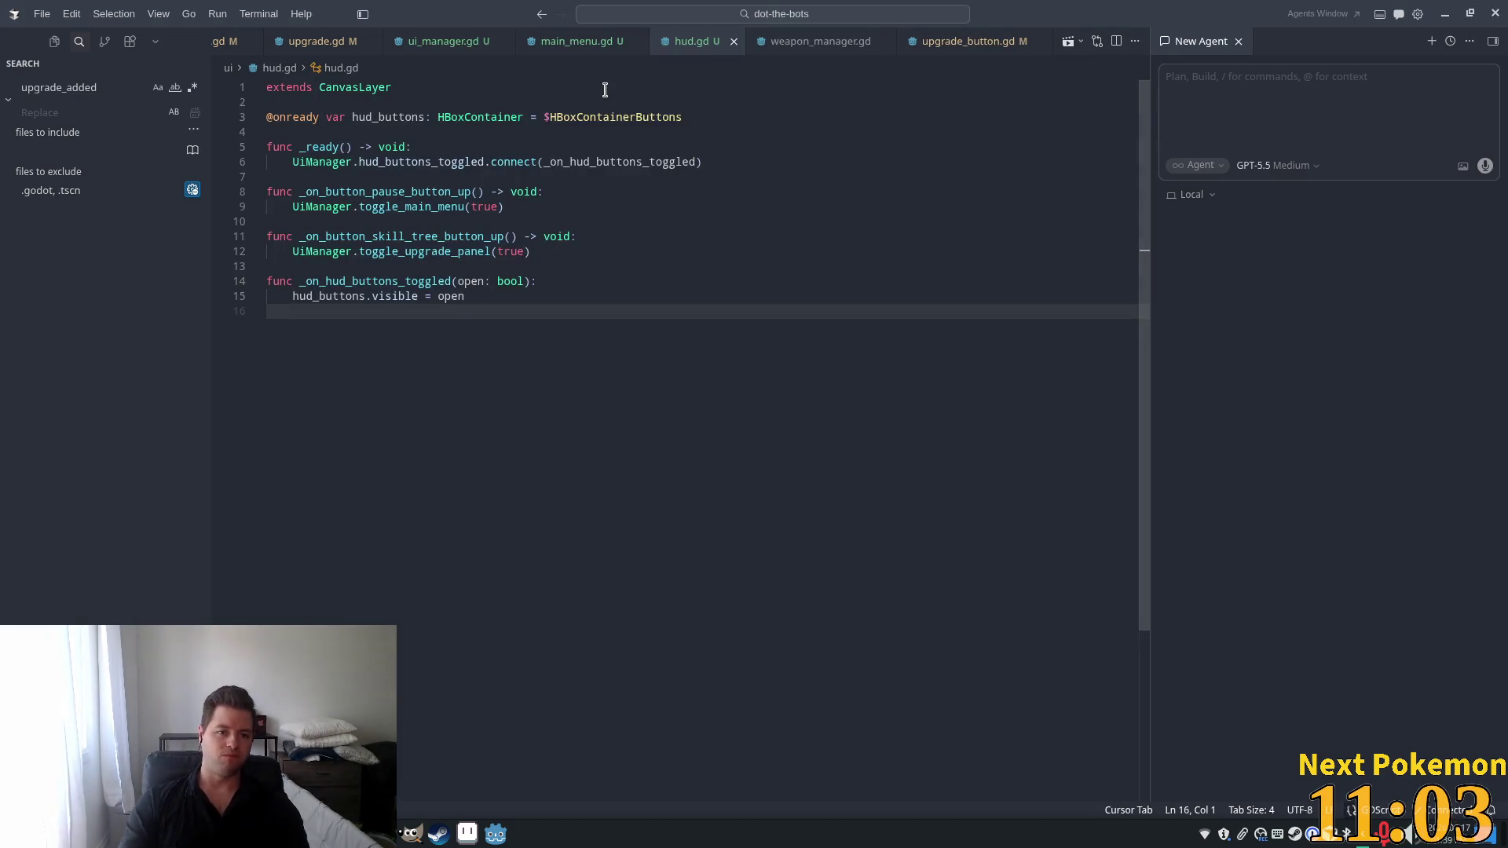
pyautogui.click(297, 192)
pyautogui.click(525, 219)
pyautogui.click(593, 206)
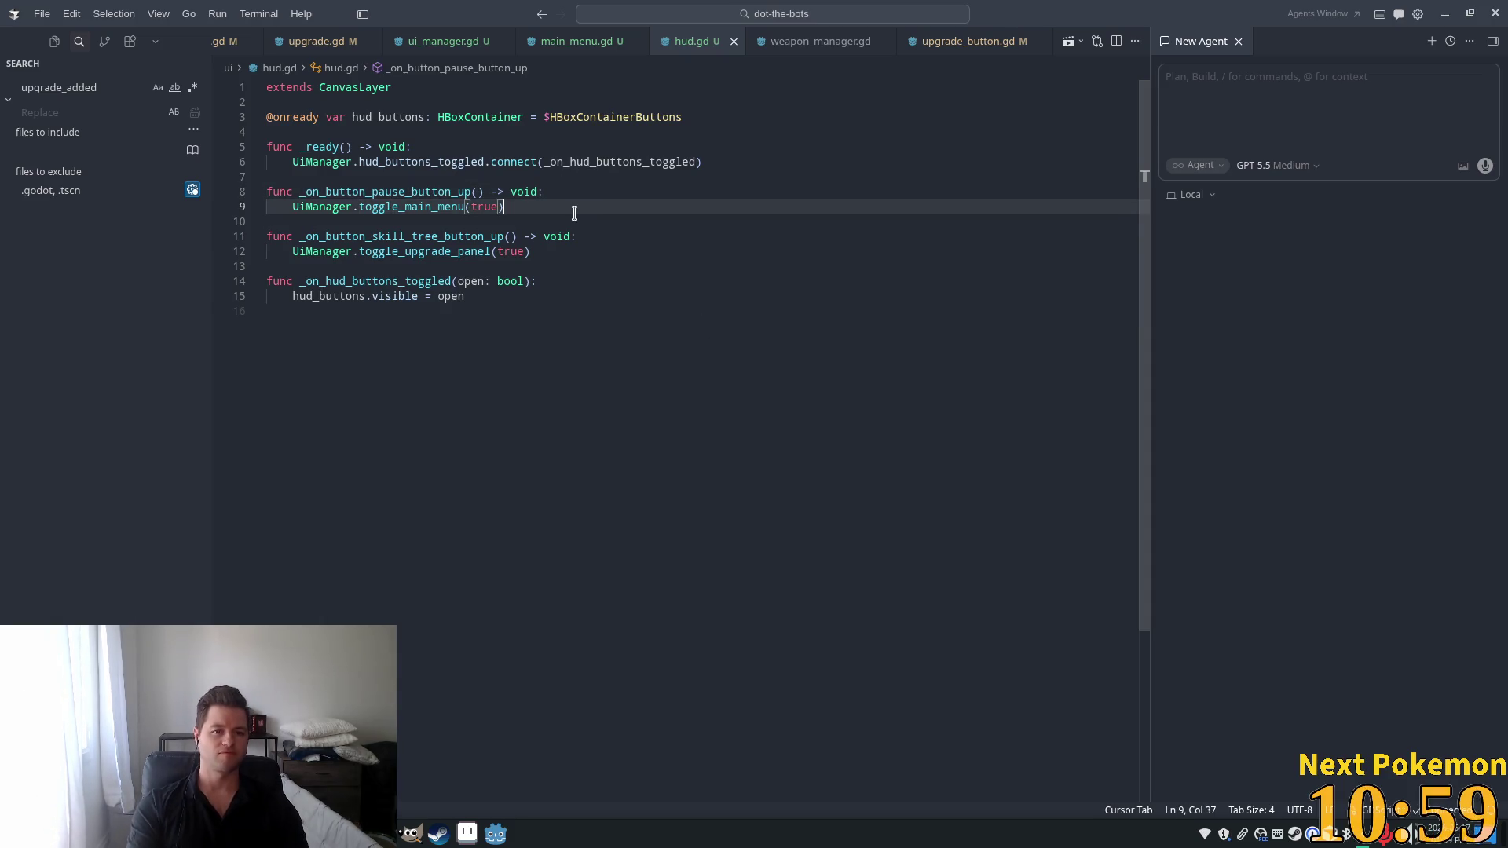
pyautogui.press('Return')
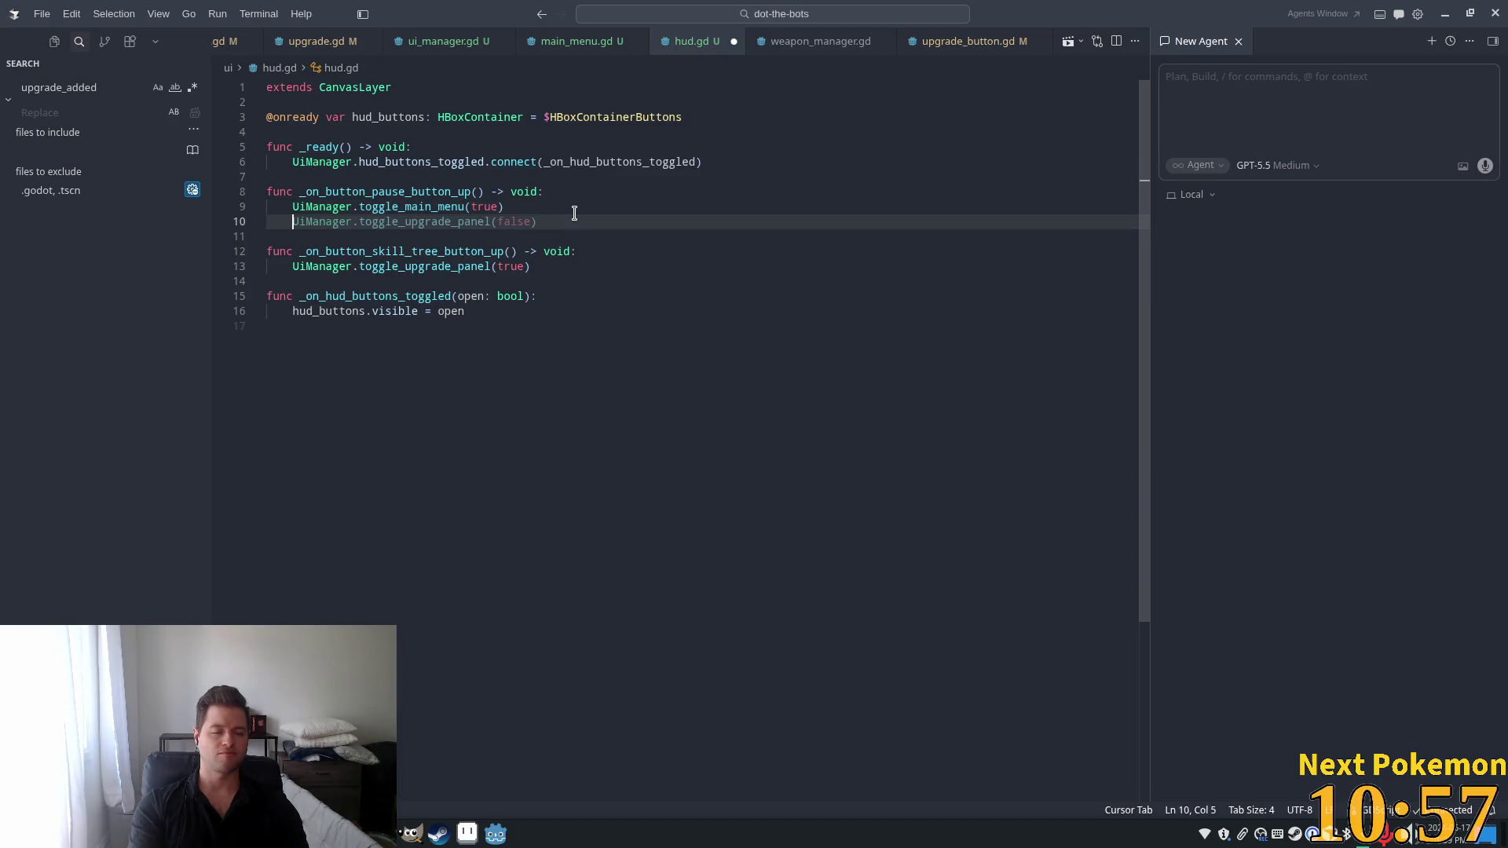
pyautogui.write('# pause the game')
pyautogui.press('Tab')
# Review hud.gd's handlers around the new paused = true line.
pyautogui.click(681, 212)
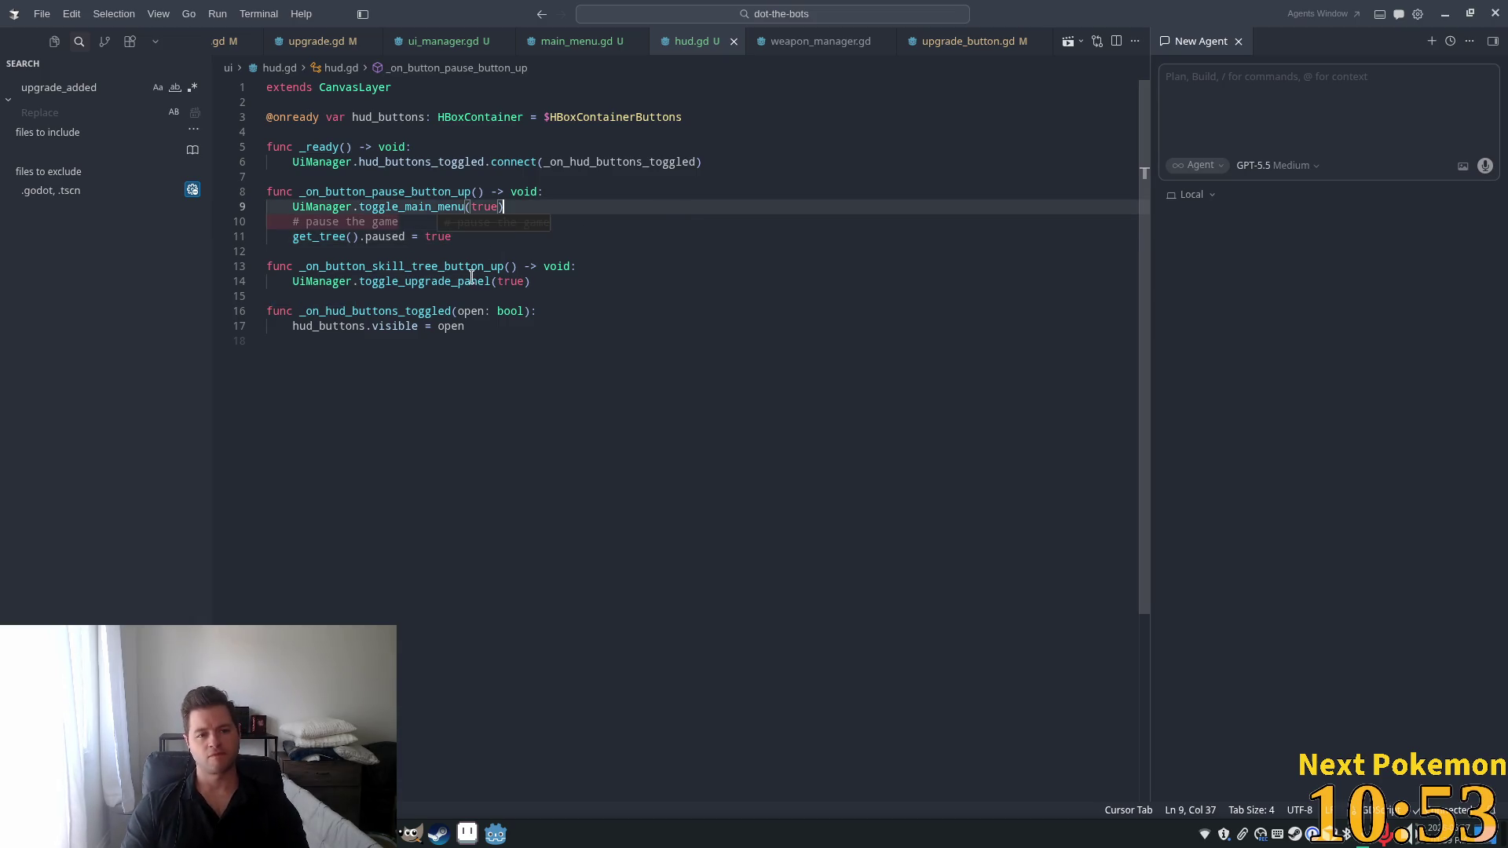
pyautogui.click(604, 289)
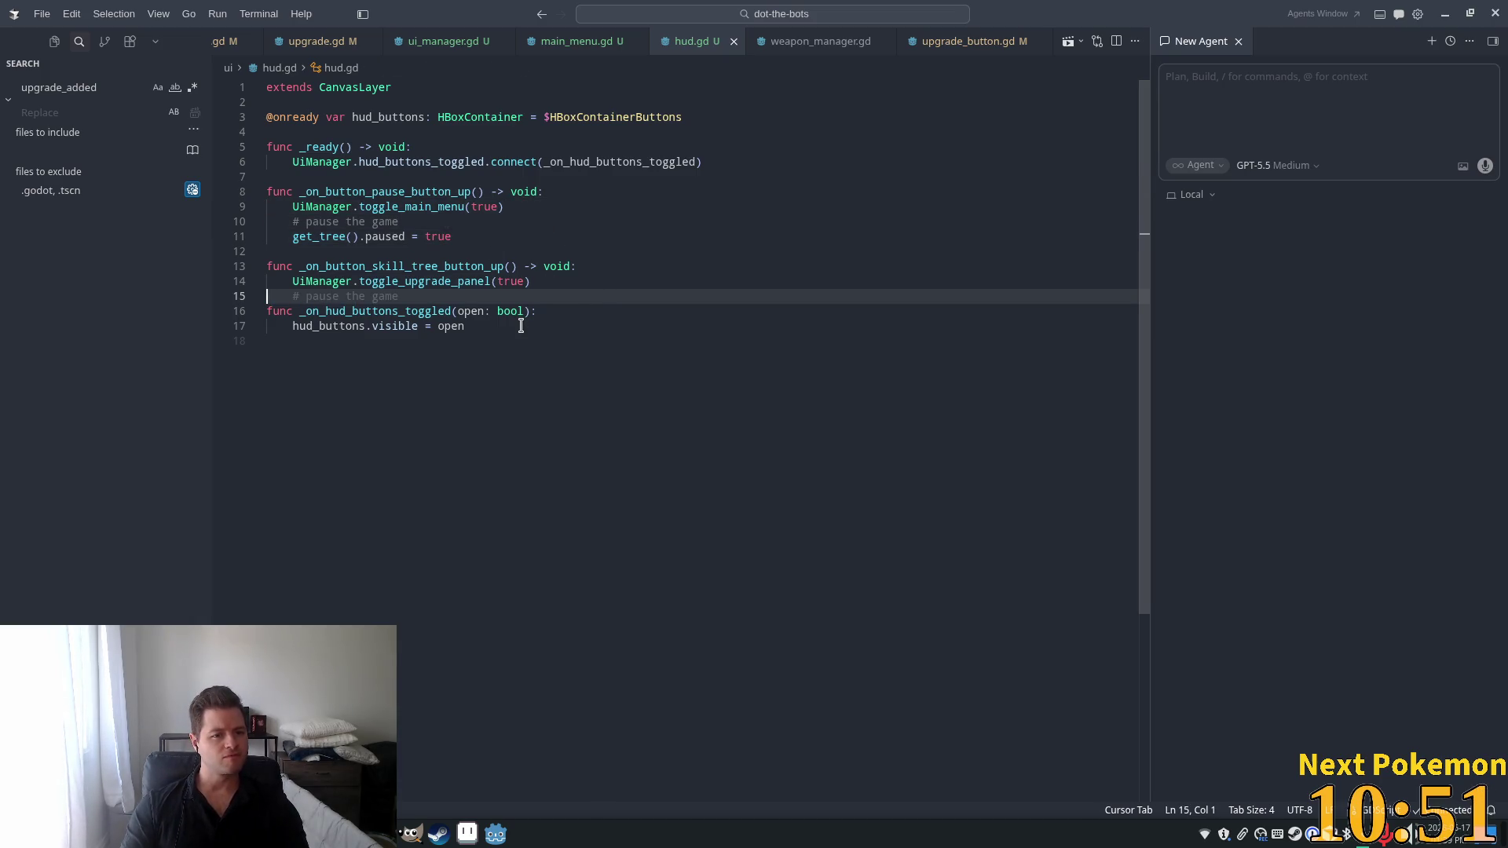
pyautogui.click(398, 267)
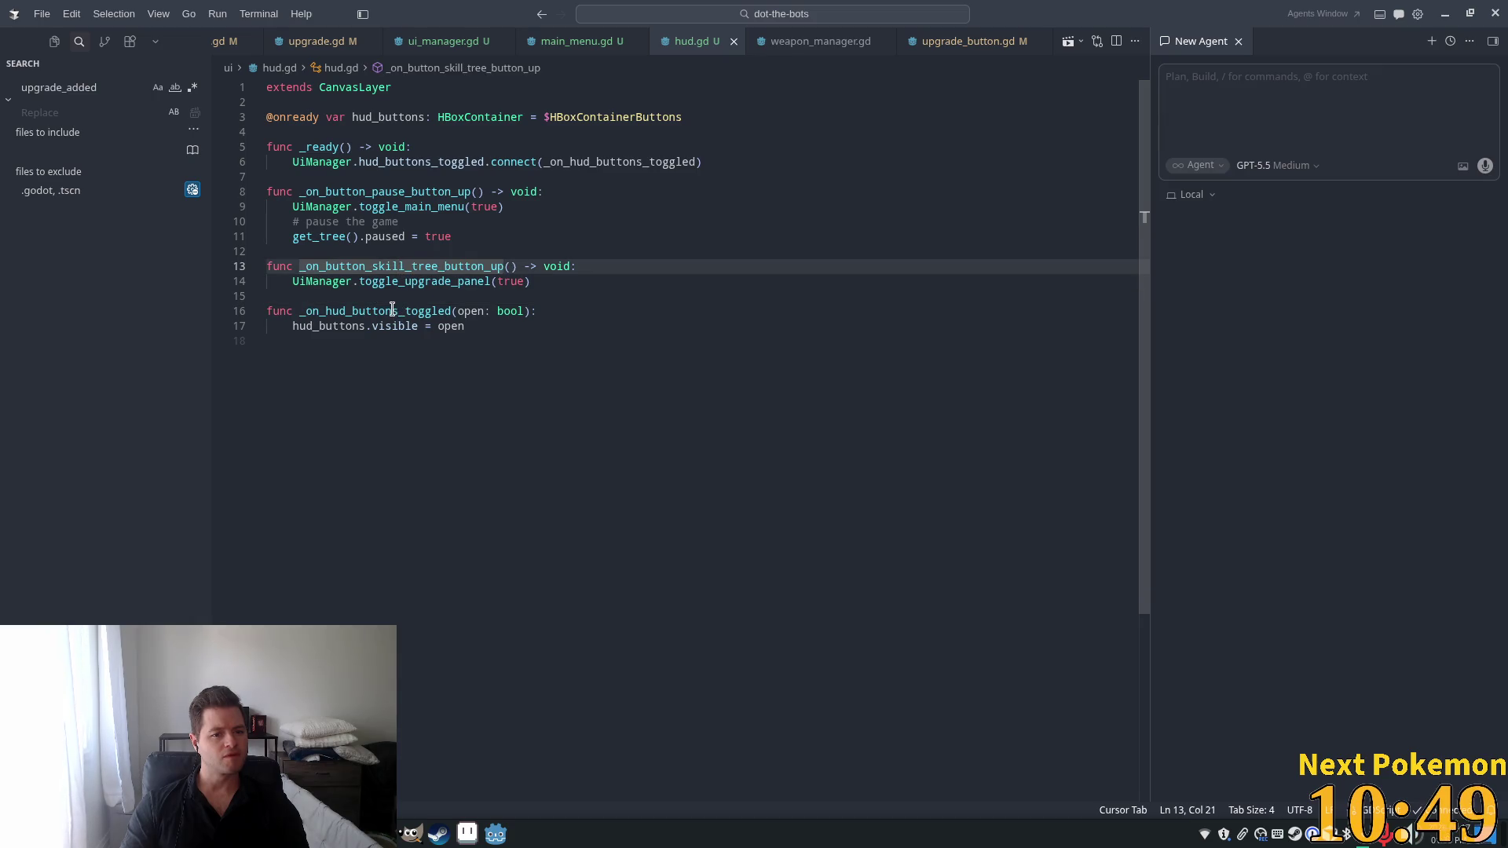
pyautogui.click(416, 178)
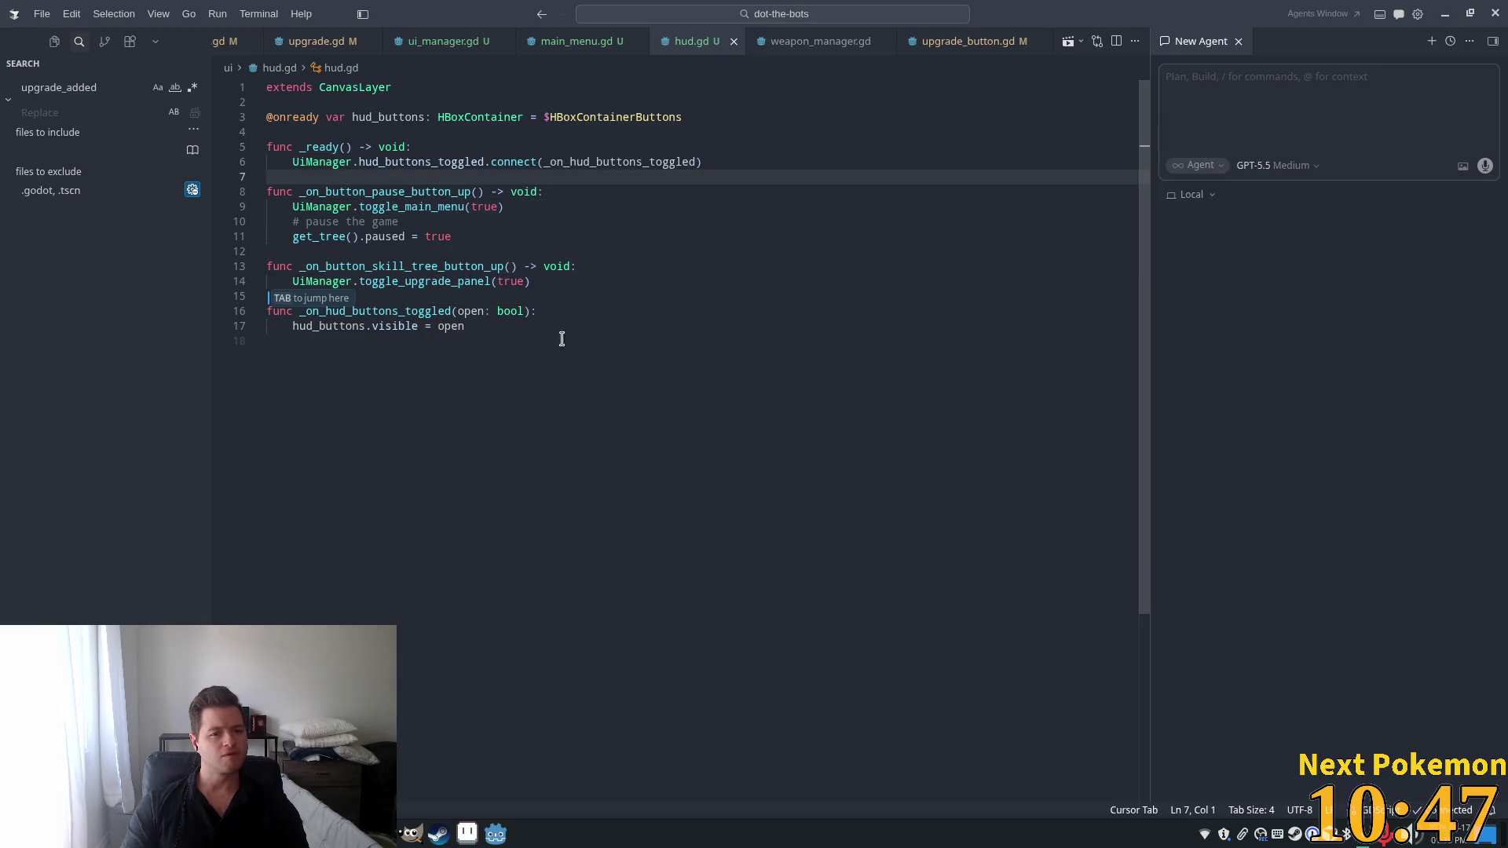
pyautogui.click(441, 241)
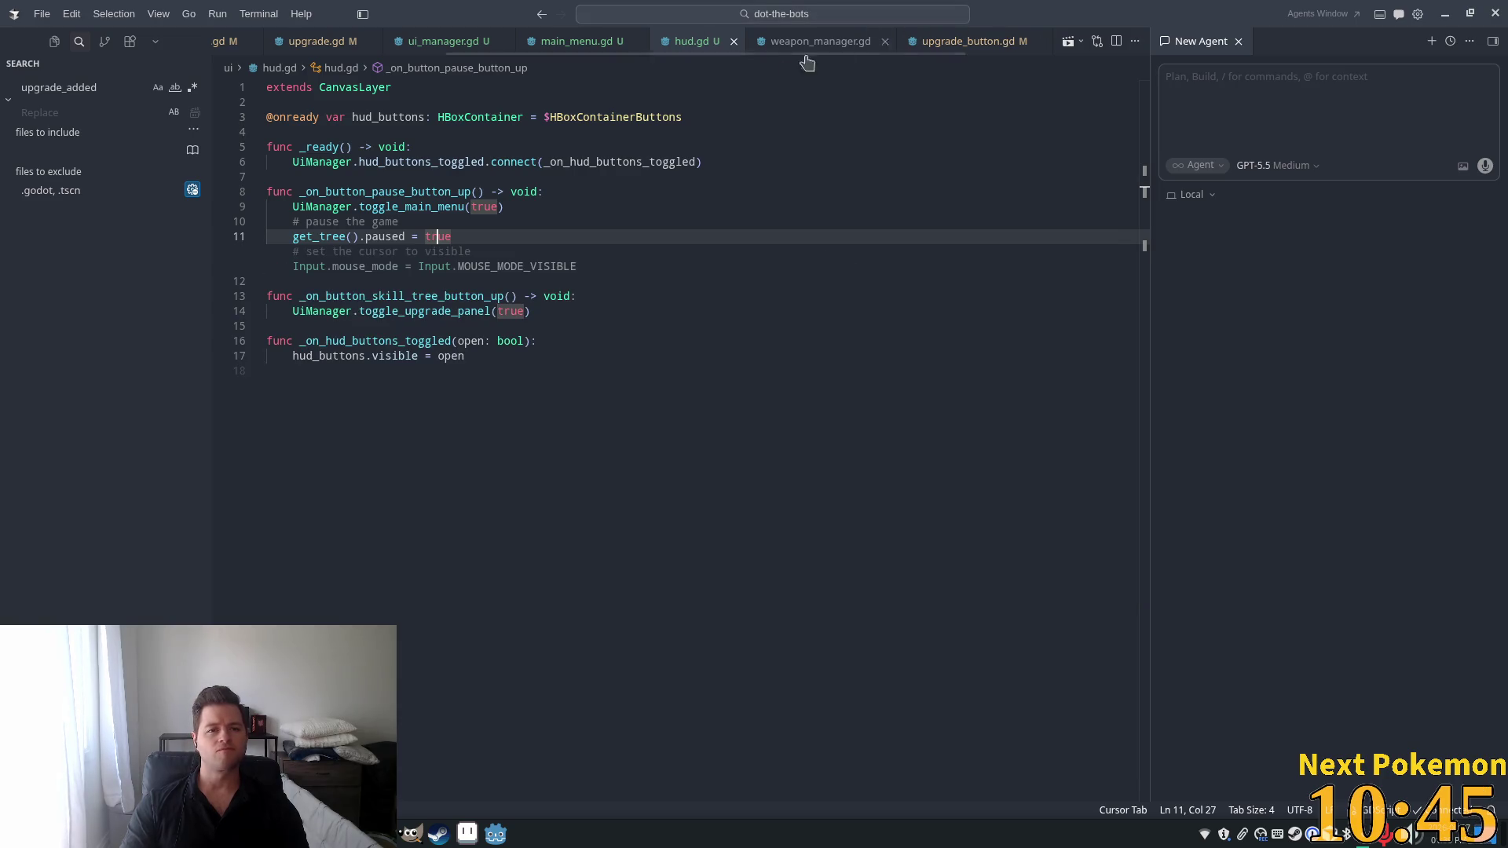
# Add paused = false to main_menu.gd's resume handler, then run the game in Godot.
pyautogui.hotkey('ctrl', 'p')
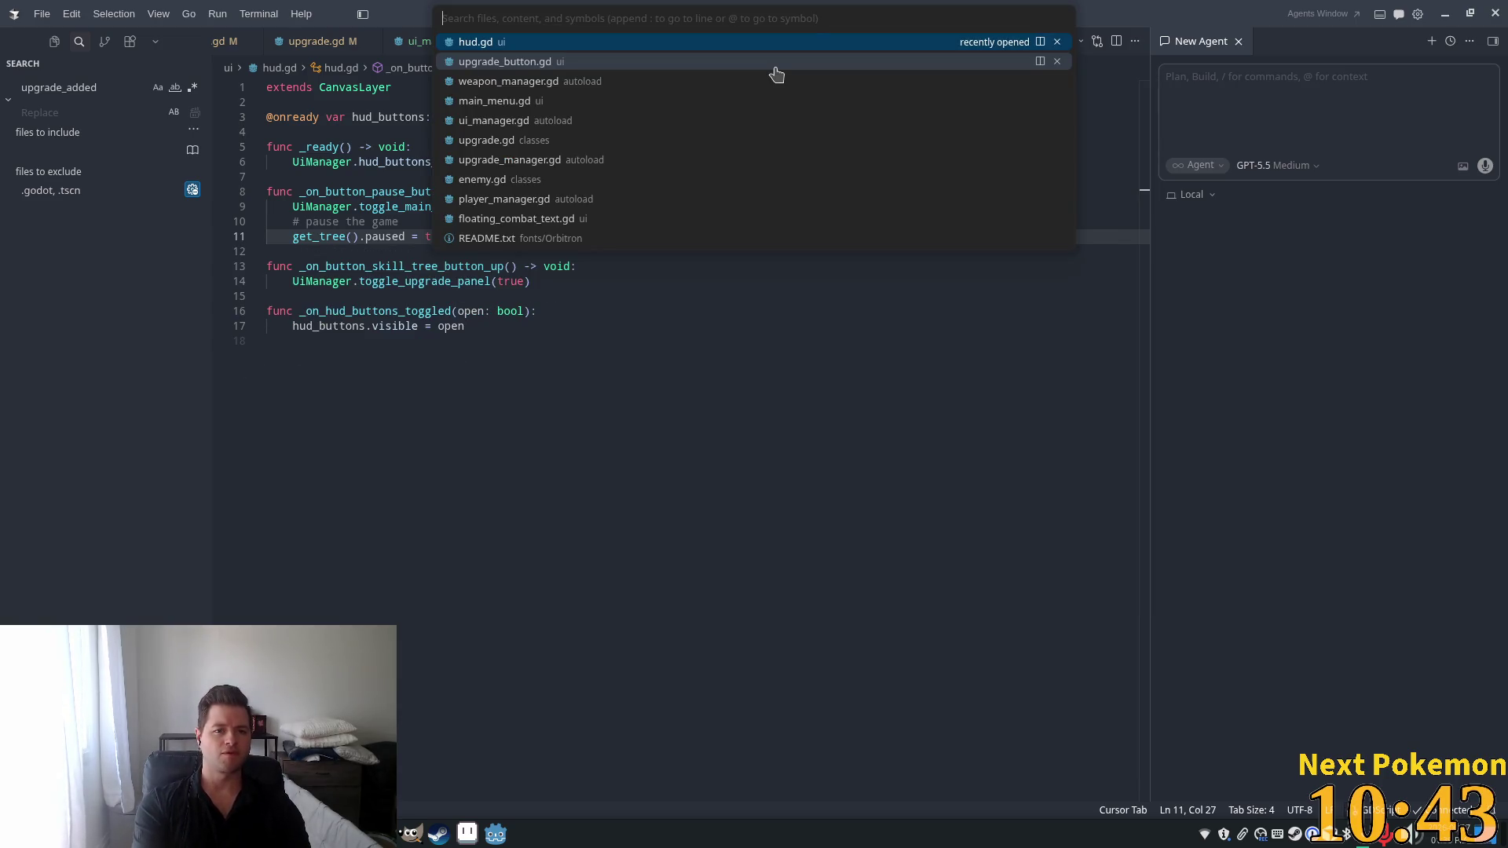
pyautogui.write('main')
pyautogui.press('Return')
pyautogui.press('Tab')
pyautogui.click(555, 197)
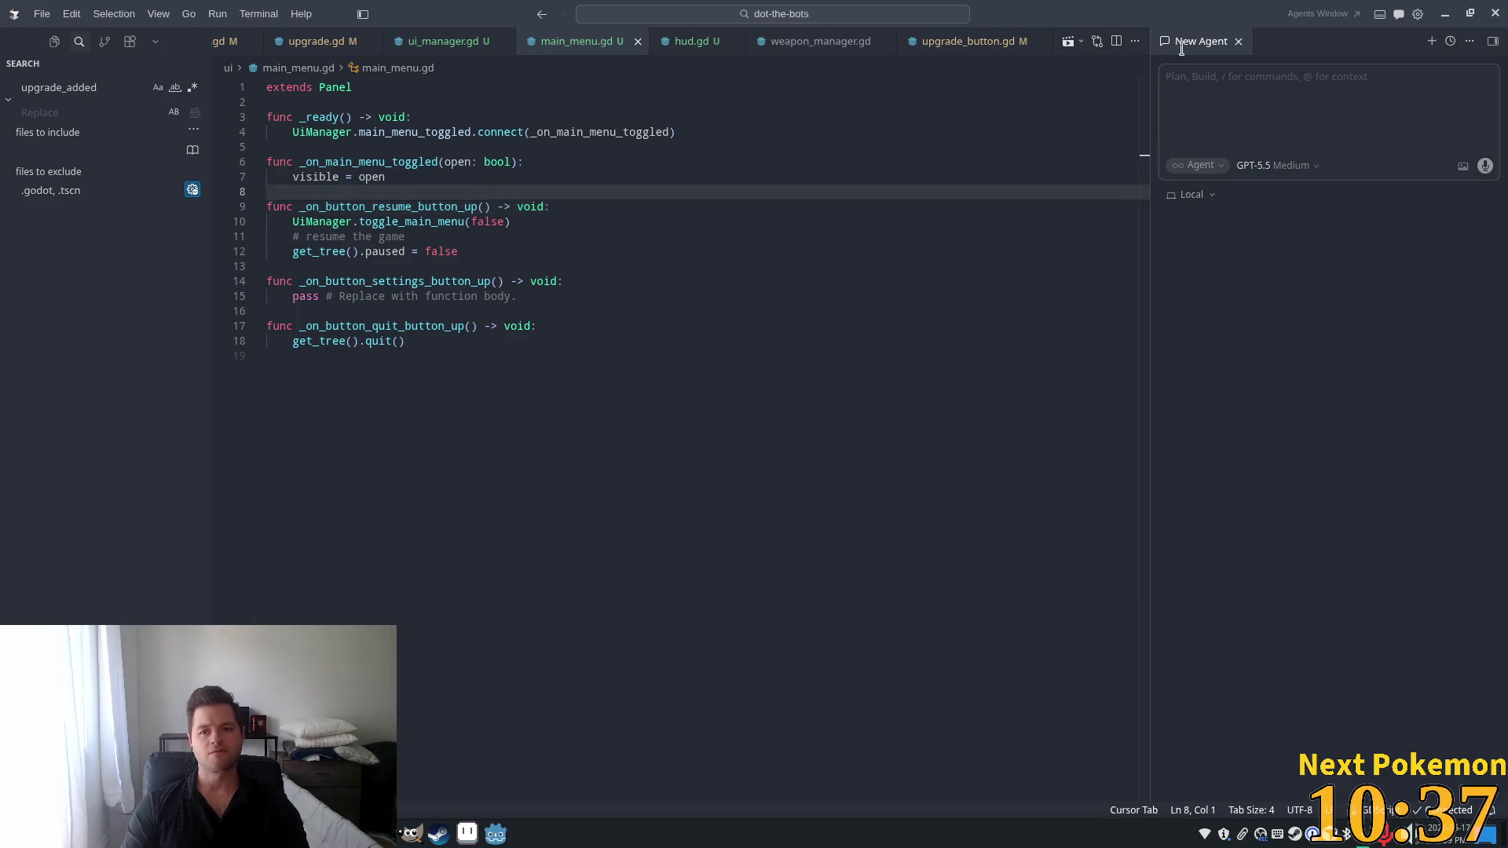
pyautogui.hotkey('alt', 'Tab')
pyautogui.press('F5')
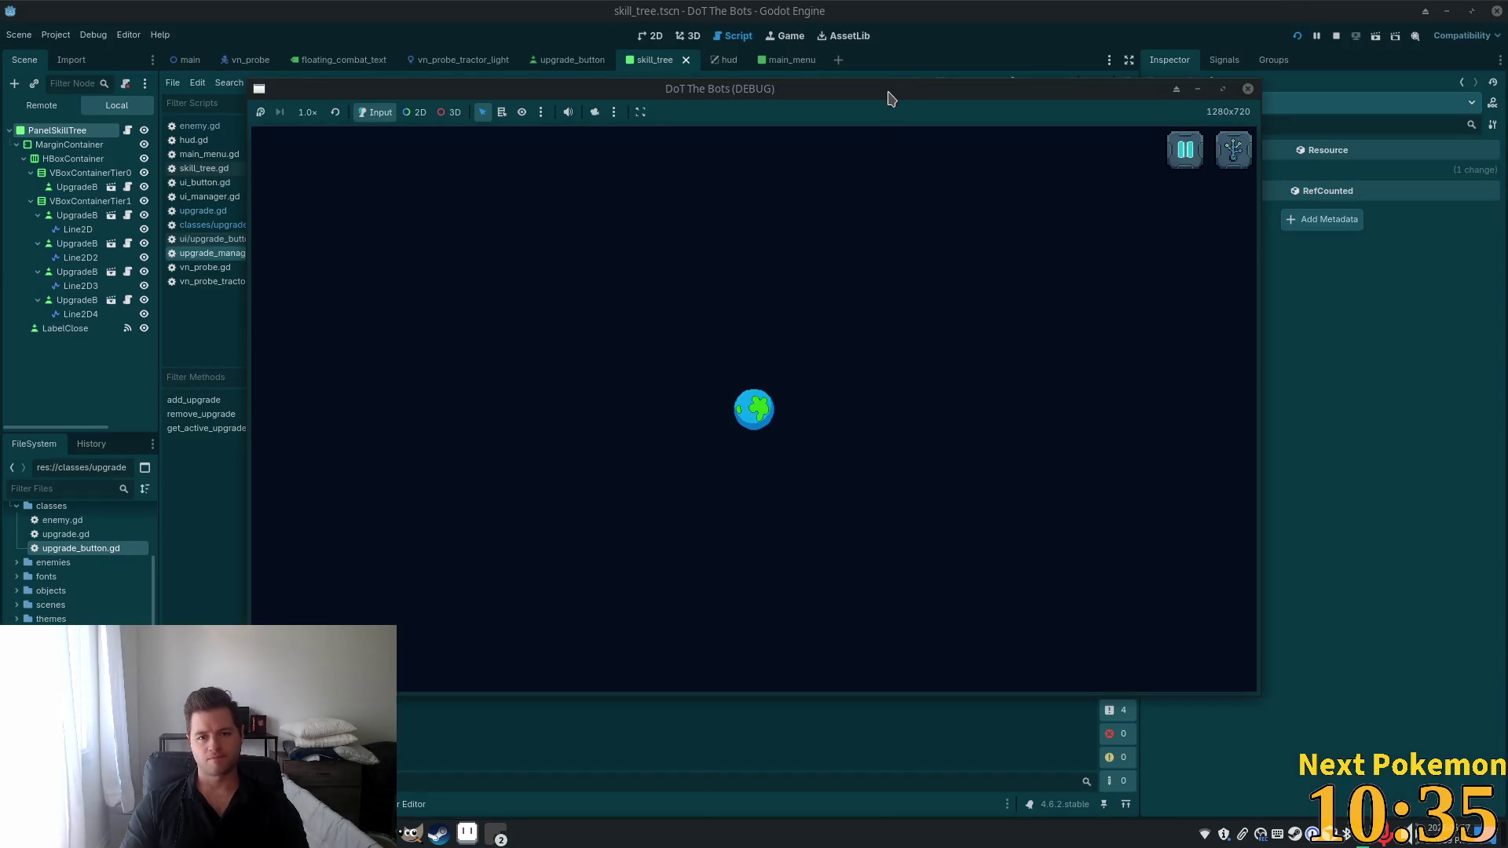
# Check the Resume/Settings/Quit pause menu in the running game, then stop the test run.
pyautogui.click(1187, 157)
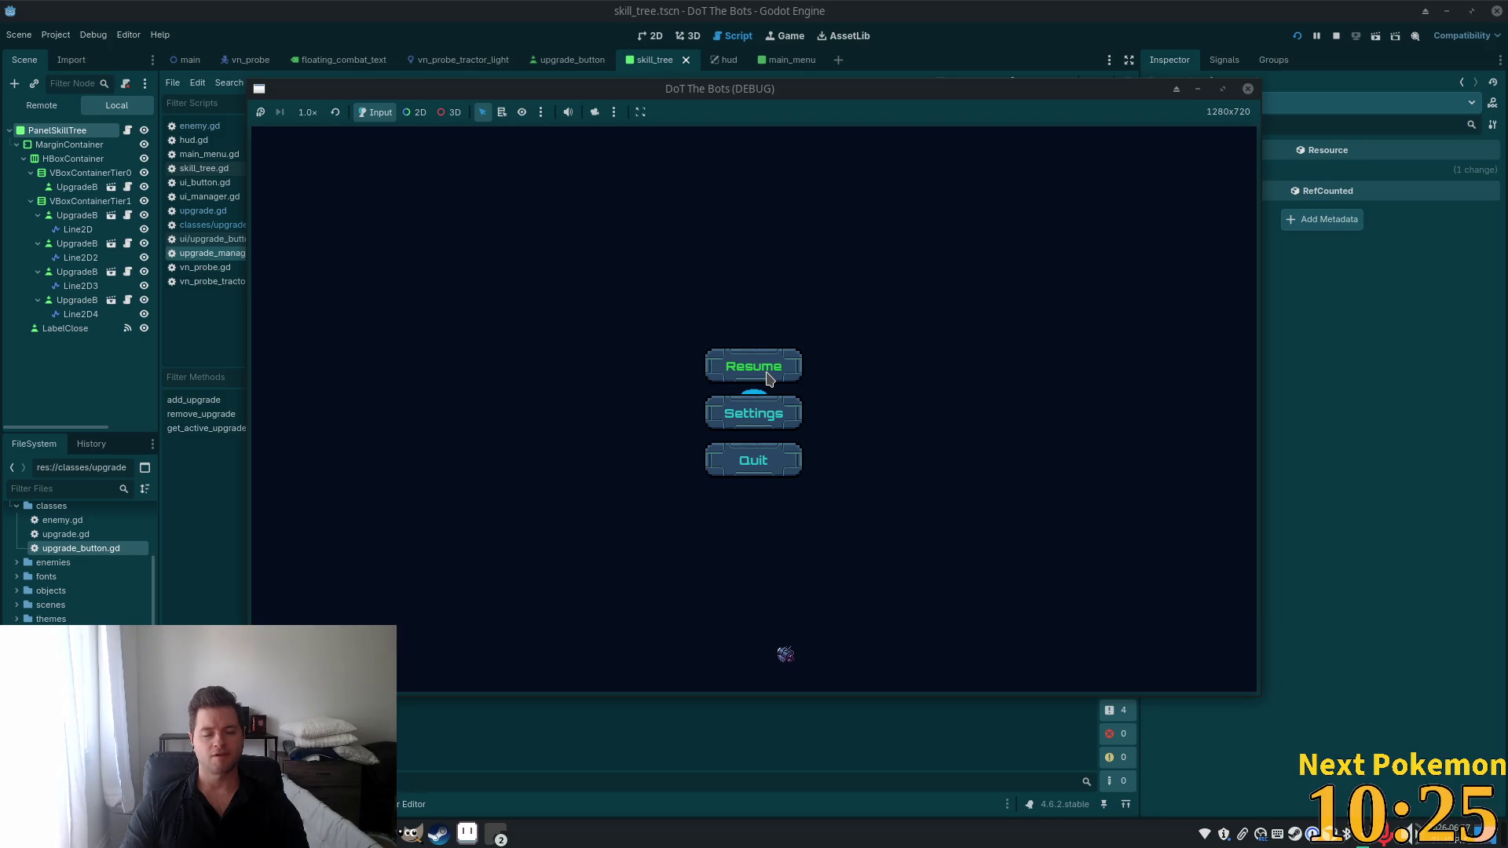
pyautogui.click(1336, 36)
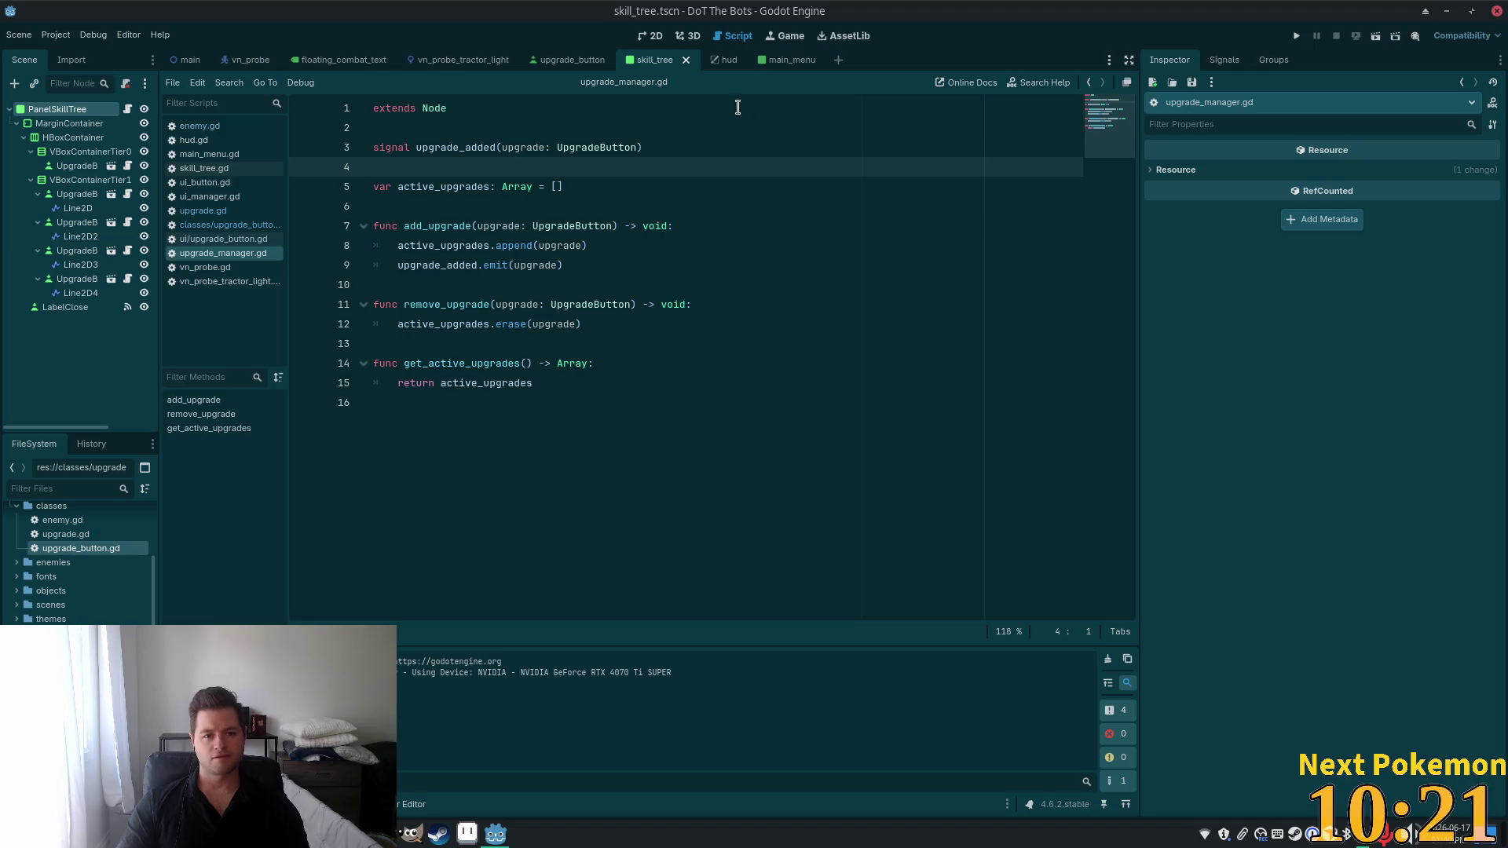
# In main_menu, give ButtonResume the Node > Process Mode Always and save the scene.
pyautogui.click(777, 61)
pyautogui.click(73, 151)
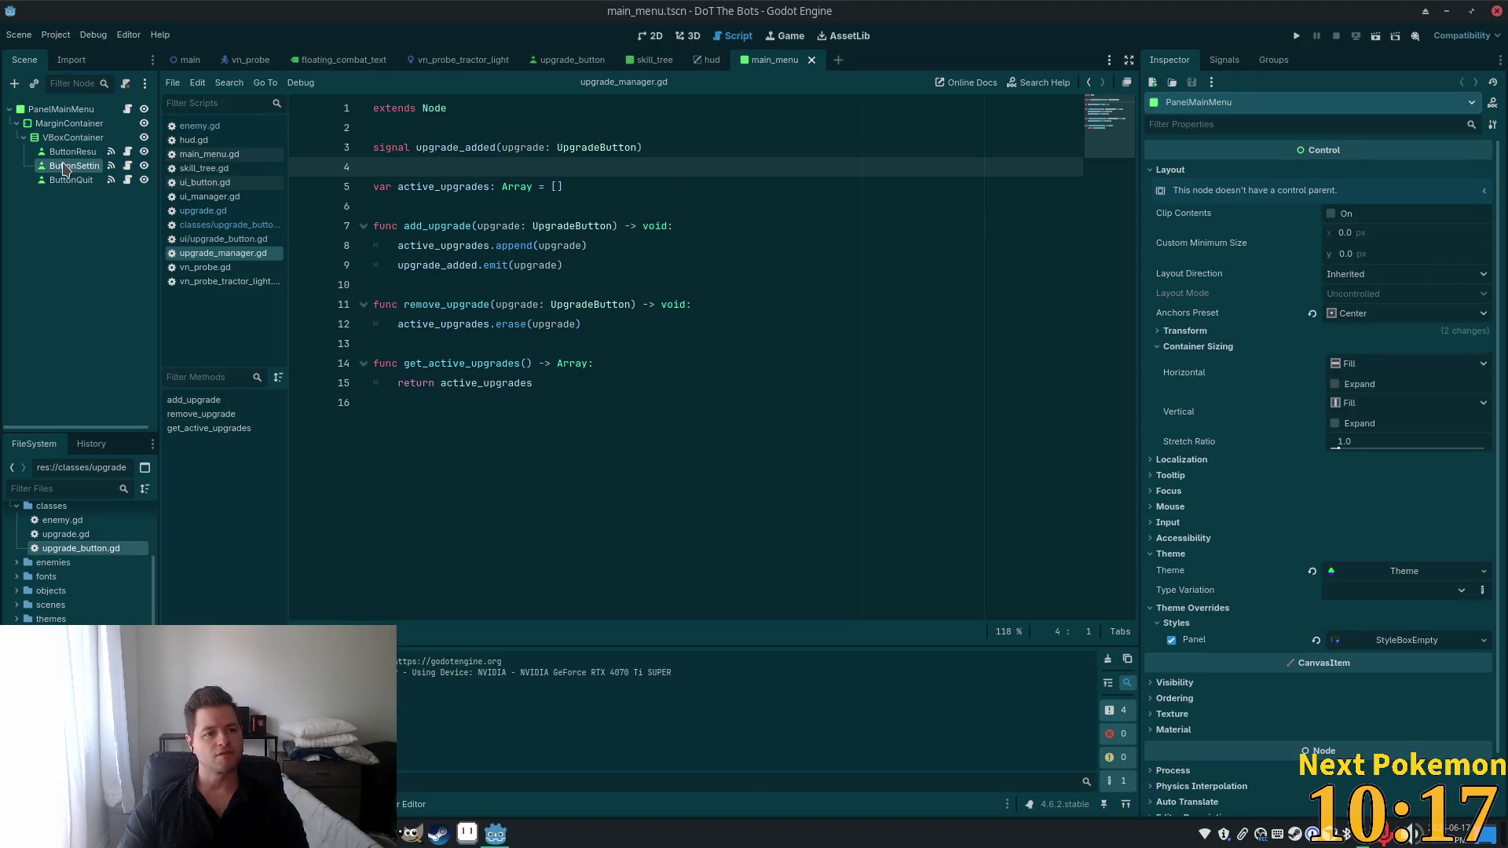
pyautogui.scroll(3, 1345, 495)
pyautogui.scroll(-15, 1345, 495)
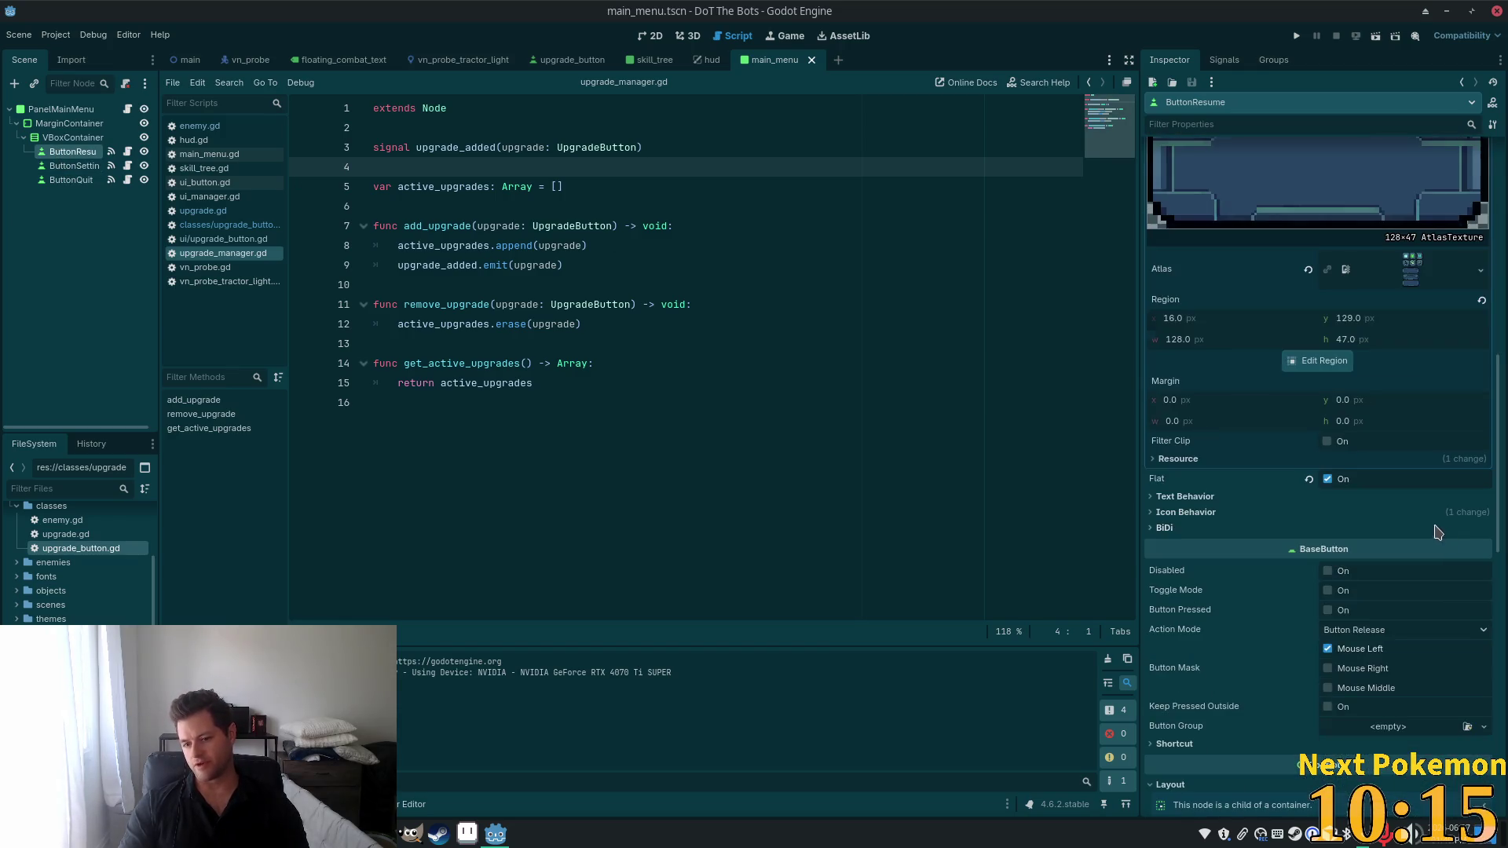
pyautogui.scroll(-3, 1449, 530)
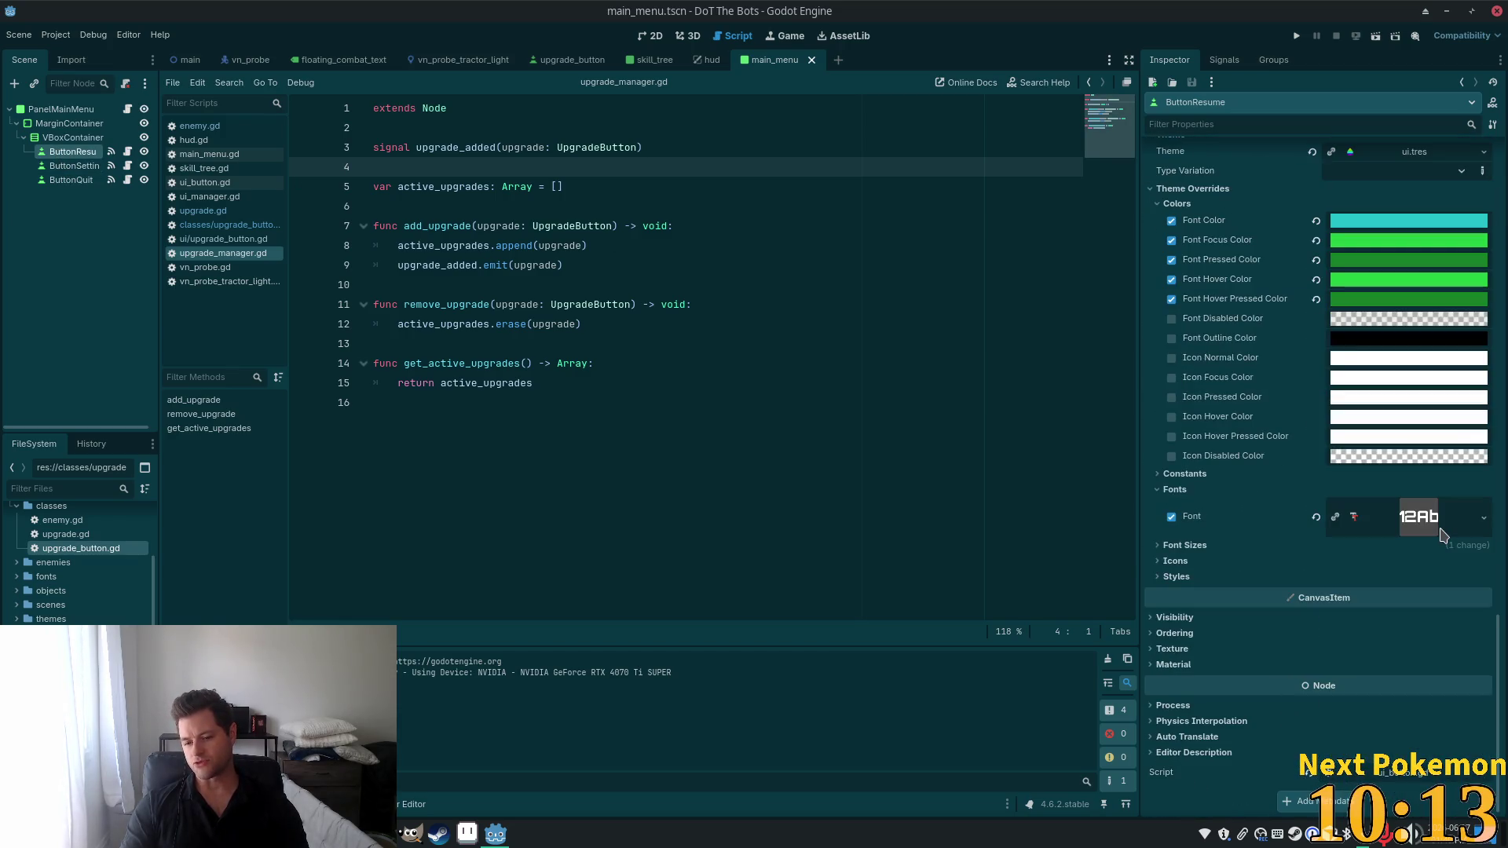
pyautogui.click(1233, 707)
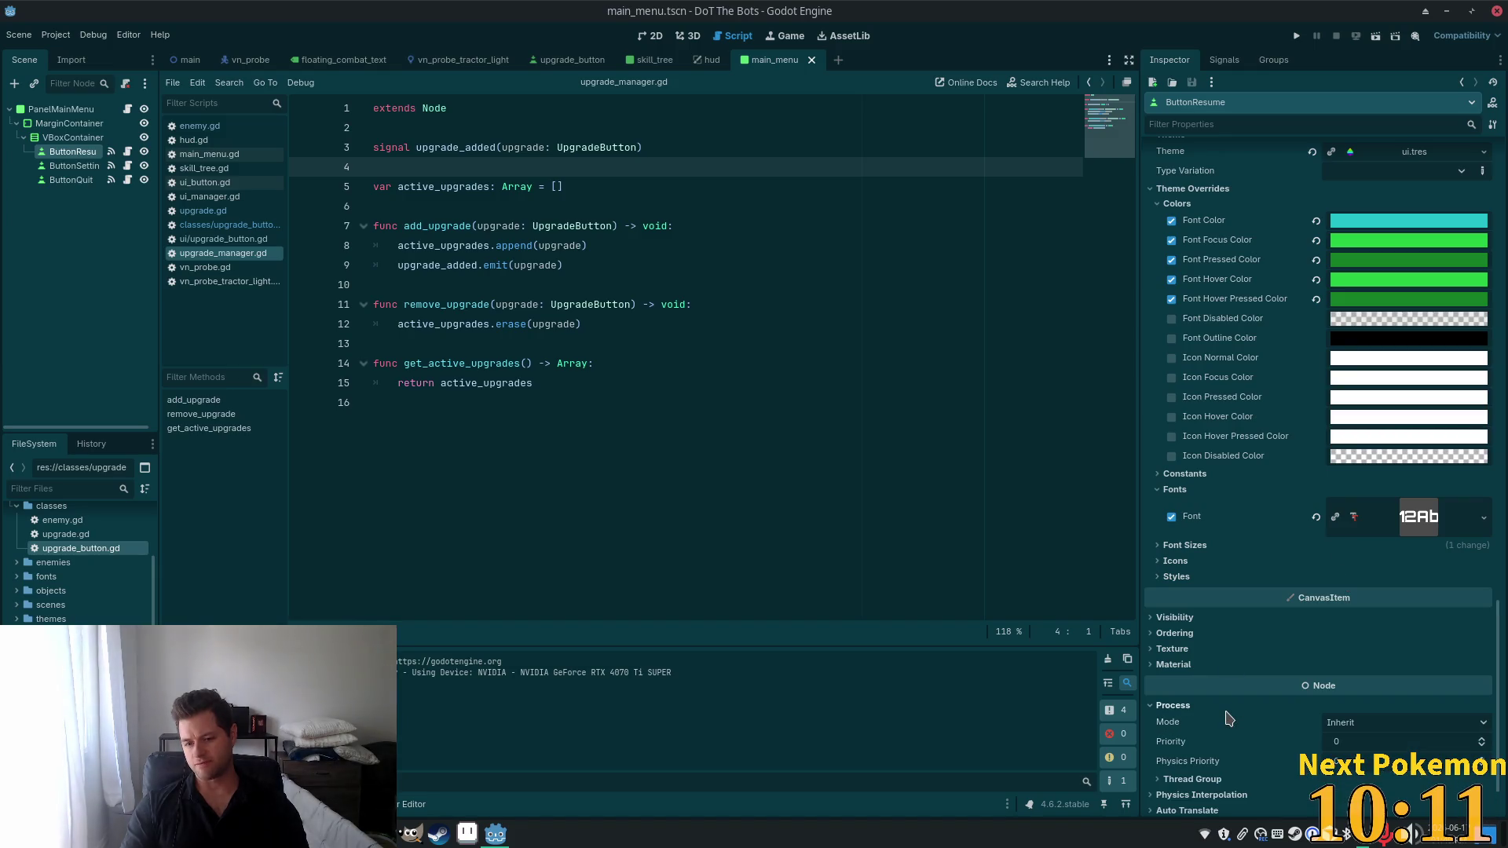
pyautogui.scroll(-2, 1396, 711)
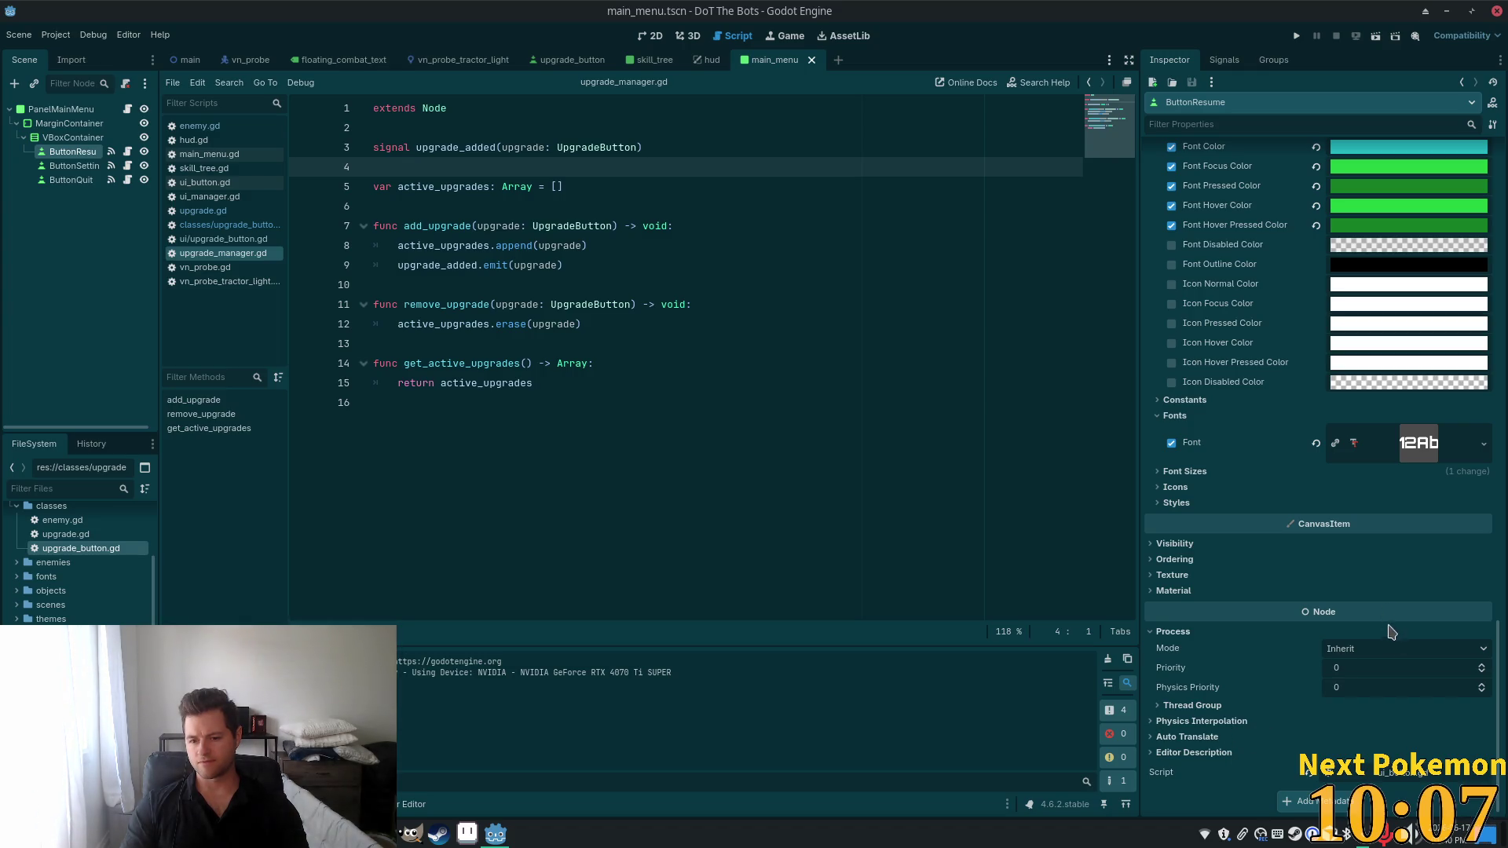
pyautogui.click(1396, 655)
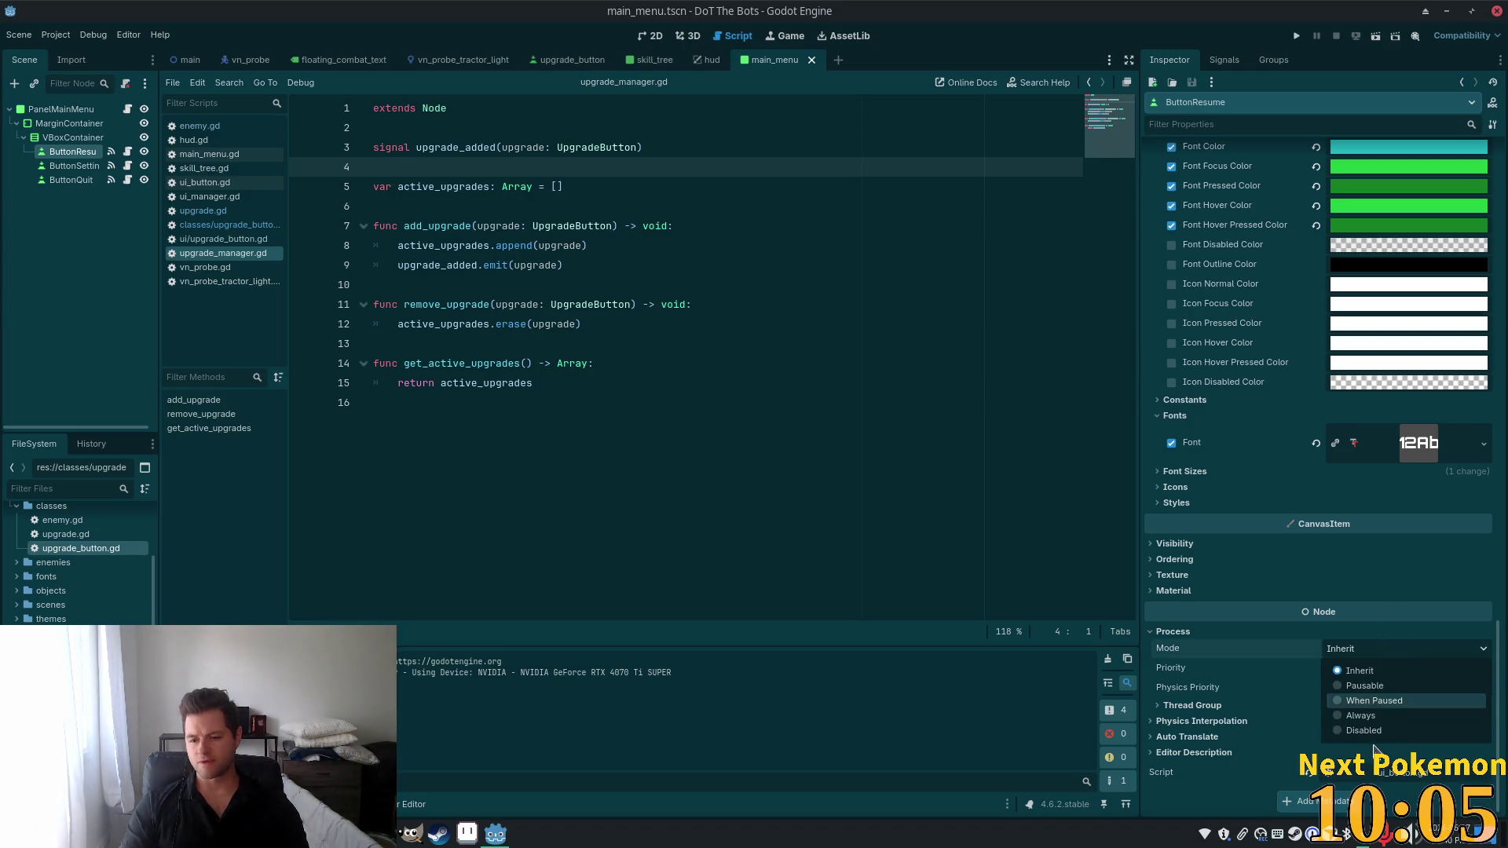
pyautogui.click(1361, 715)
pyautogui.hotkey('ctrl', 's')
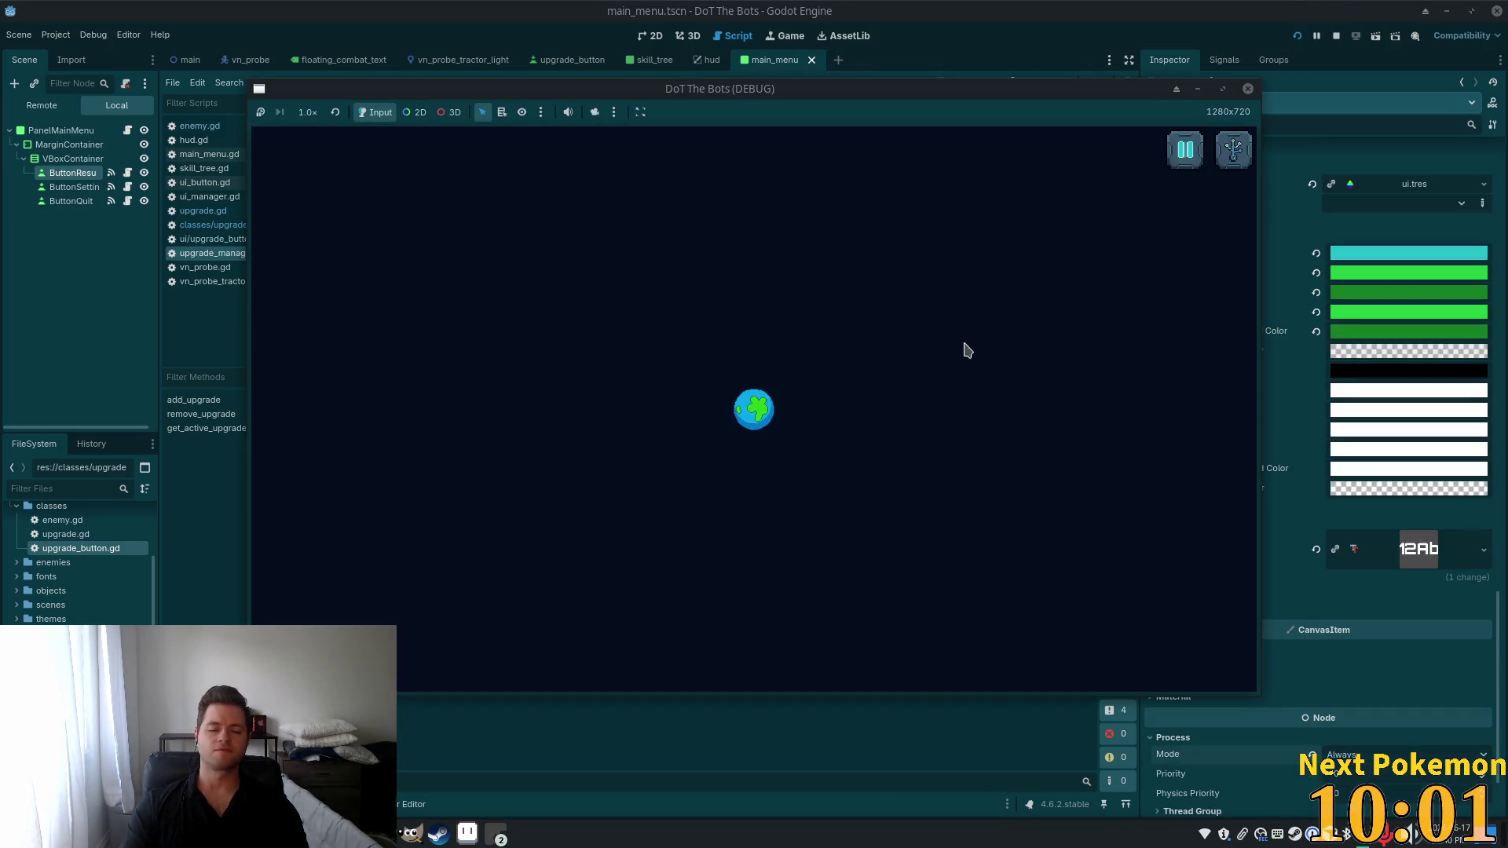
pyautogui.click(1179, 164)
pyautogui.click(754, 365)
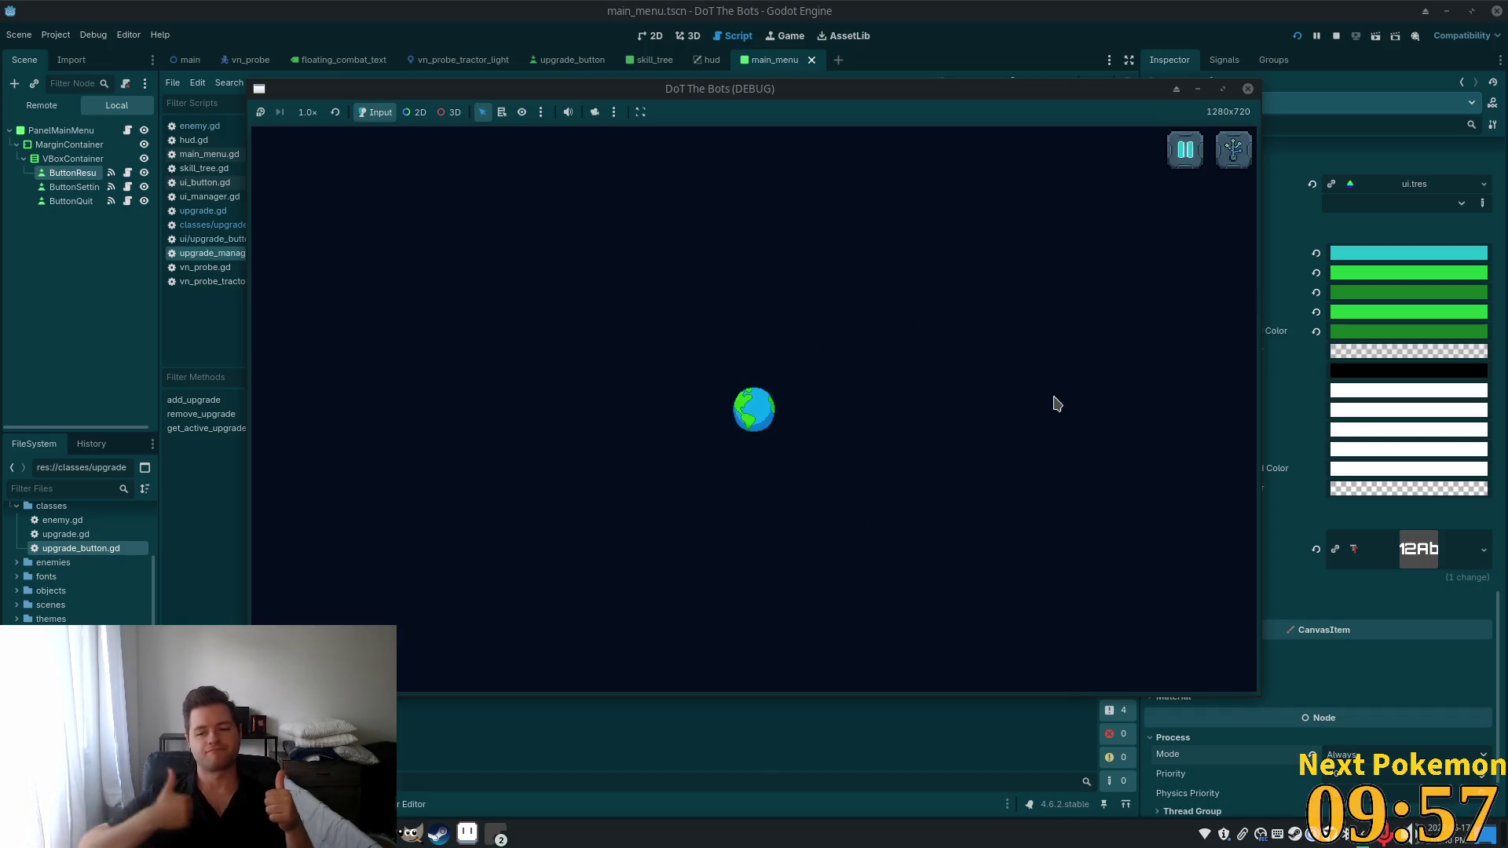
pyautogui.click(1185, 161)
pyautogui.click(752, 370)
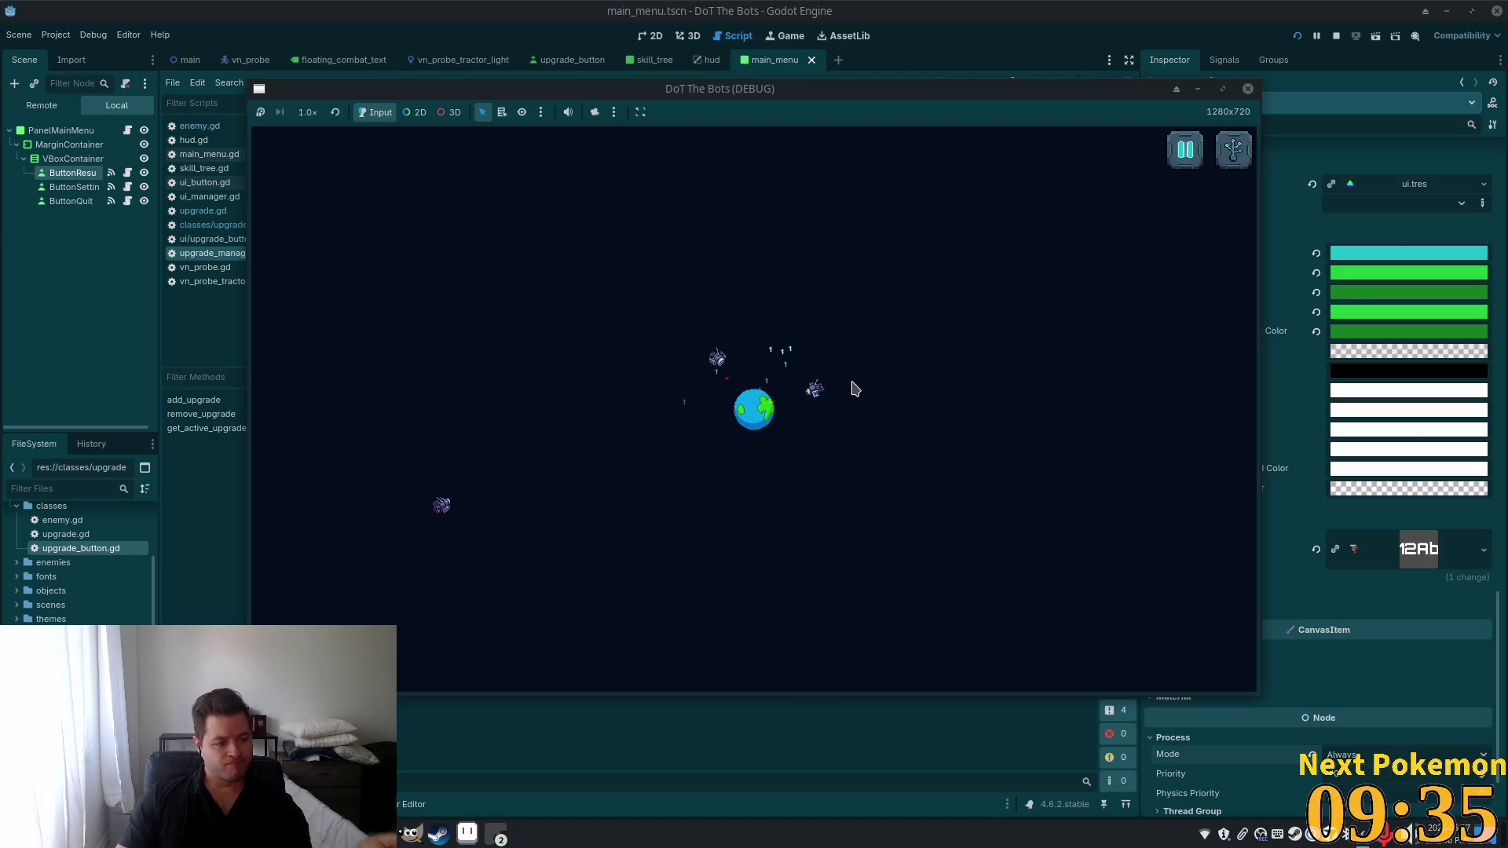
pyautogui.click(1231, 154)
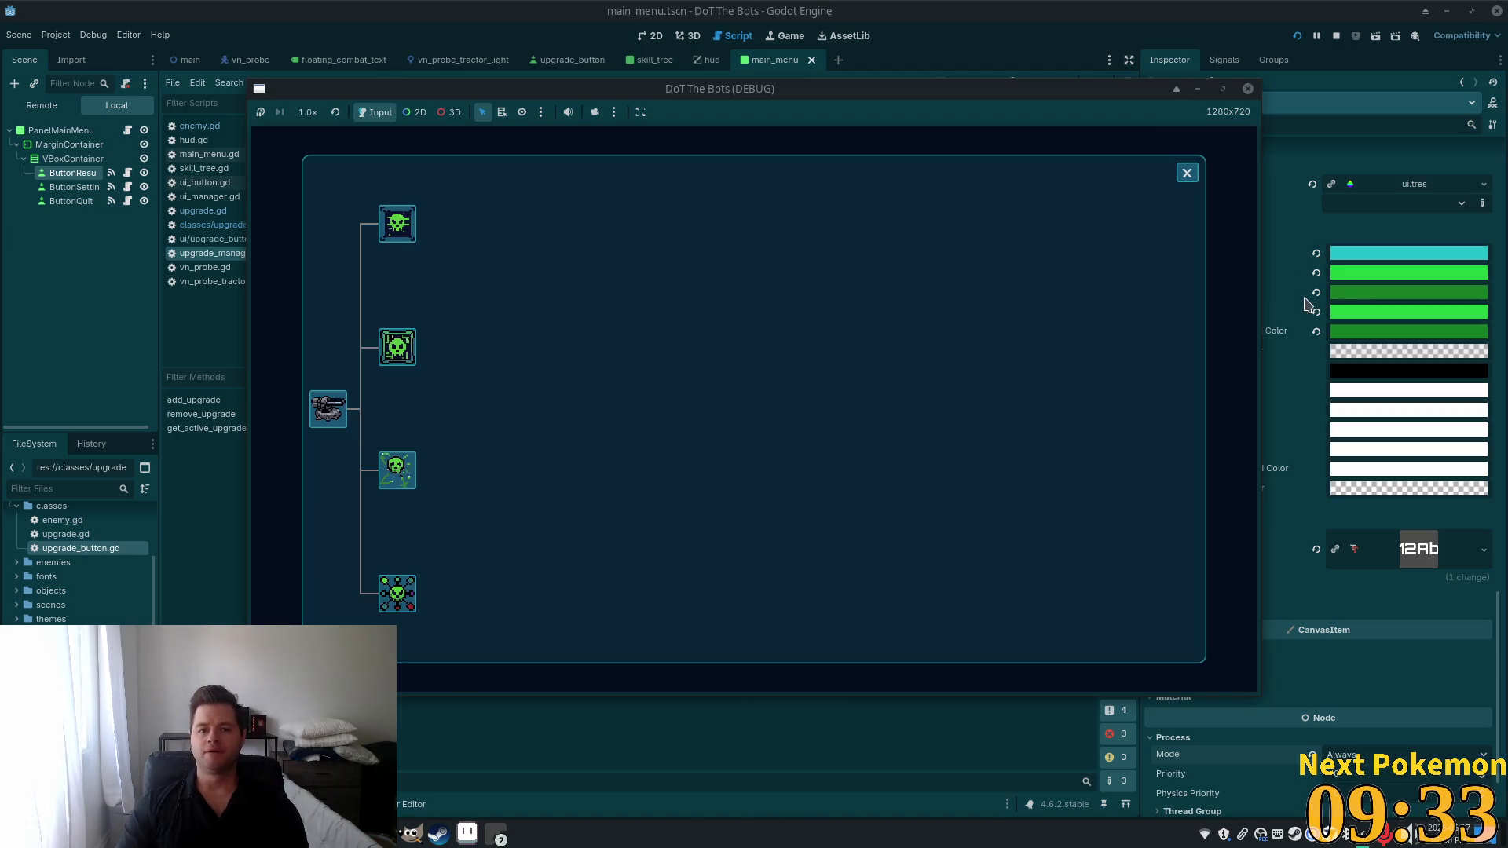
pyautogui.click(1186, 174)
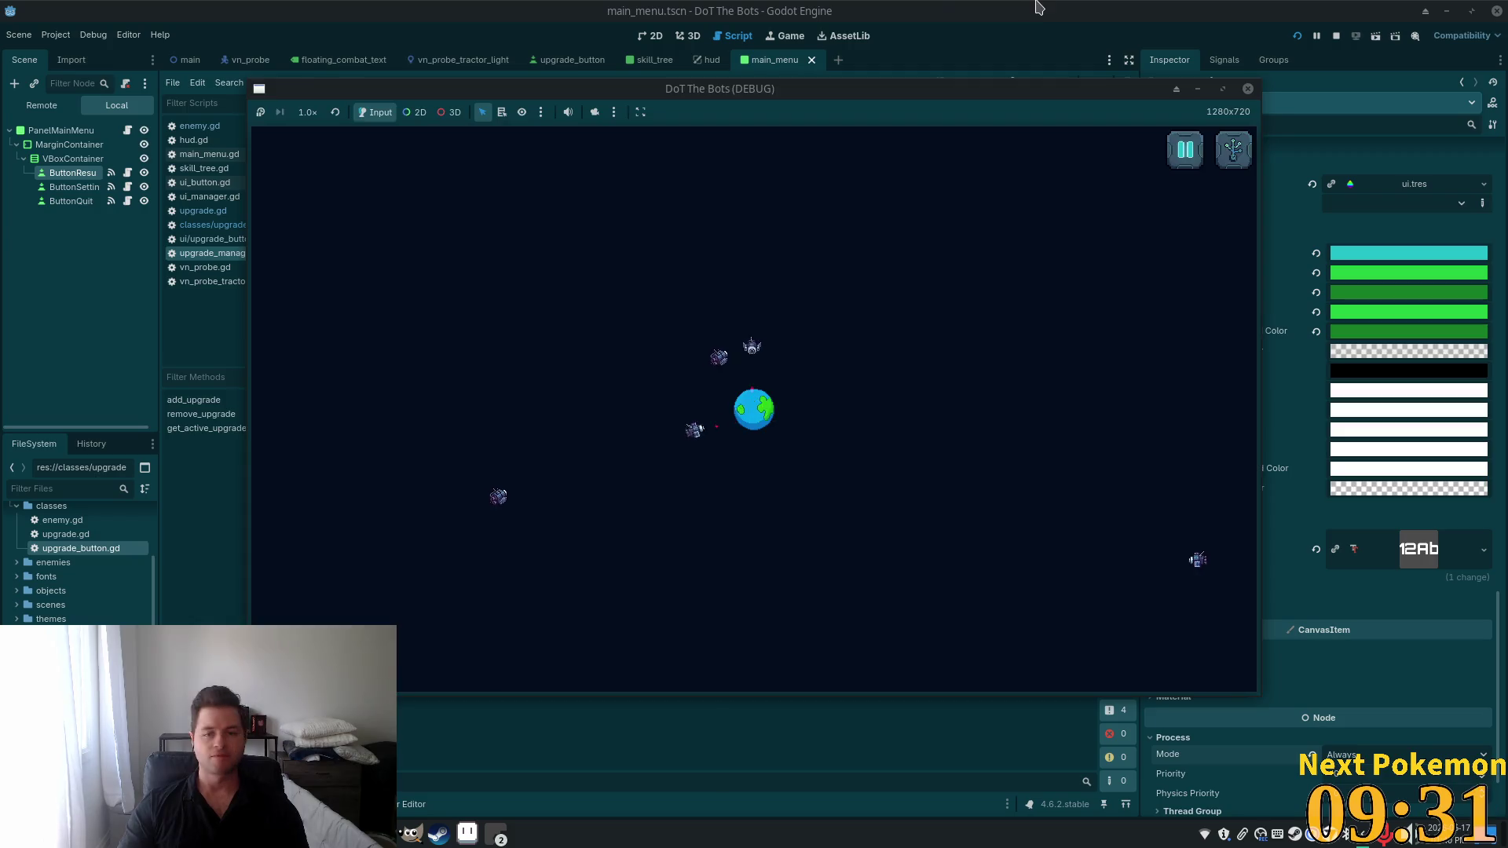
pyautogui.press('F8')
pyautogui.hotkey('alt', 'Tab')
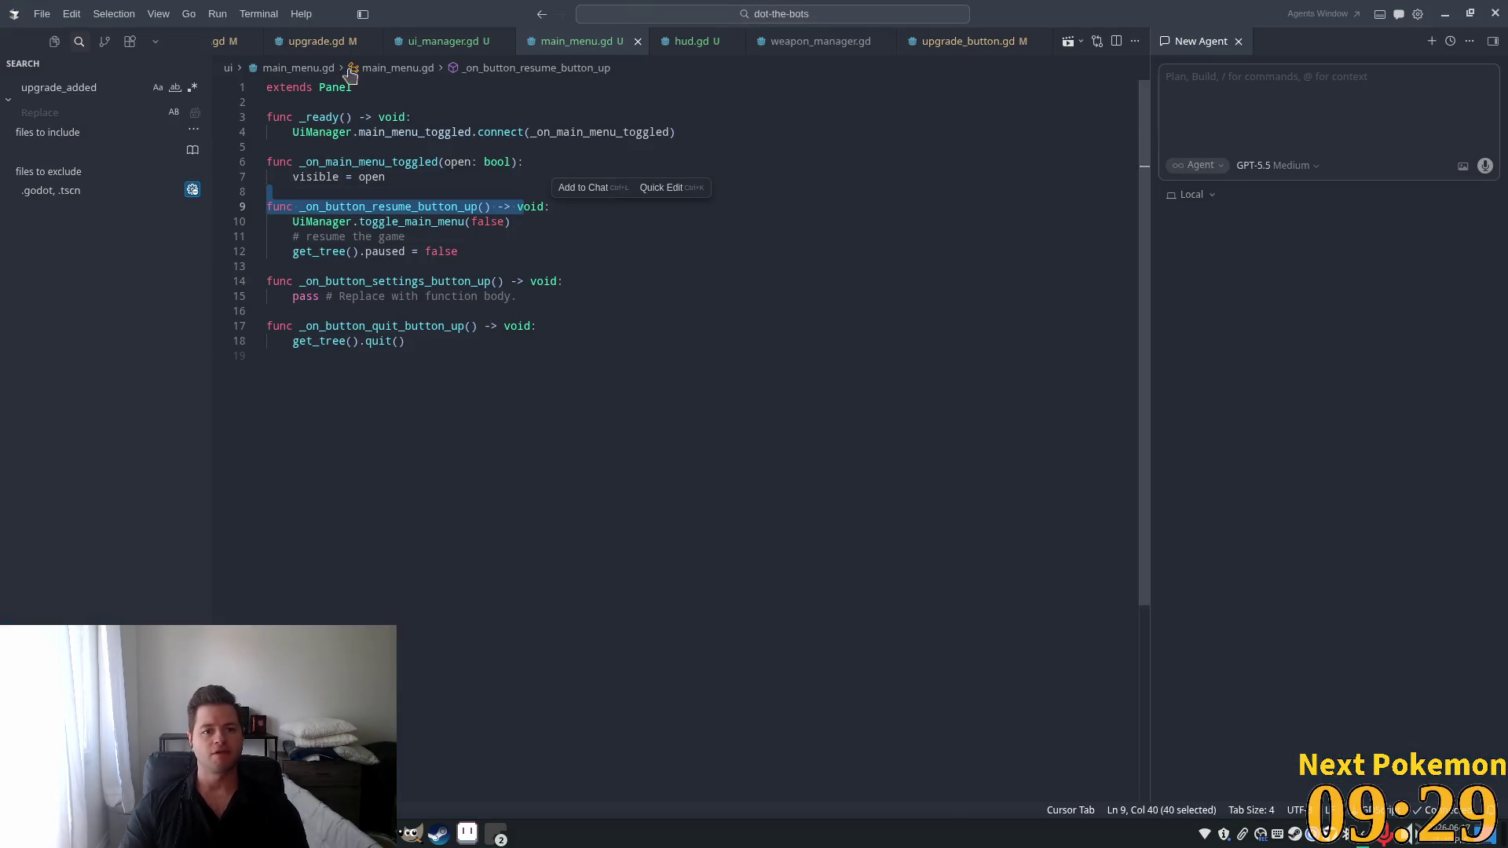
pyautogui.hotkey('alt', 'Tab')
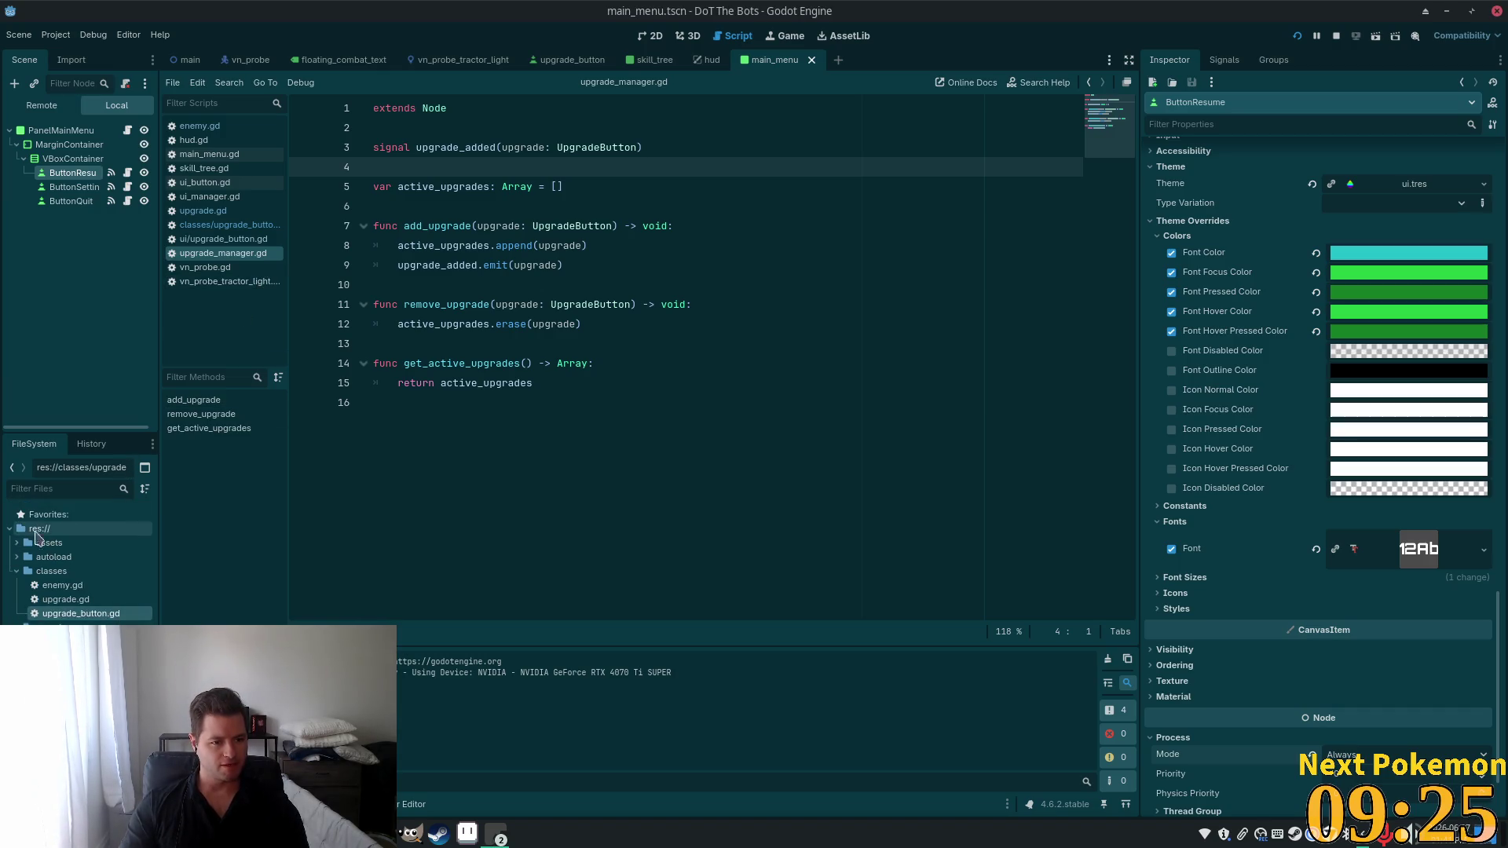
# Collapse the classes folder and create a folder named 'upgrades' under res://.
pyautogui.click(20, 577)
pyautogui.click(39, 528)
pyautogui.rightClick(55, 530)
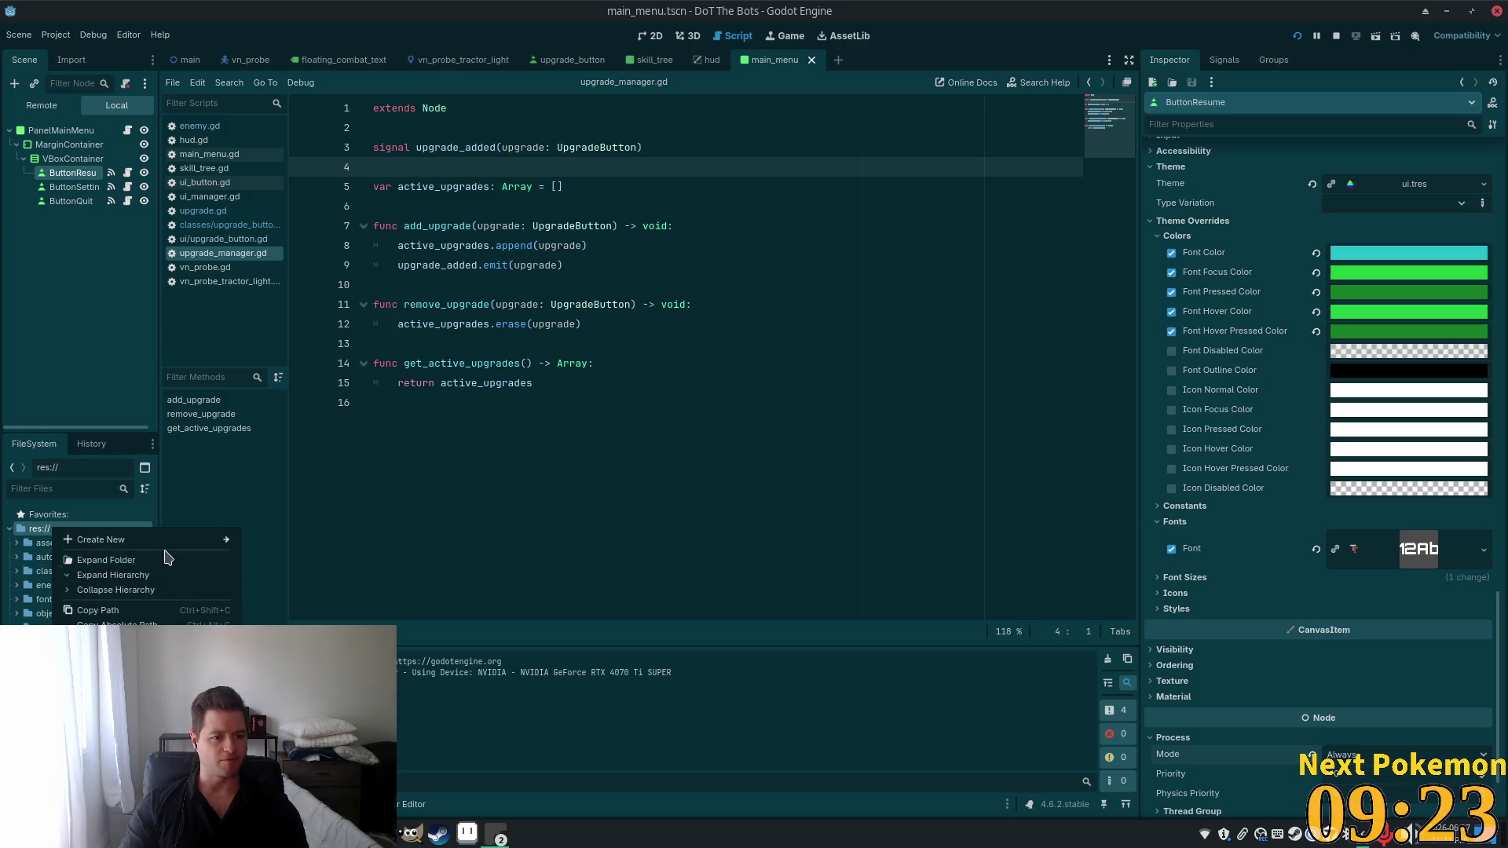
pyautogui.moveTo(146, 544)
pyautogui.click(283, 542)
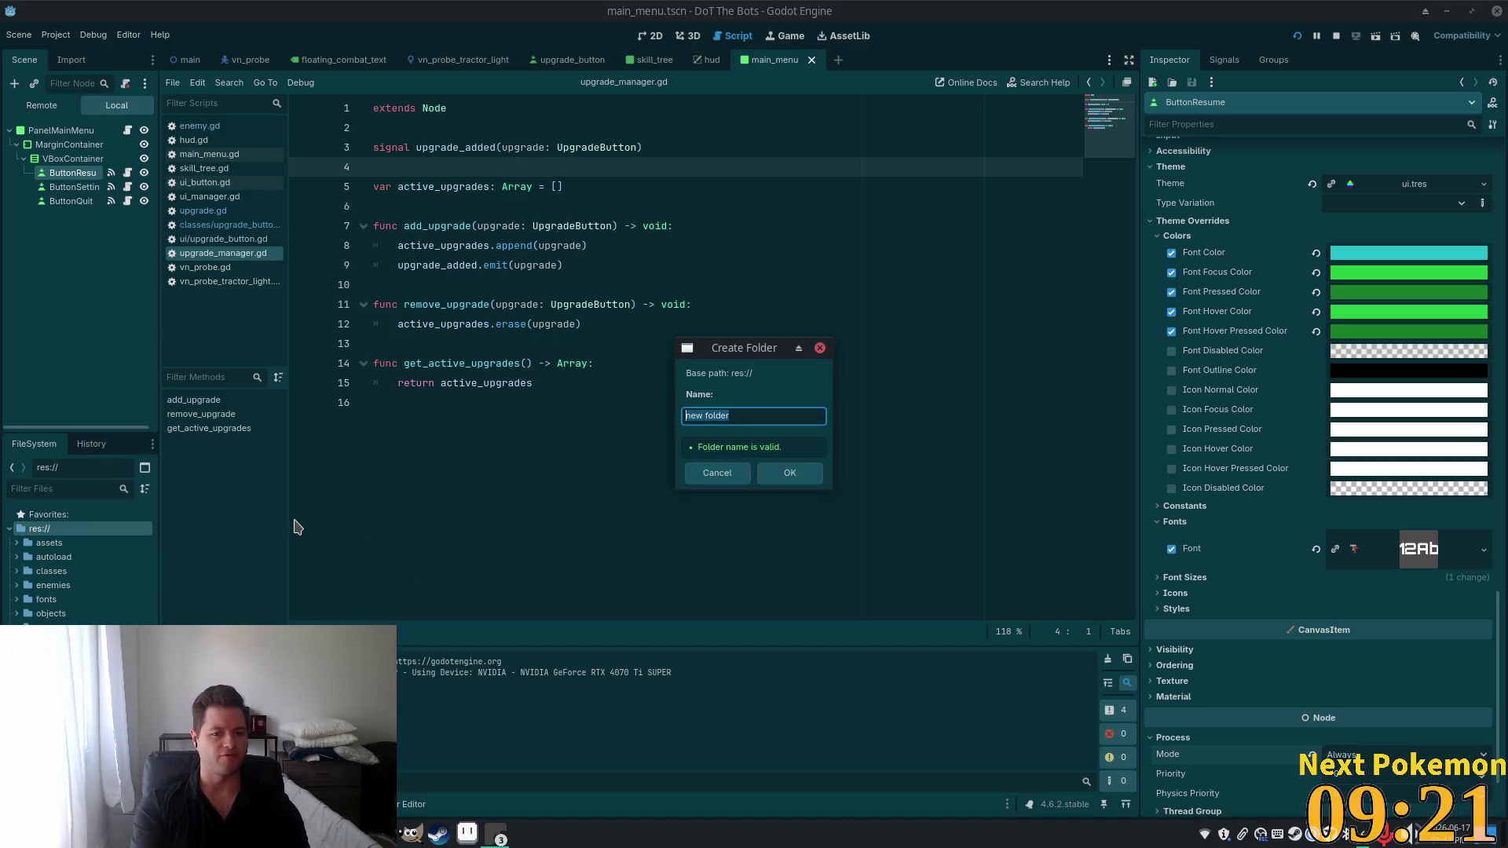
pyautogui.write('upgrades')
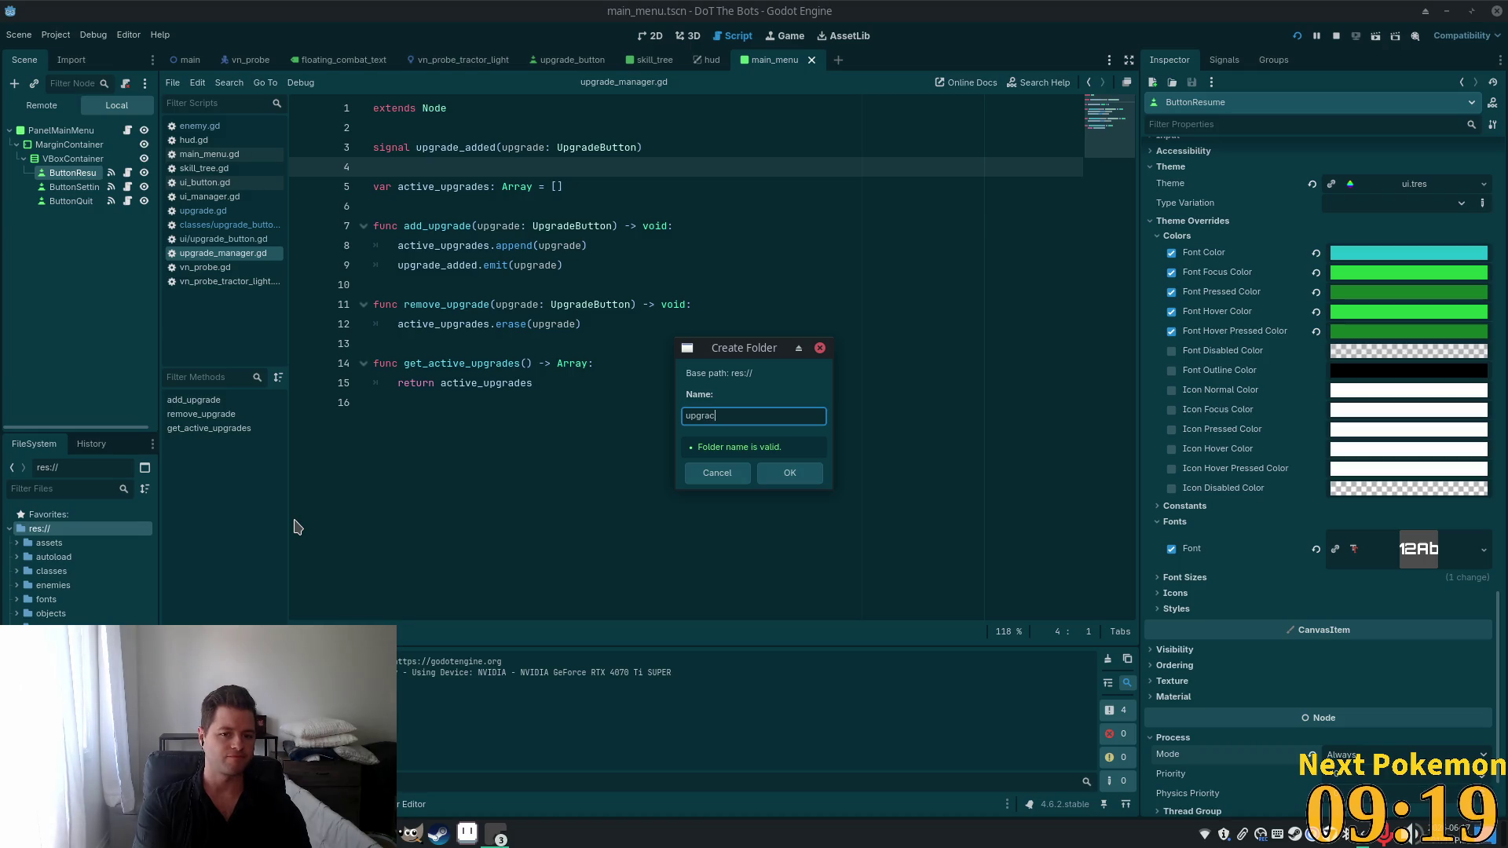
pyautogui.press('Return')
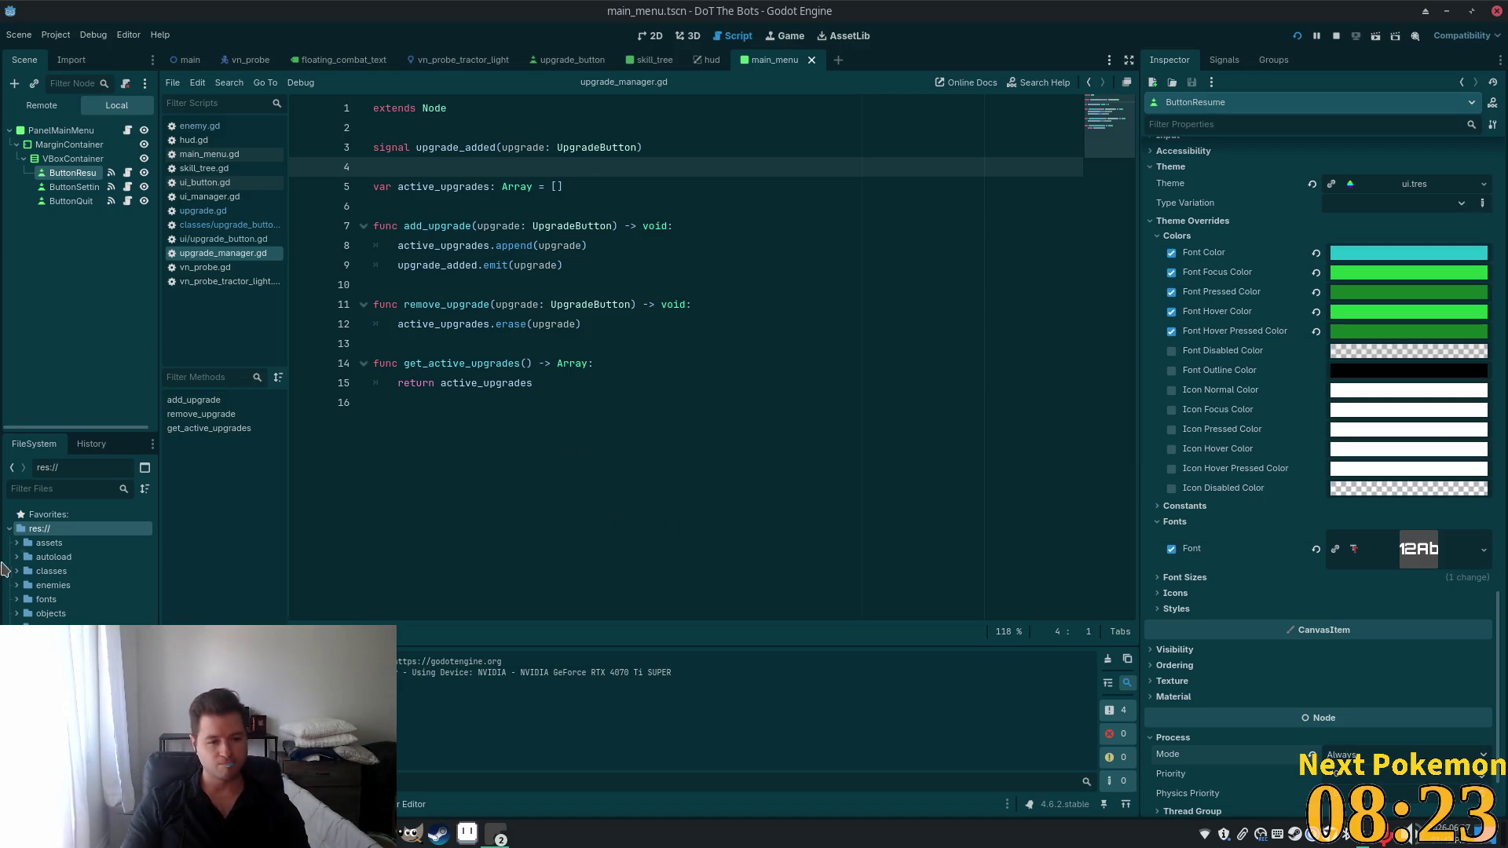
# Browse the scenes and autoload folders, then start a new script in the upgrades folder.
pyautogui.click(51, 623)
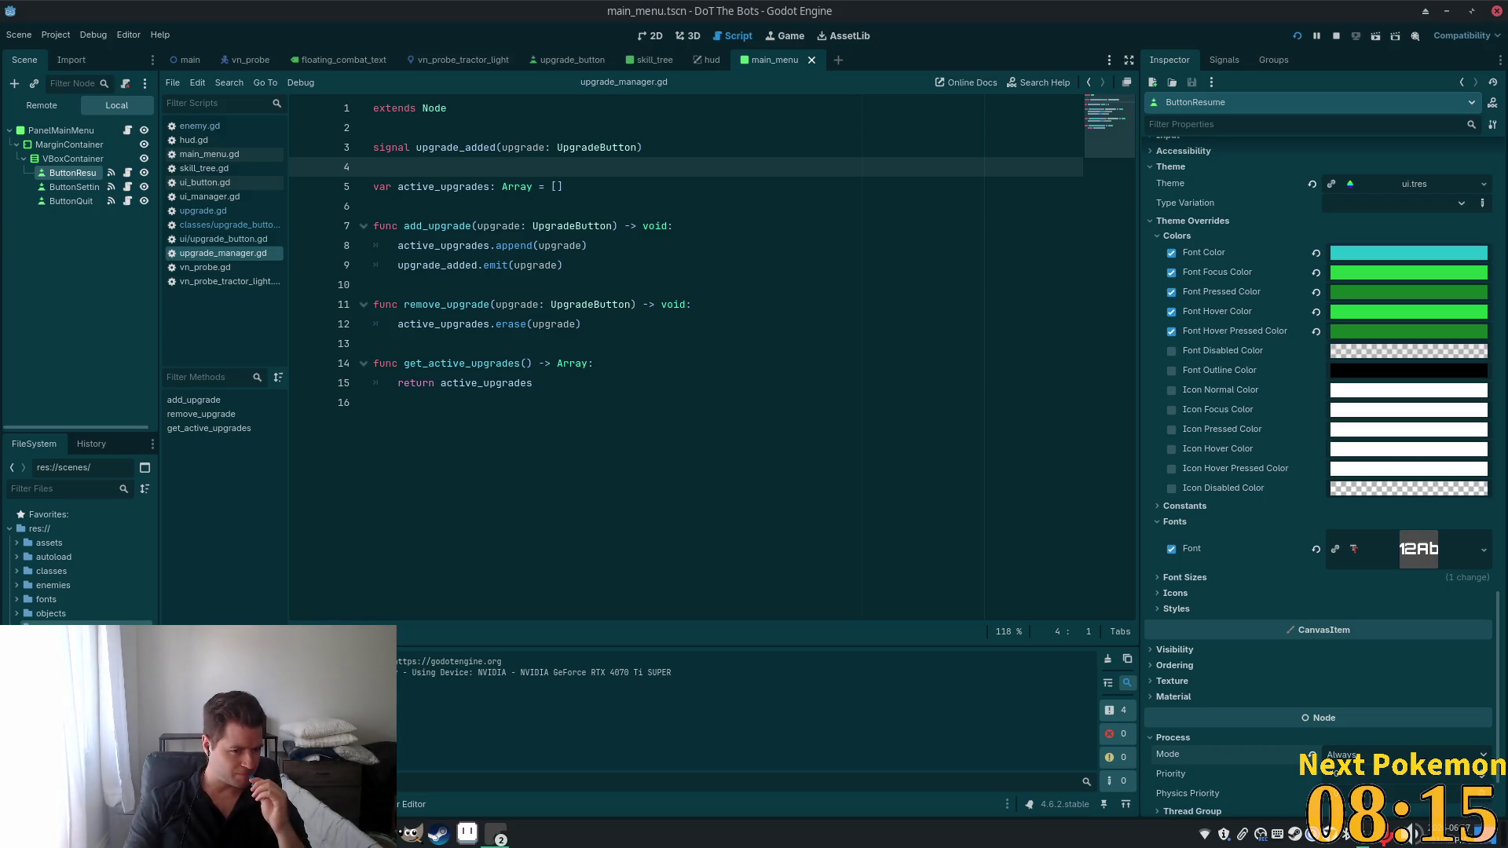
pyautogui.click(54, 557)
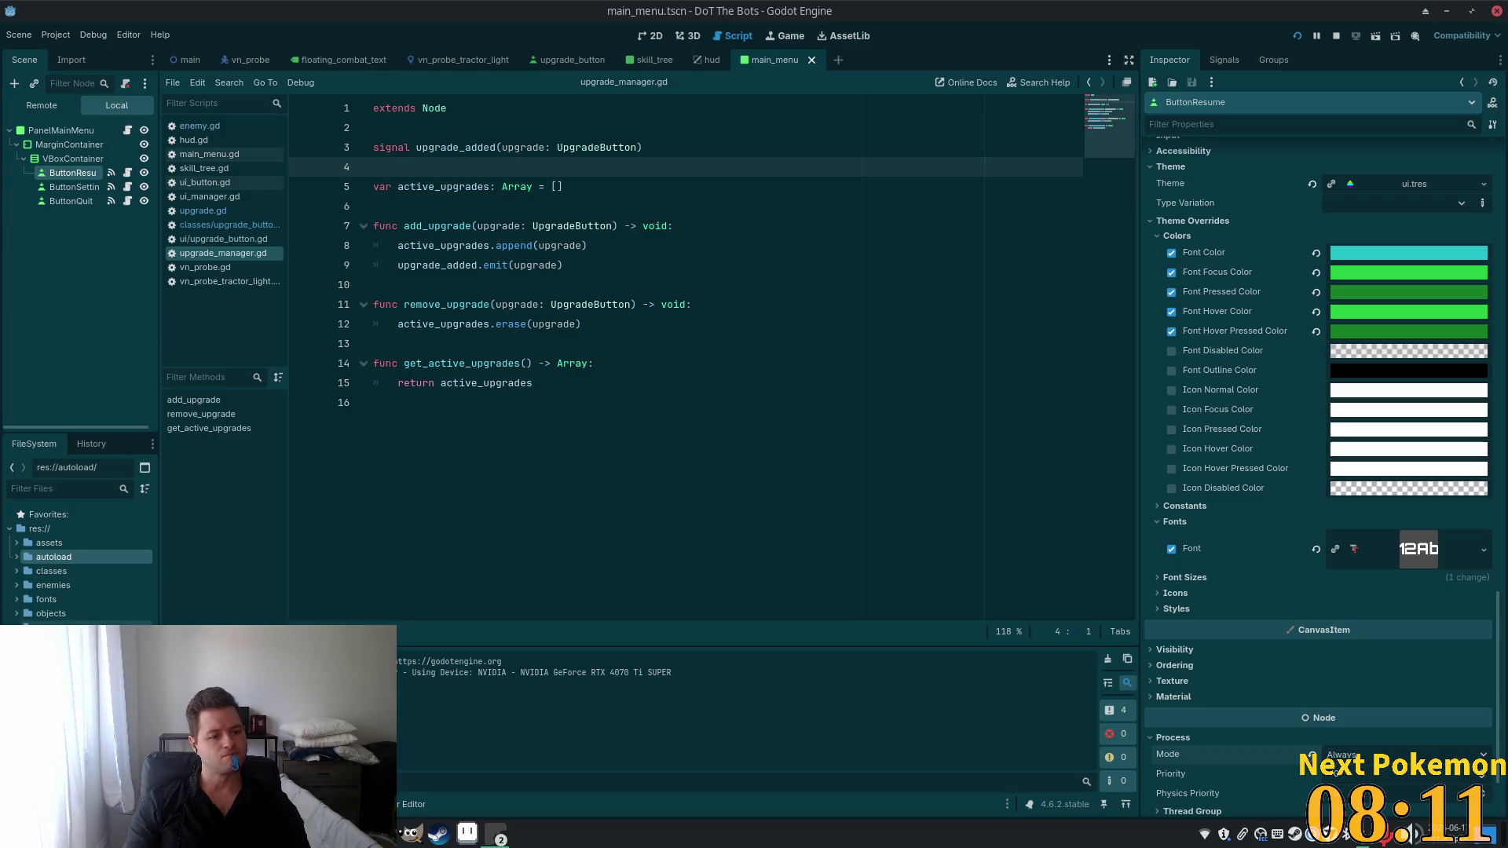
pyautogui.click(55, 684)
pyautogui.rightClick(55, 684)
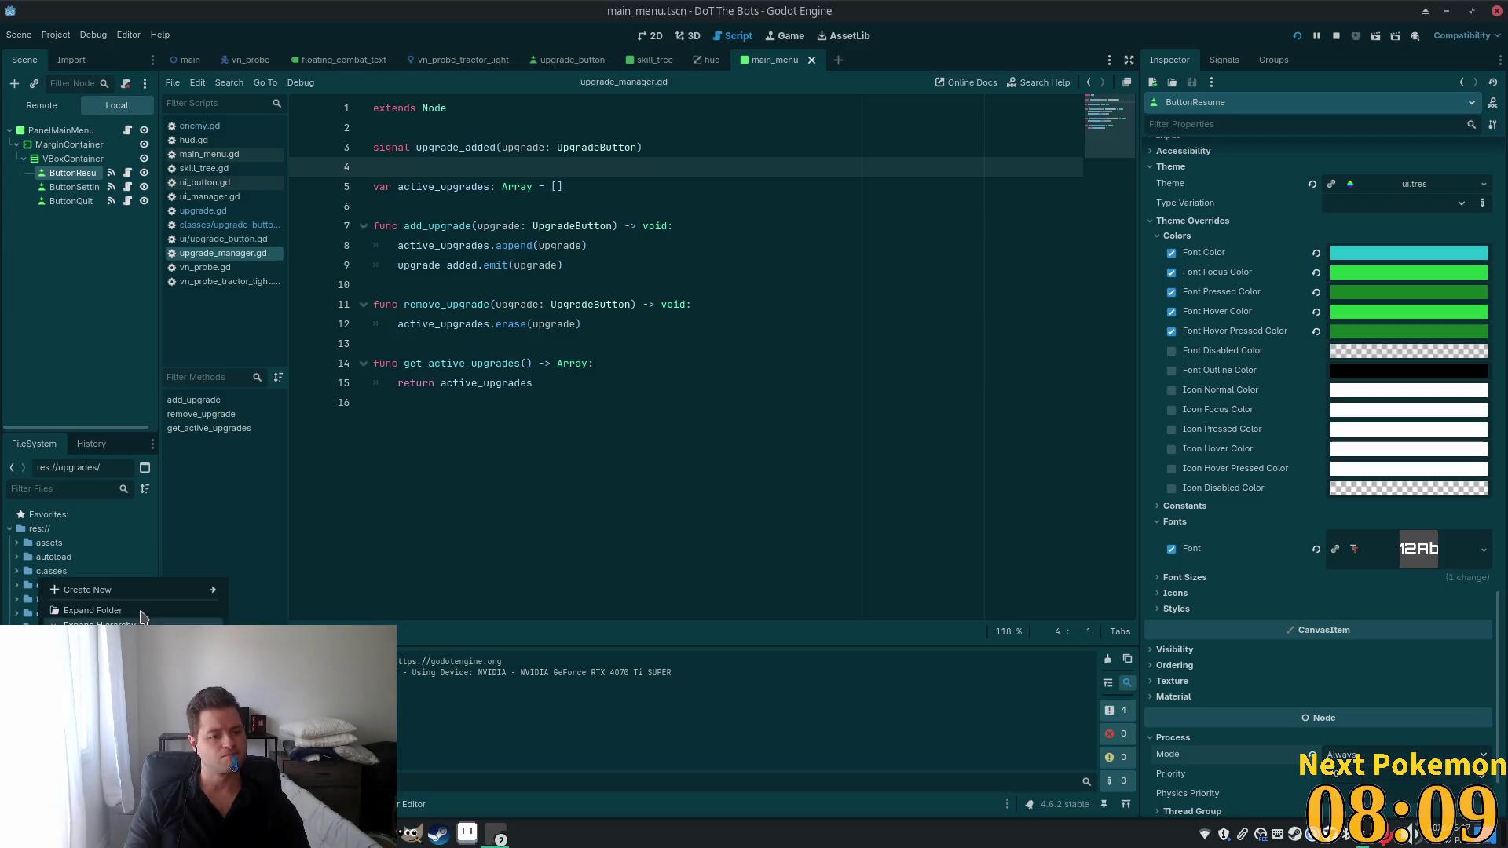
pyautogui.moveTo(173, 589)
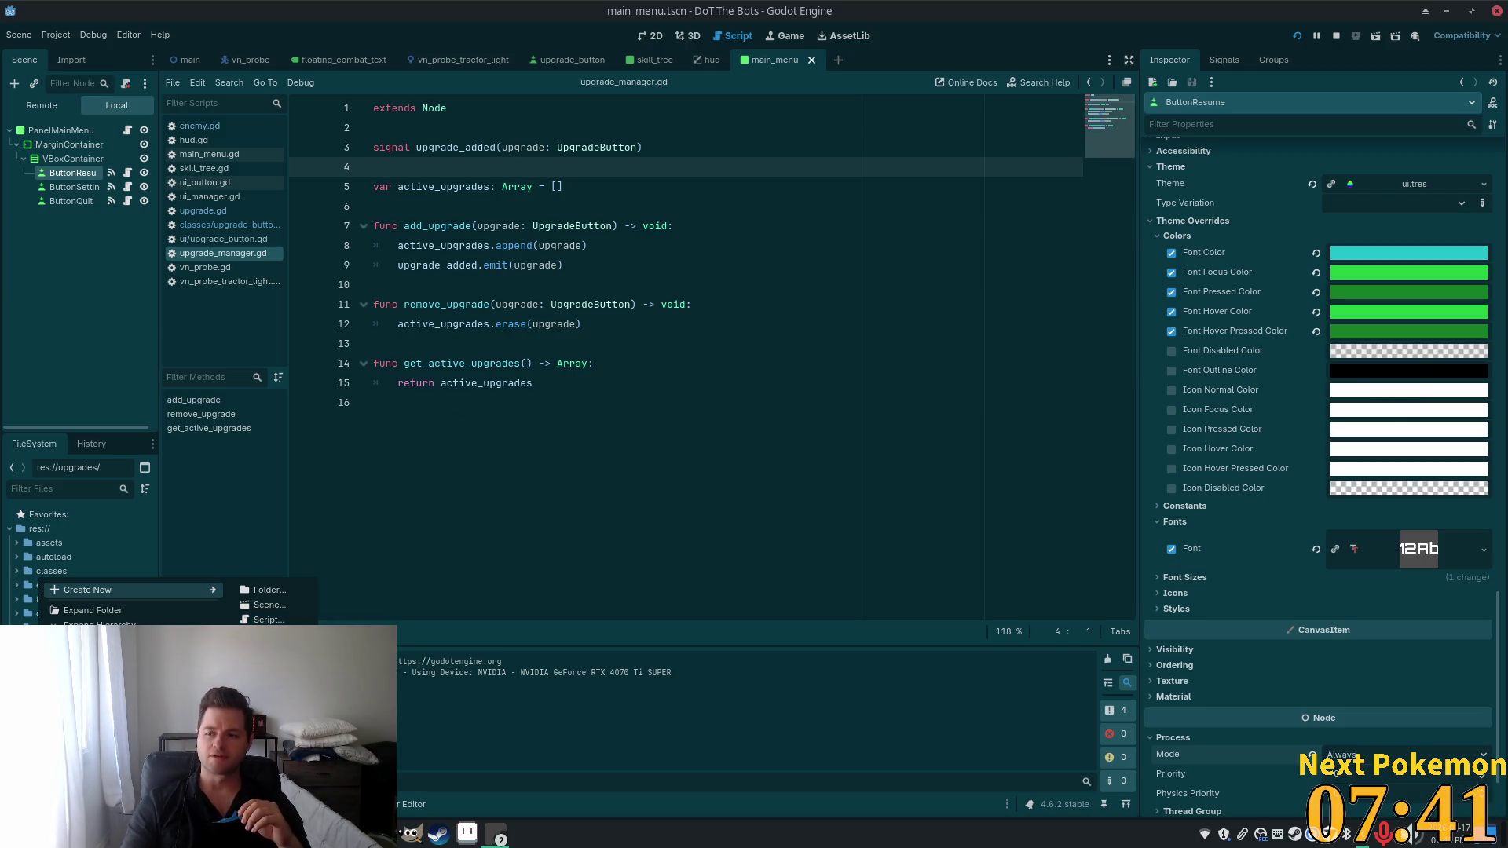
pyautogui.click(269, 619)
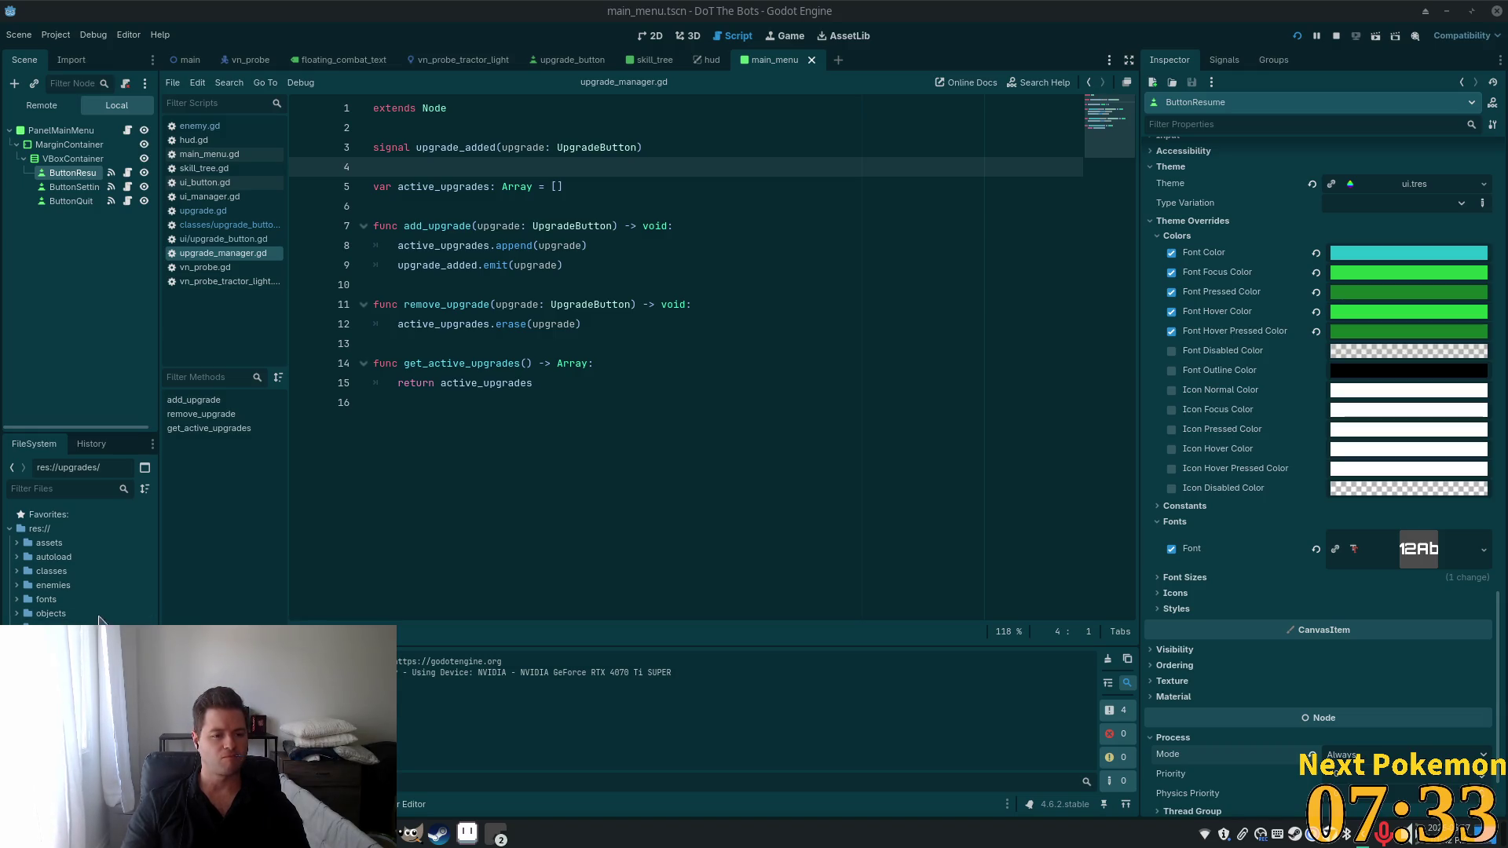
# Expand the classes folder to show enemy.gd, upgrade.gd and upgrade_button.gd.
pyautogui.click(48, 543)
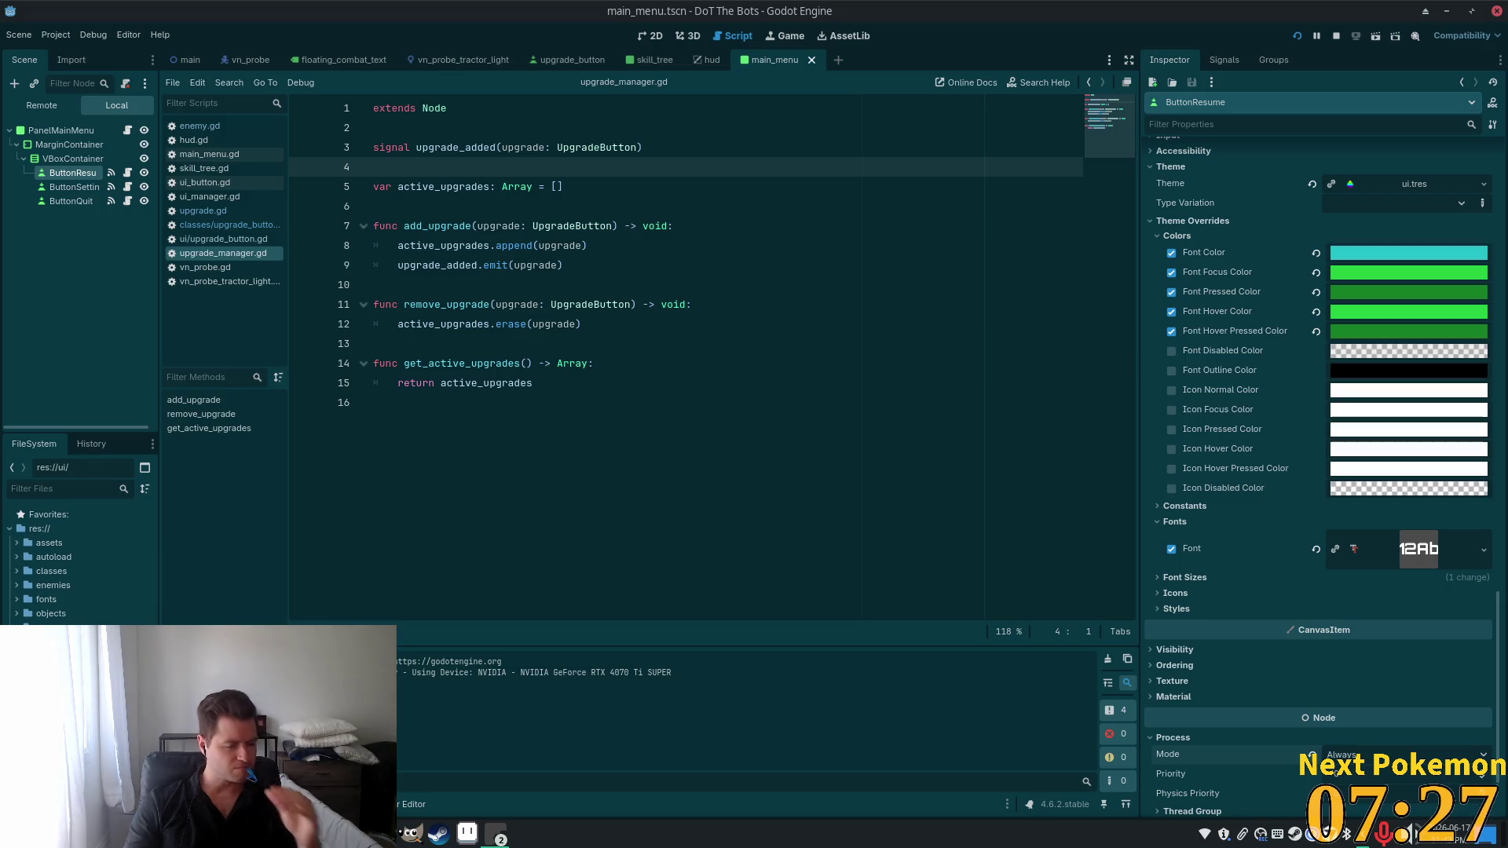
pyautogui.click(52, 572)
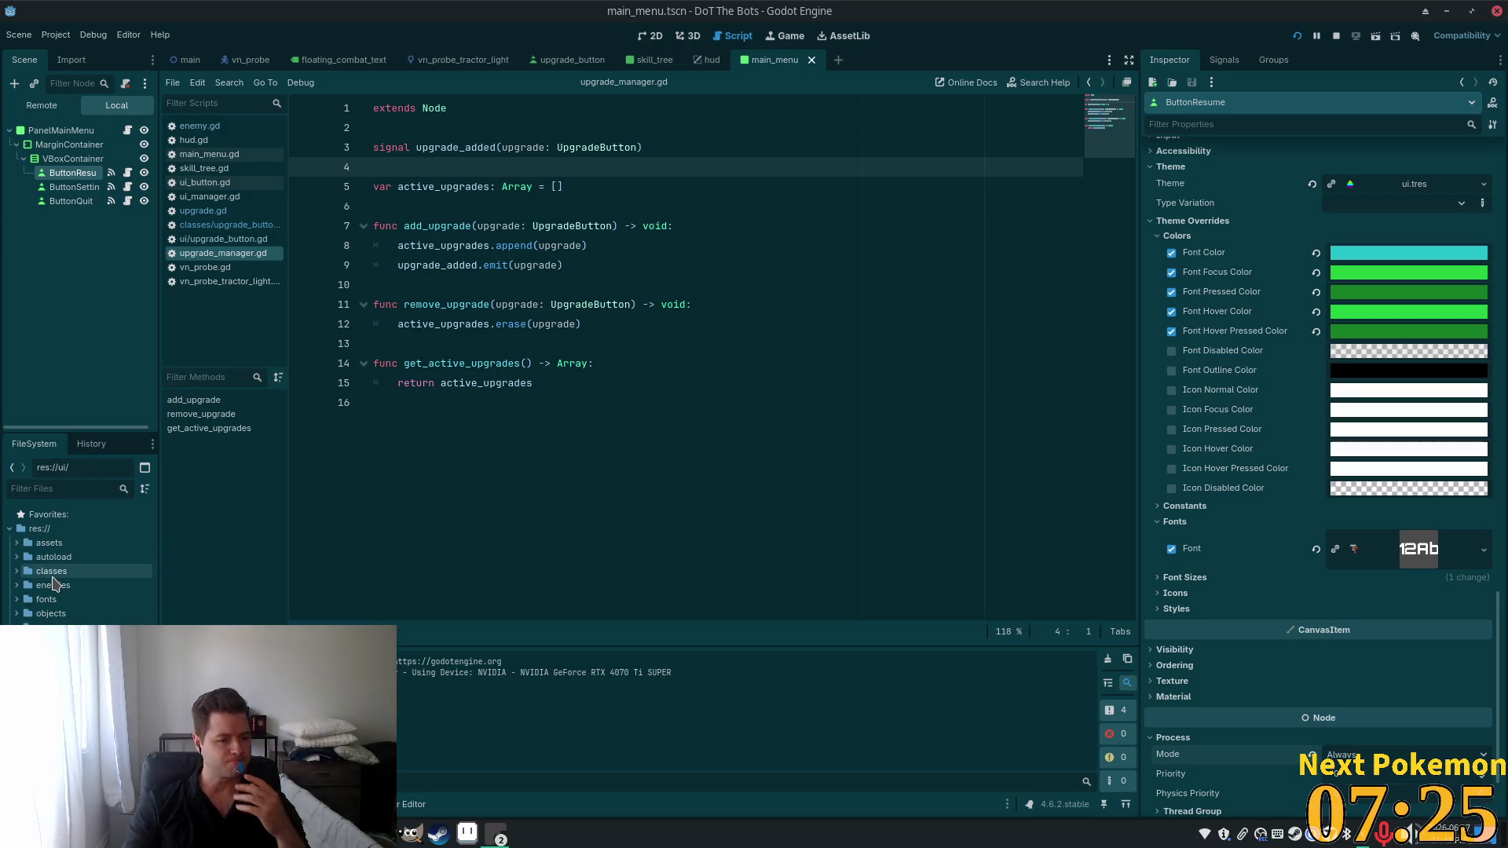
pyautogui.click(16, 571)
pyautogui.click(66, 599)
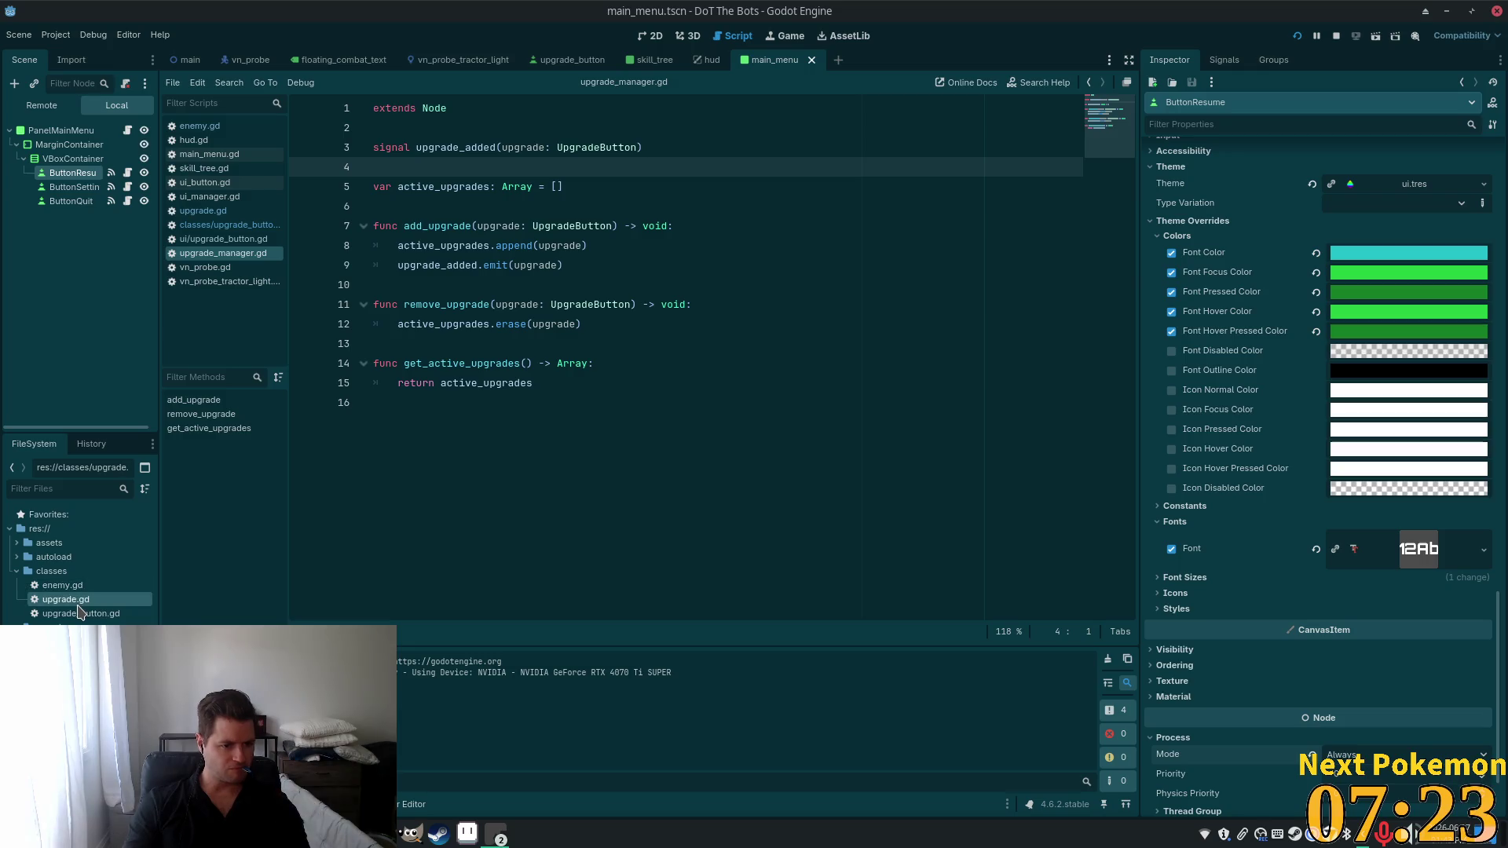
# Open classes/upgrade.gd and change its base type on line 2 from Node to Resource.
pyautogui.doubleClick(67, 601)
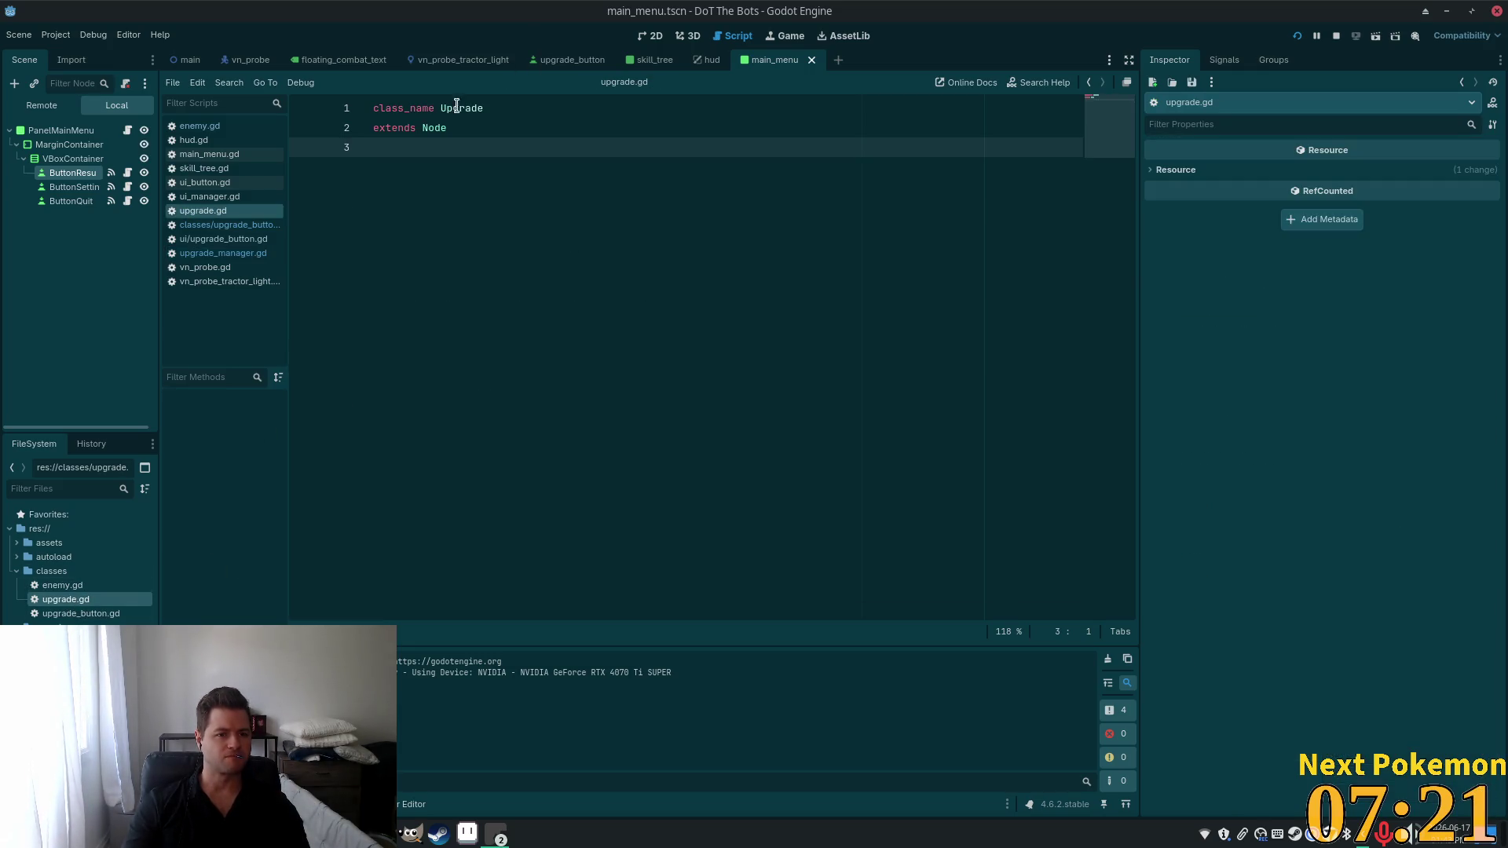
pyautogui.click(451, 130)
pyautogui.doubleClick(451, 131)
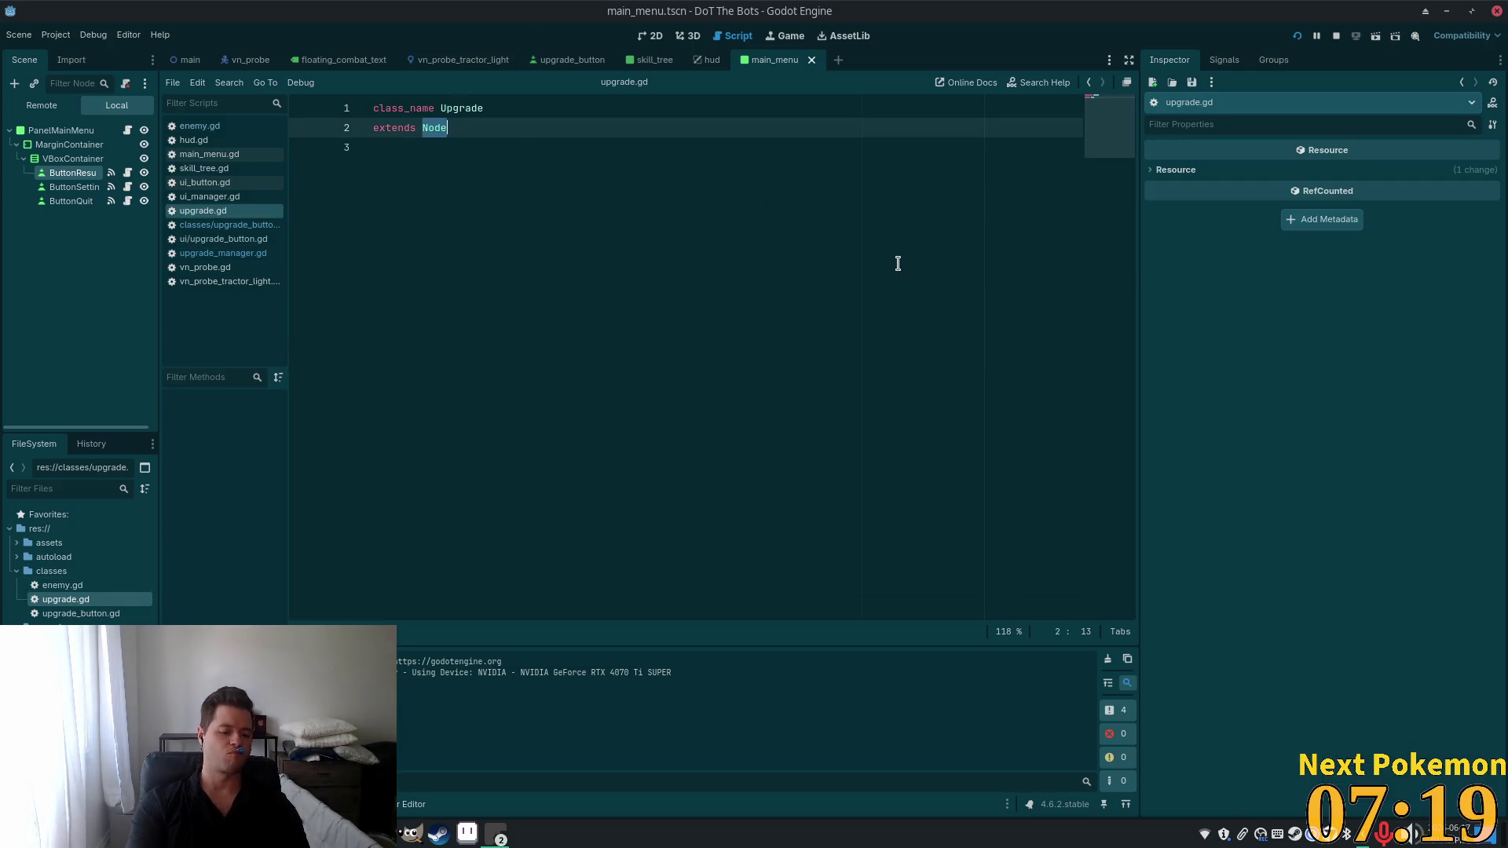
pyautogui.write('Resource')
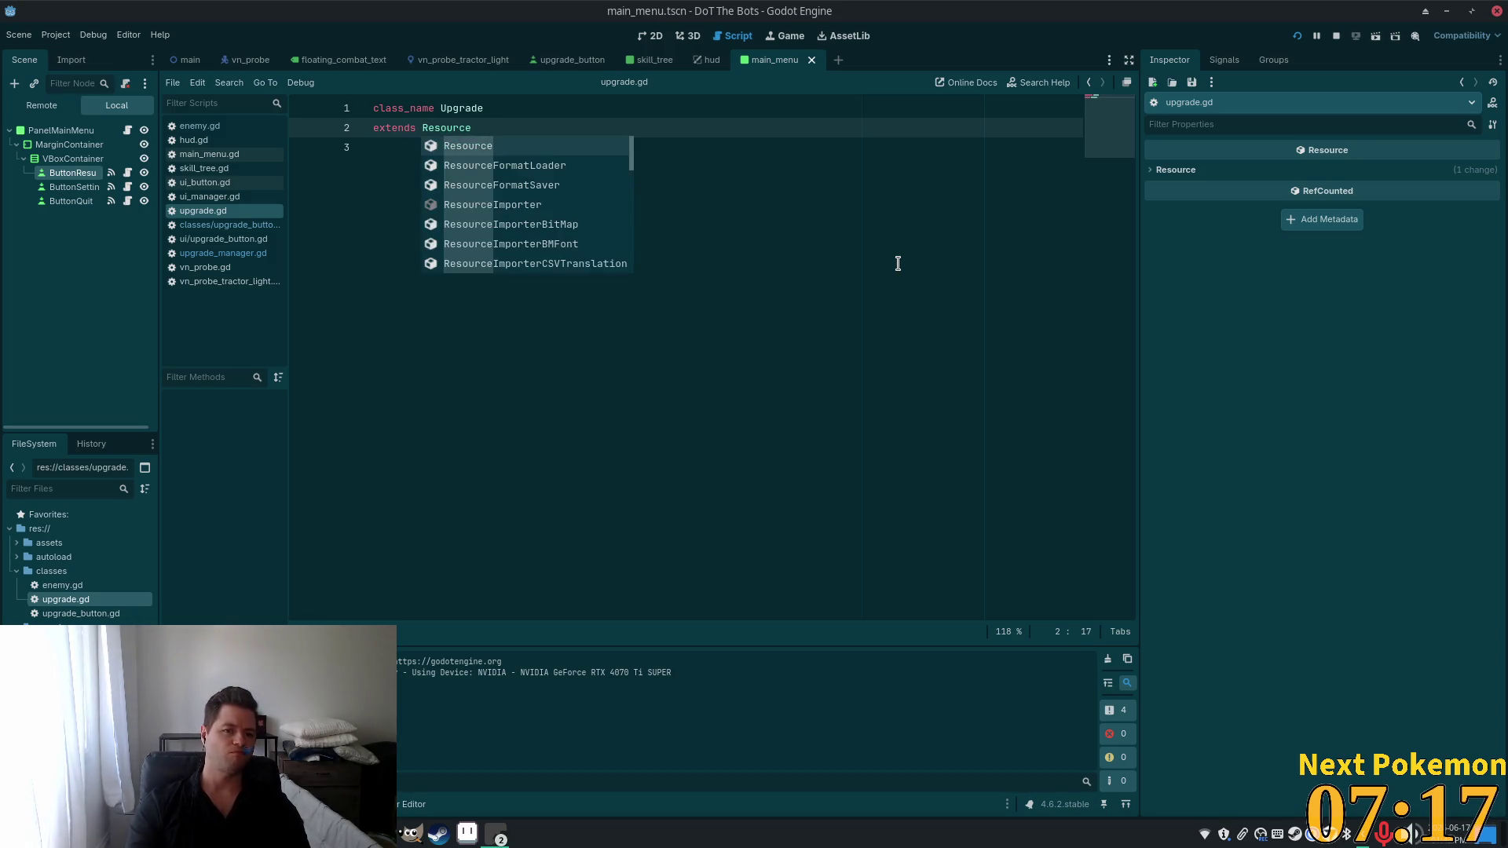
pyautogui.click(897, 263)
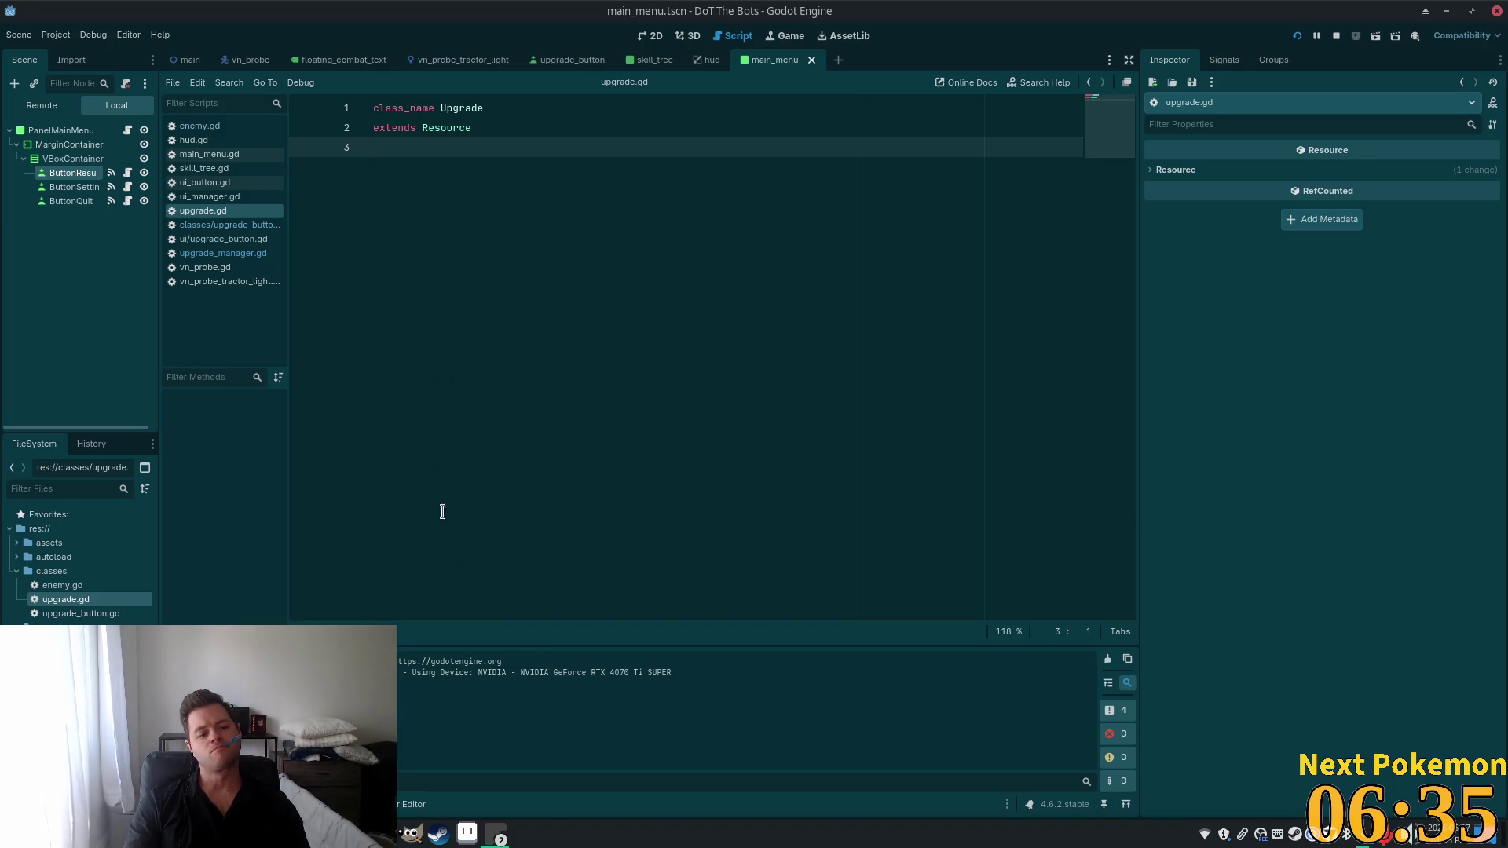
pyautogui.click(55, 628)
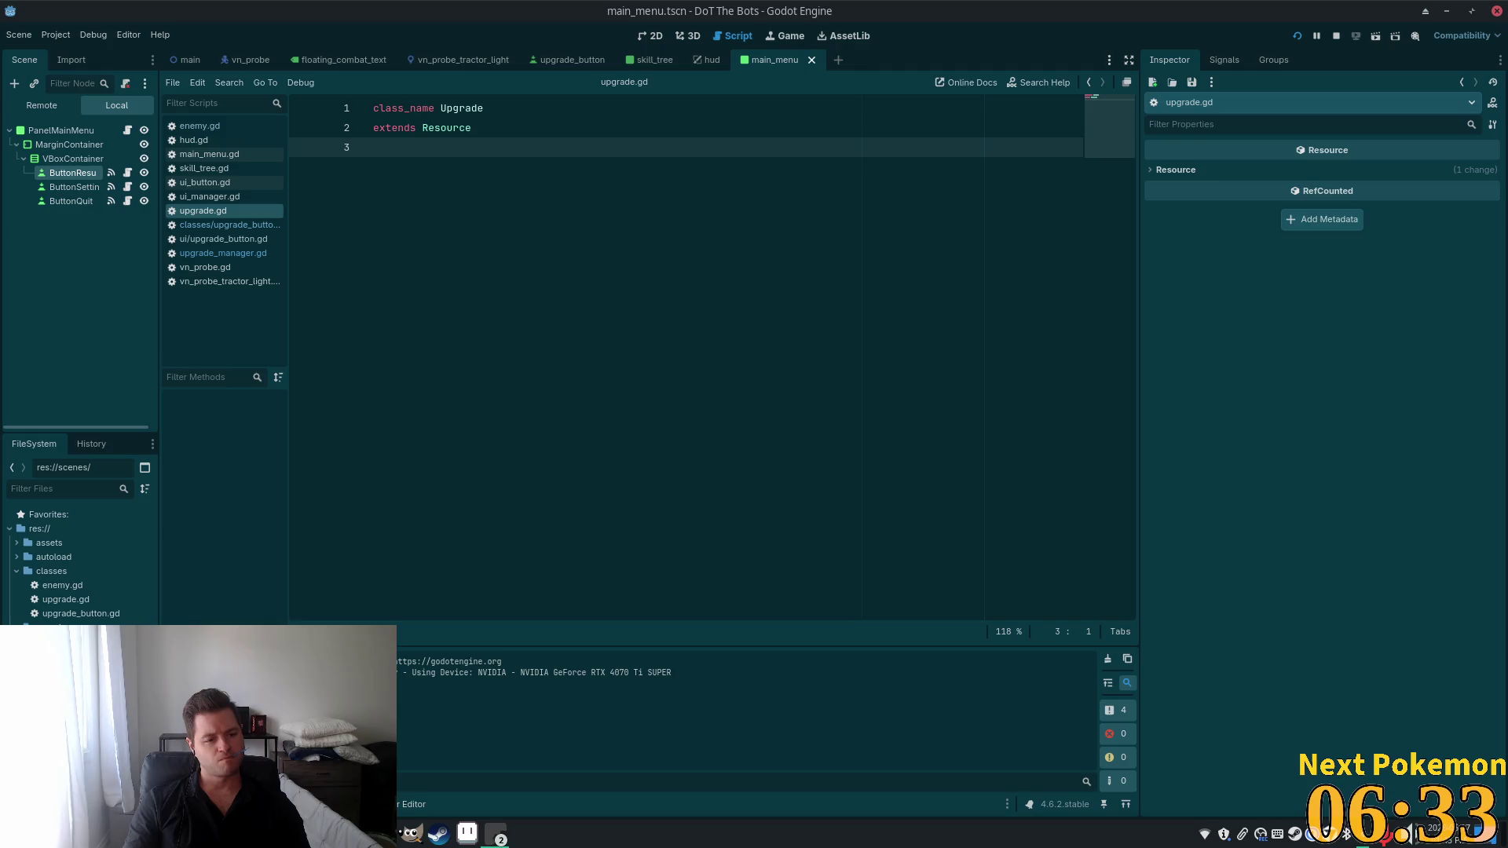
# Collapse classes and create a folder named 'dots' at the project root.
pyautogui.click(16, 571)
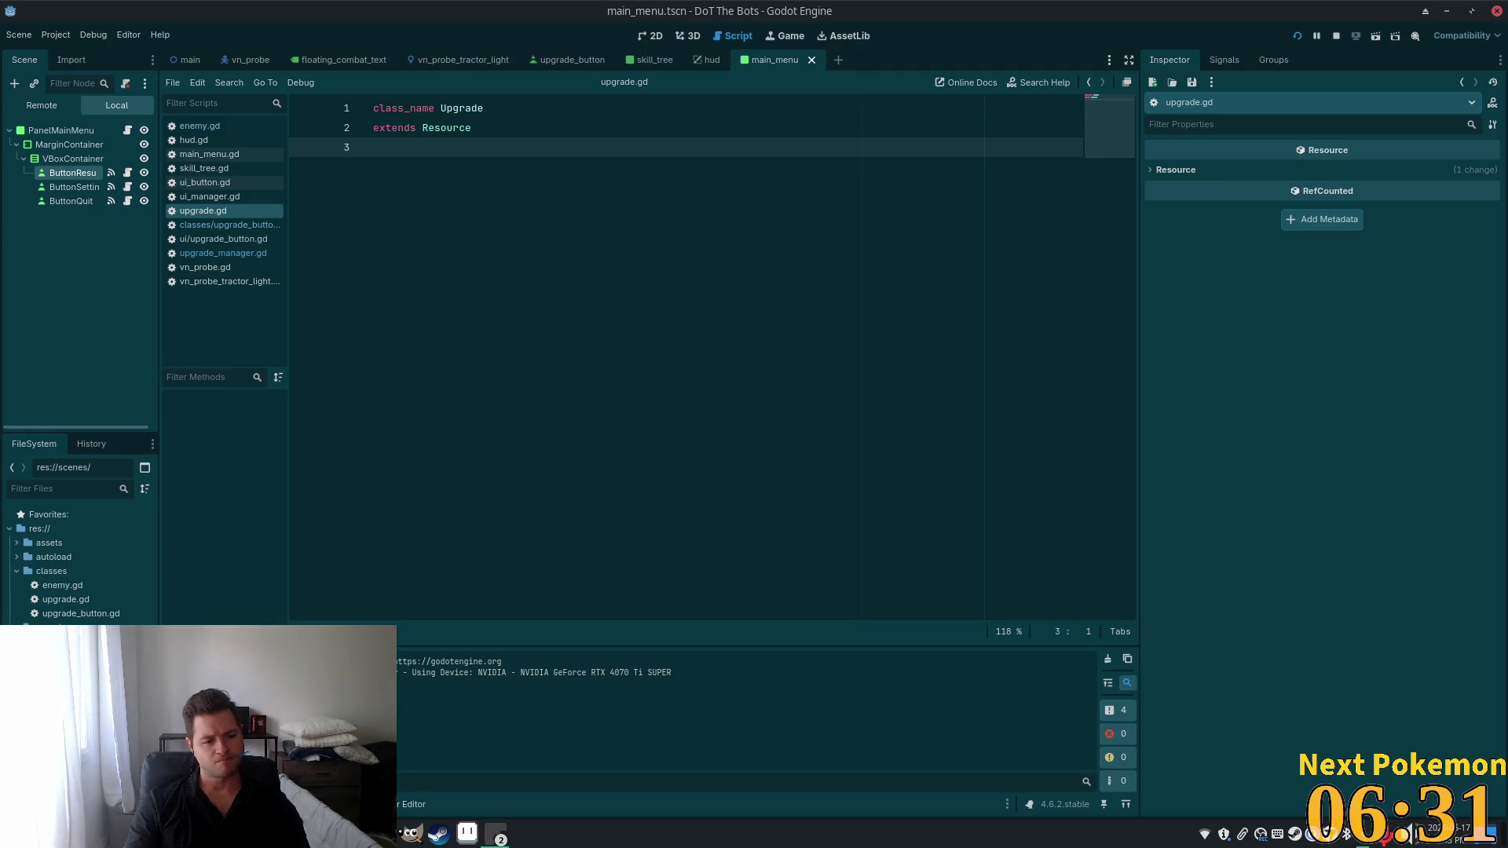
pyautogui.rightClick(32, 533)
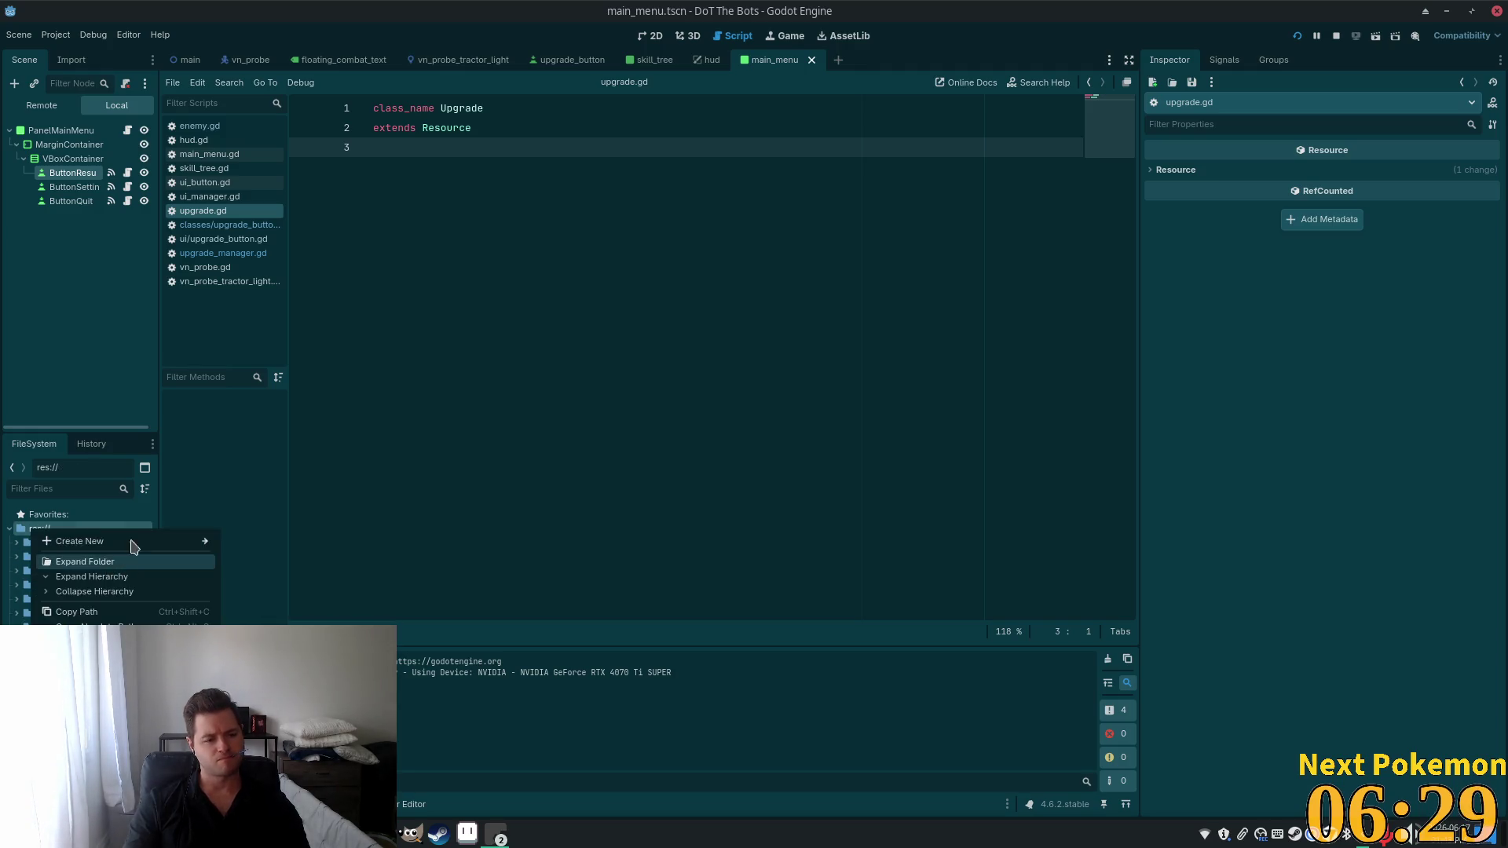
pyautogui.moveTo(130, 542)
pyautogui.click(261, 541)
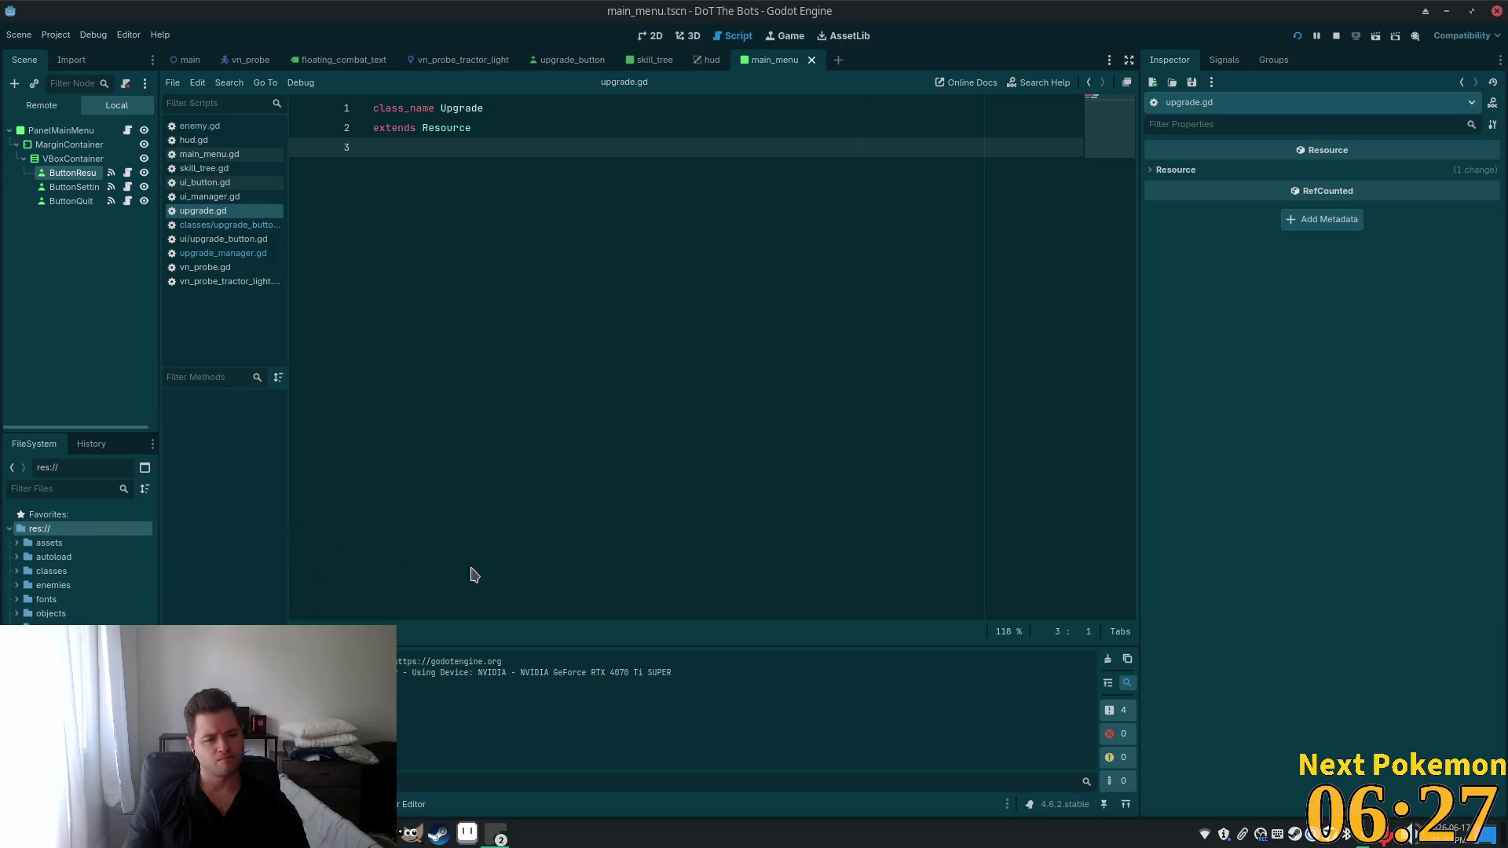
pyautogui.write('Do')
pyautogui.press('BackSpace')
pyautogui.press('BackSpace')
pyautogui.write('dots')
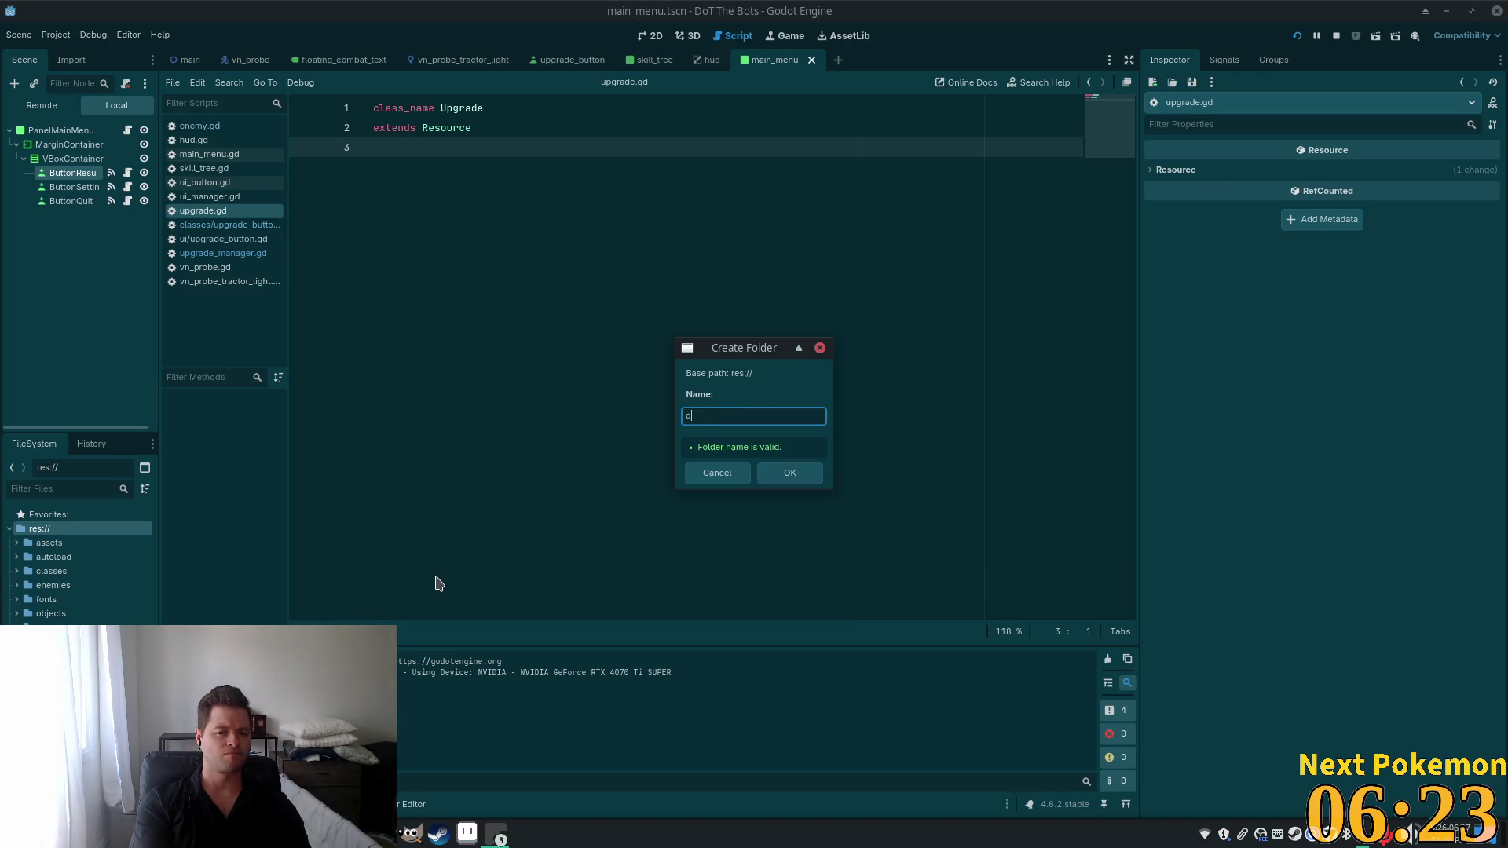
pyautogui.press('Return')
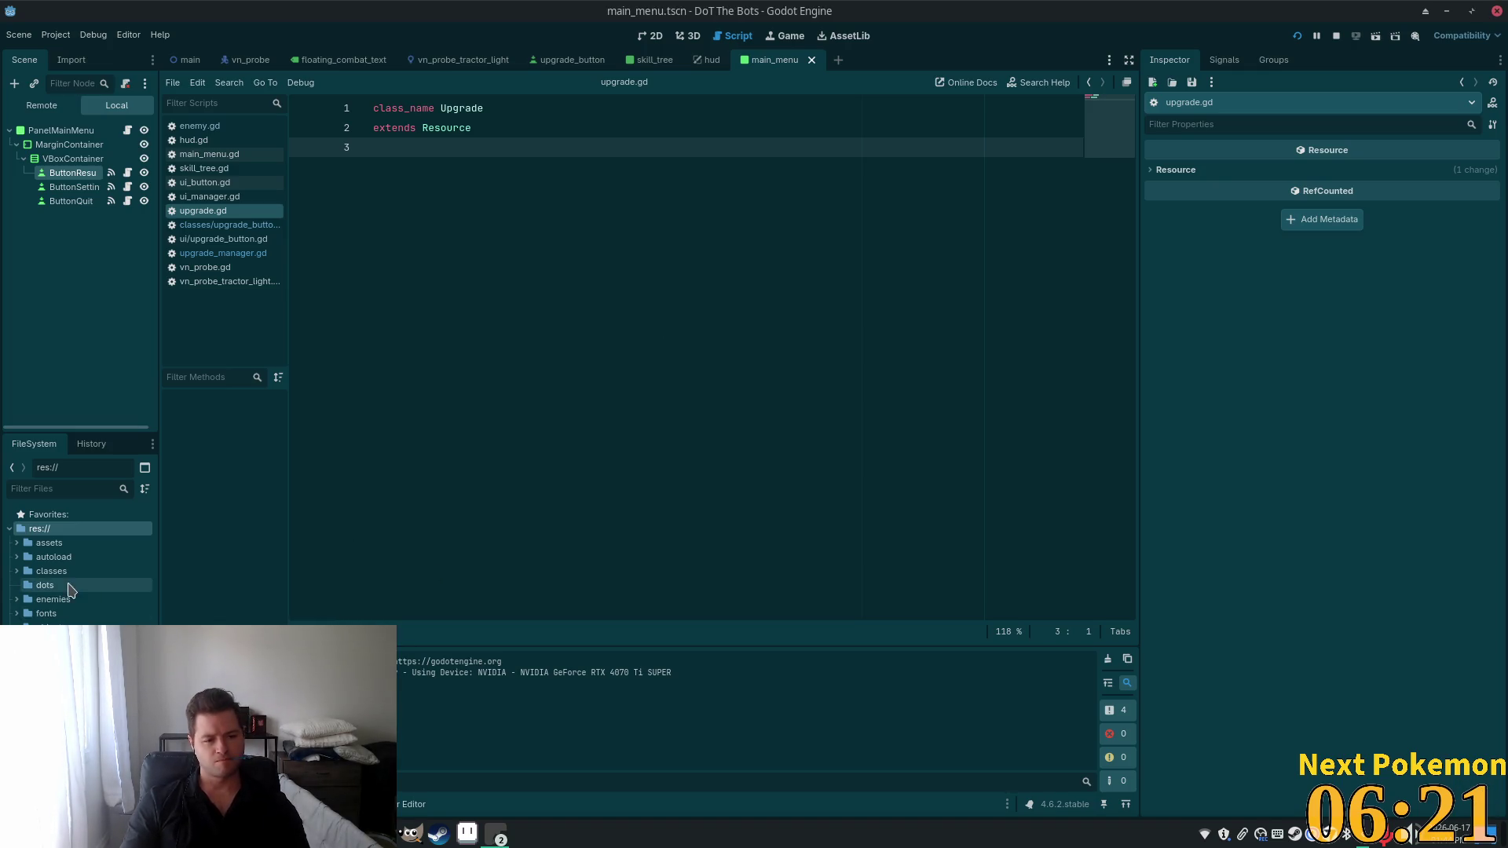
# Select the new dots folder and bring up its Create New options.
pyautogui.click(49, 586)
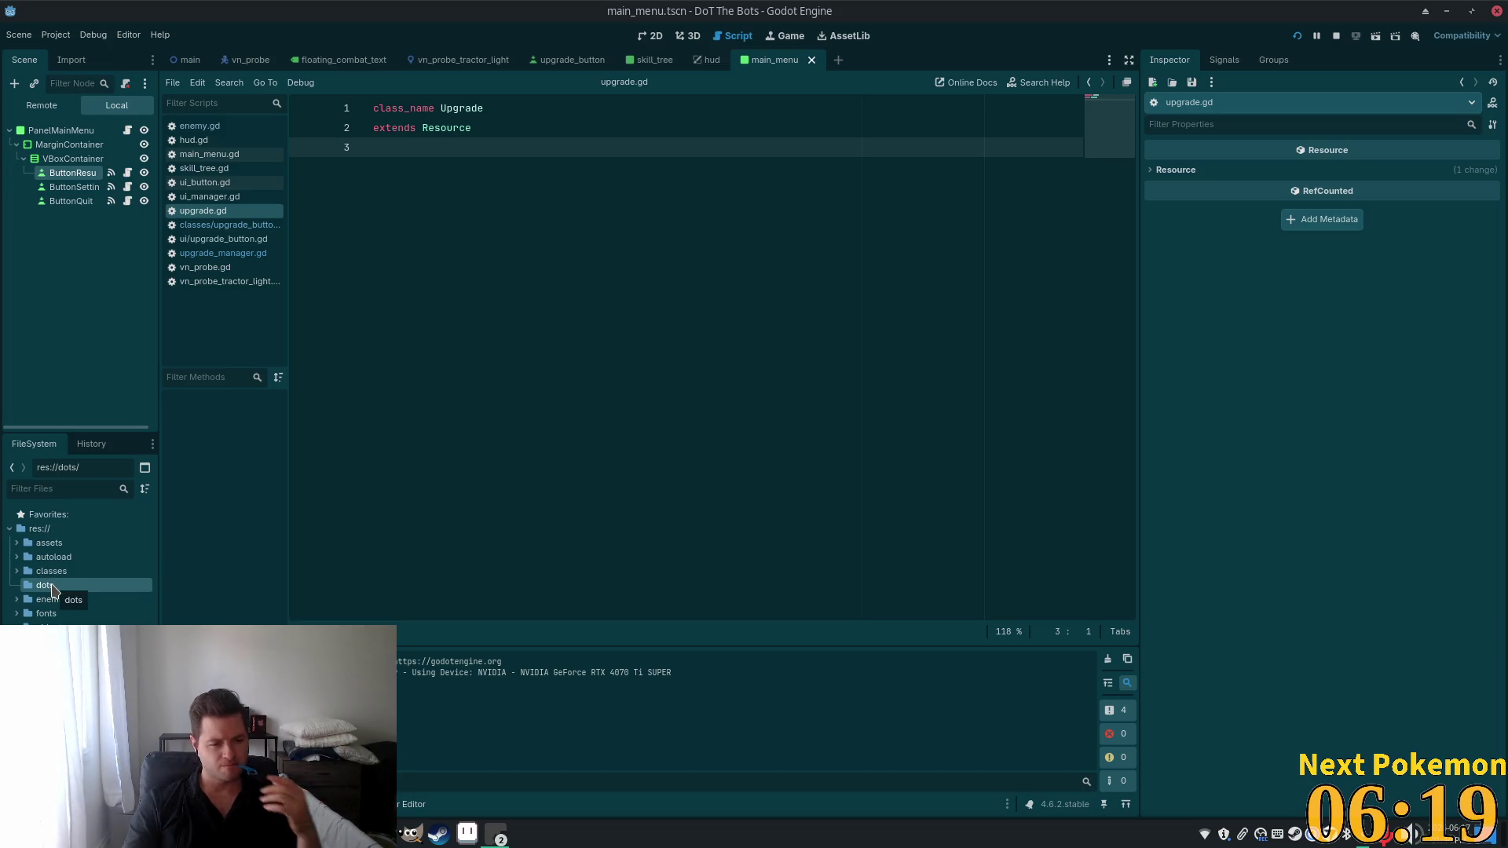
pyautogui.rightClick(48, 587)
pyautogui.click(527, 472)
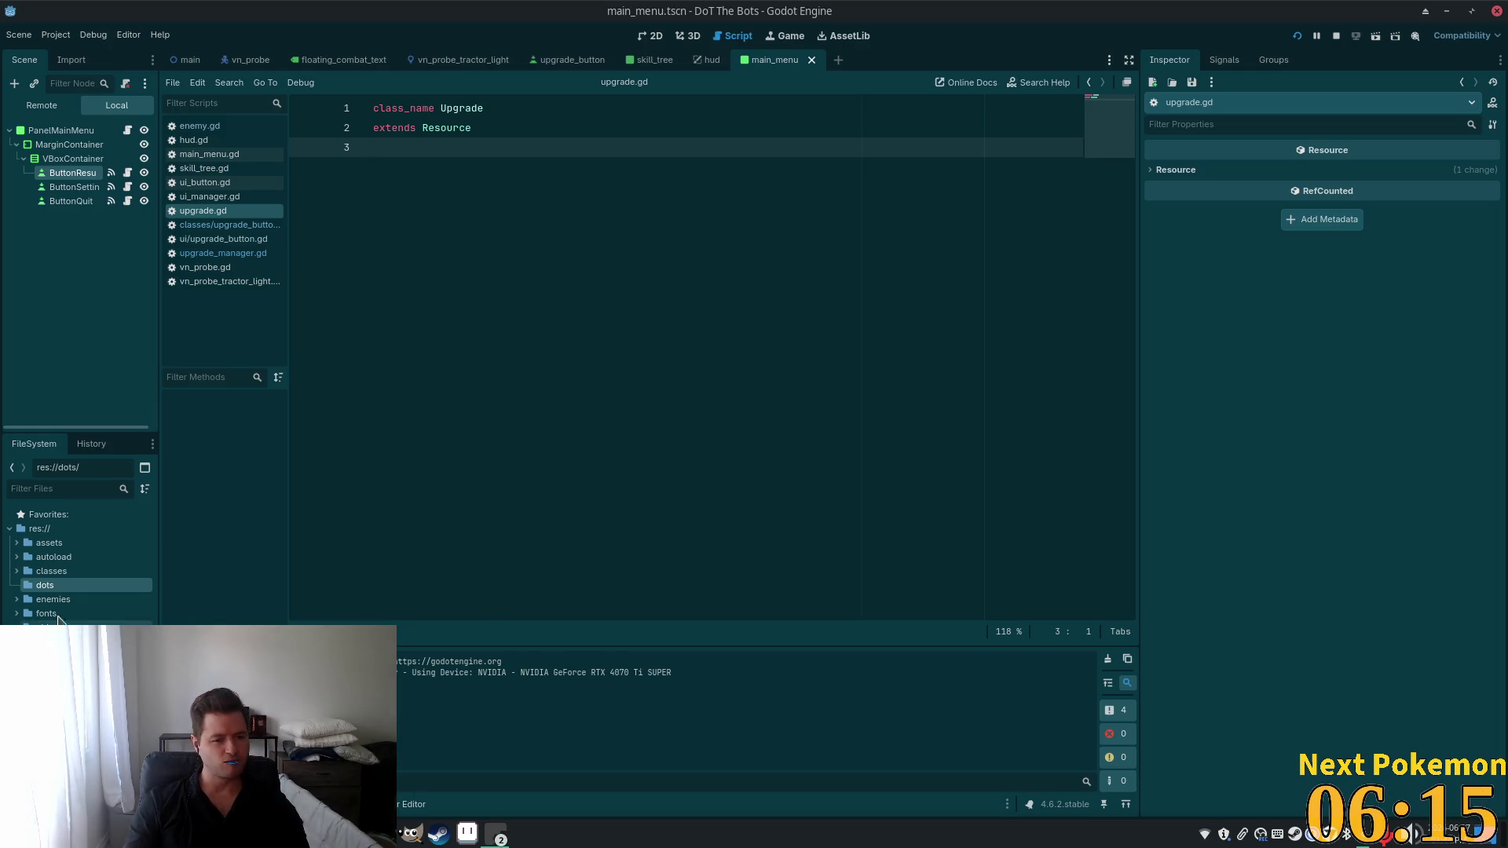
pyautogui.rightClick(55, 584)
pyautogui.moveTo(128, 597)
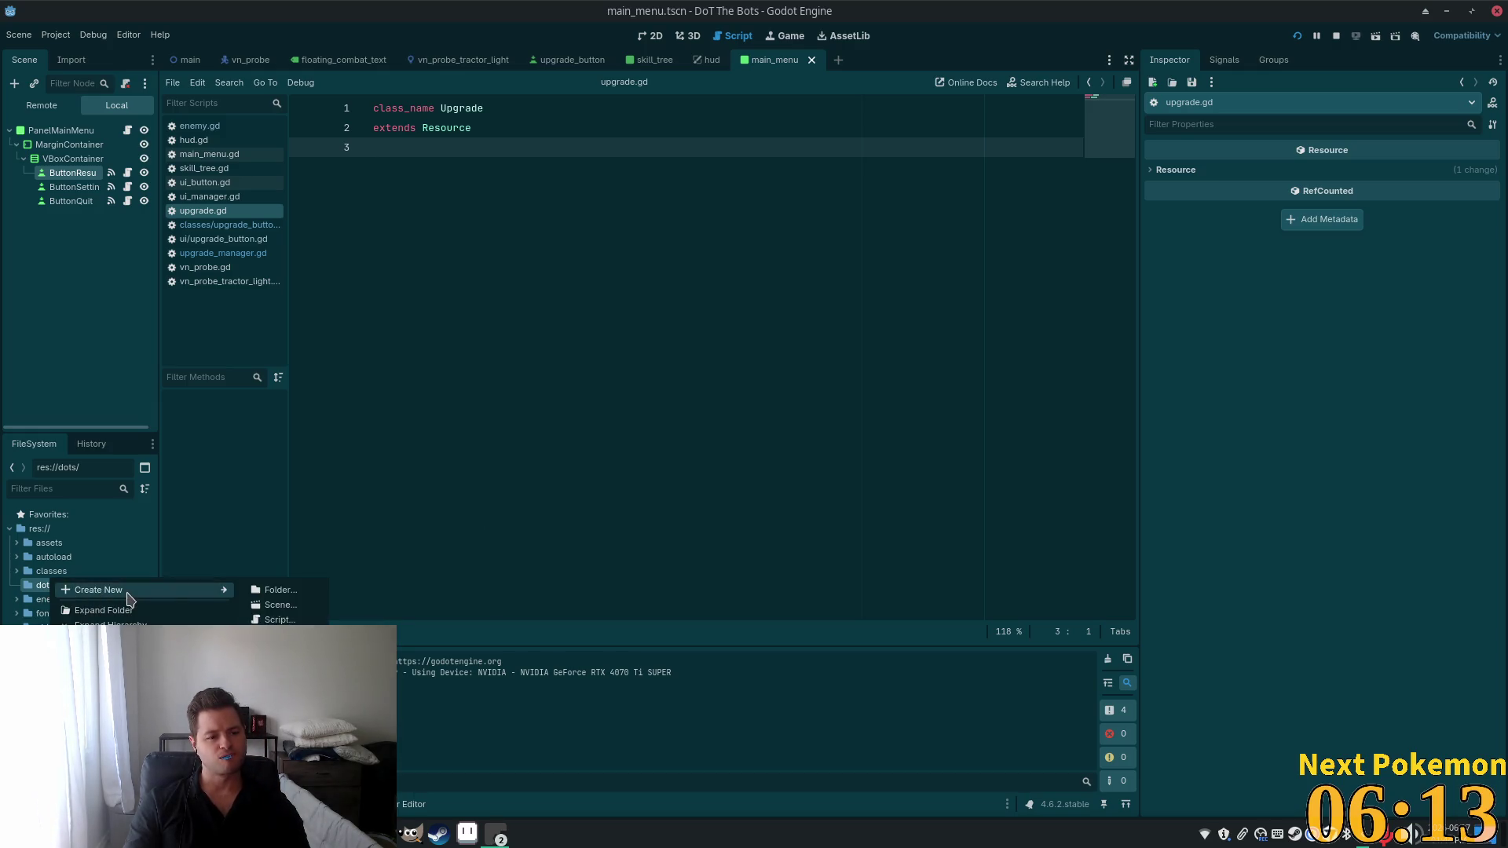
# Cancel a stray new-scene dialog, then create the script res://dots/os_corruption.gd.
pyautogui.click(314, 606)
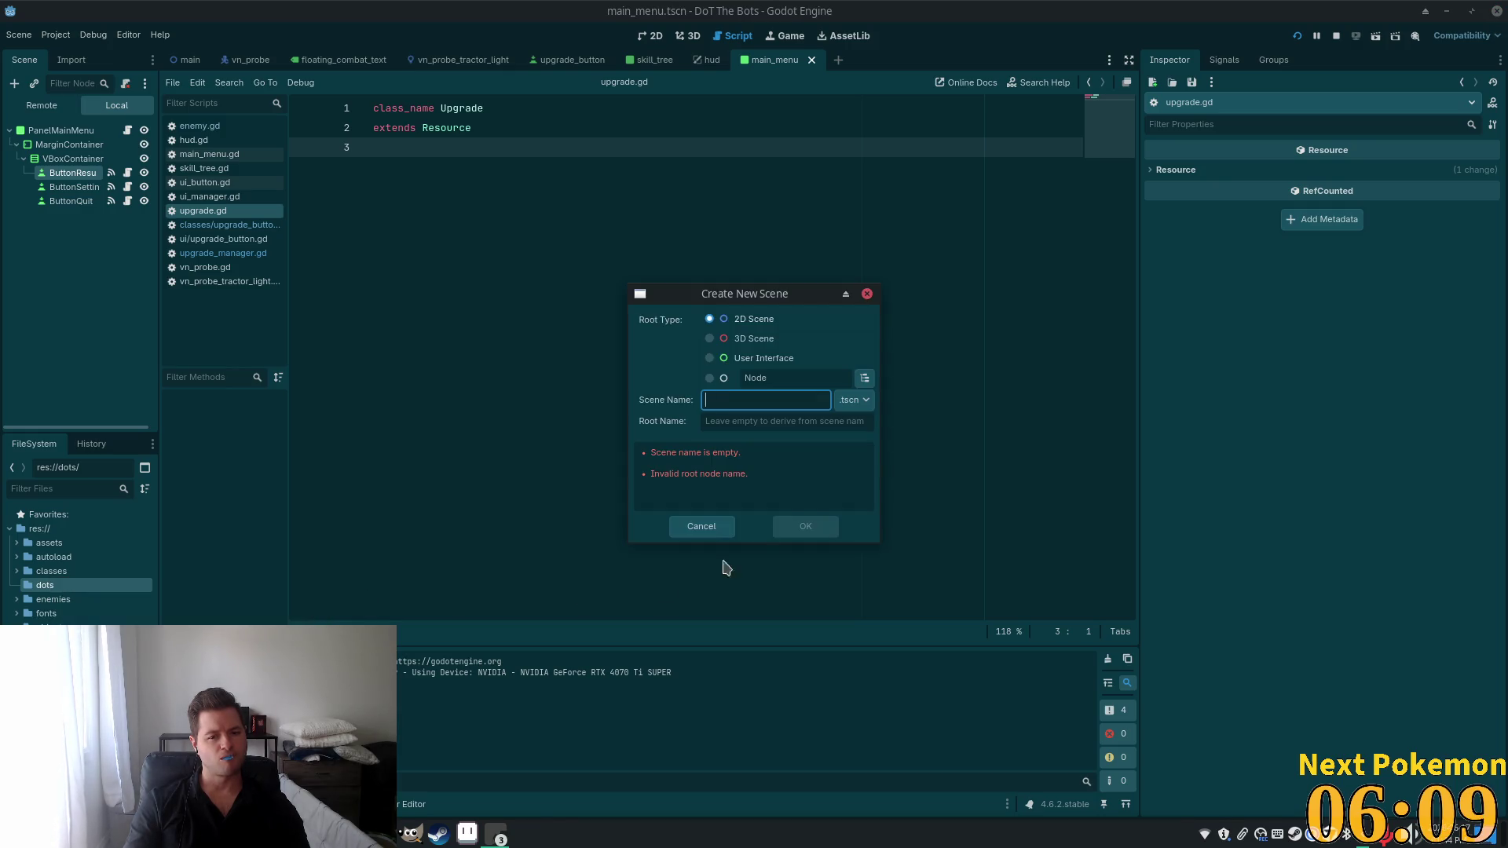
pyautogui.click(675, 531)
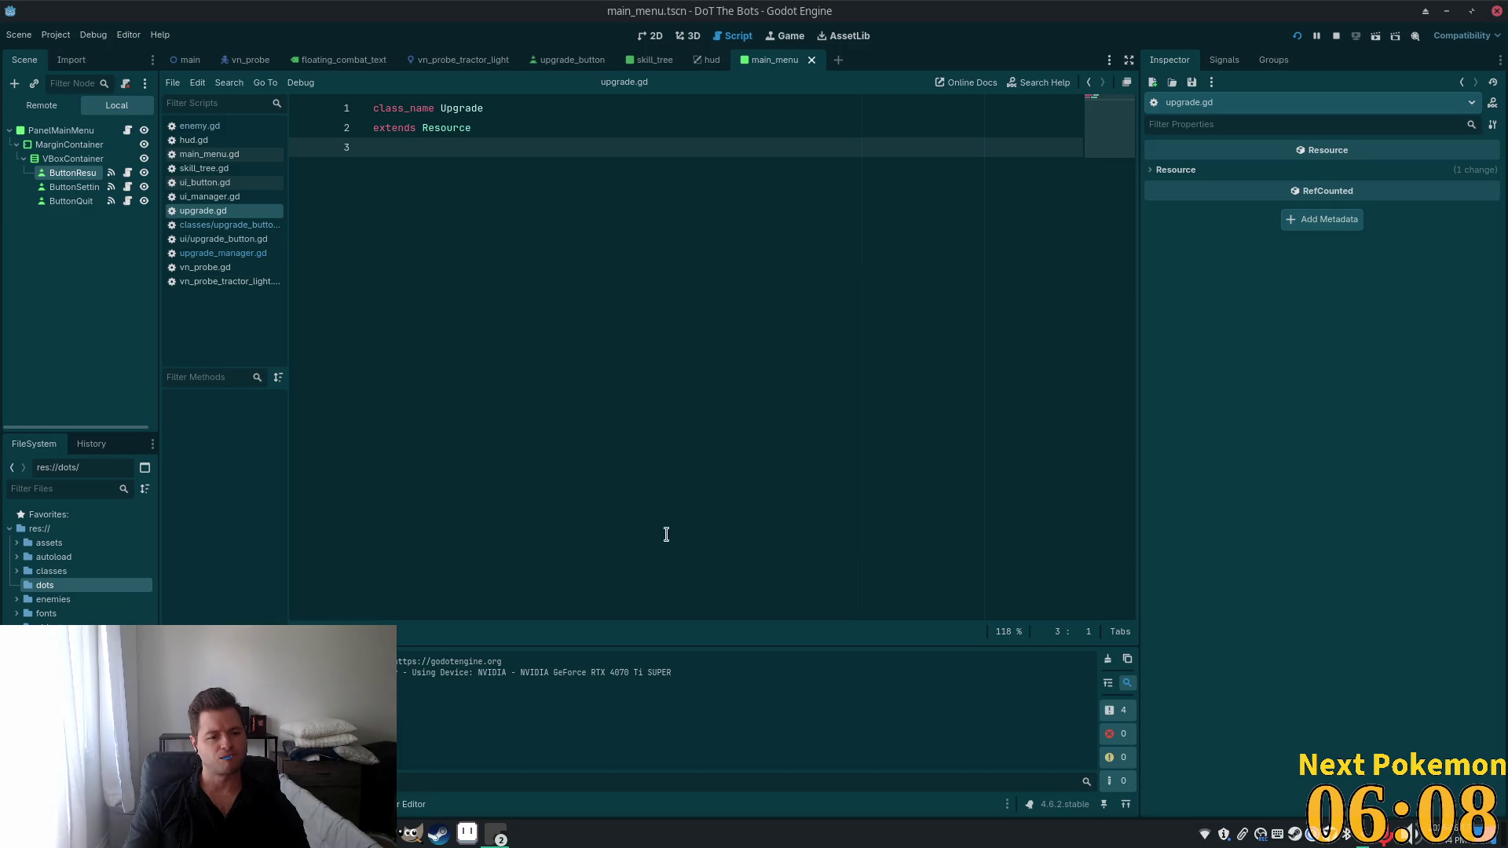
pyautogui.rightClick(81, 585)
pyautogui.moveTo(228, 596)
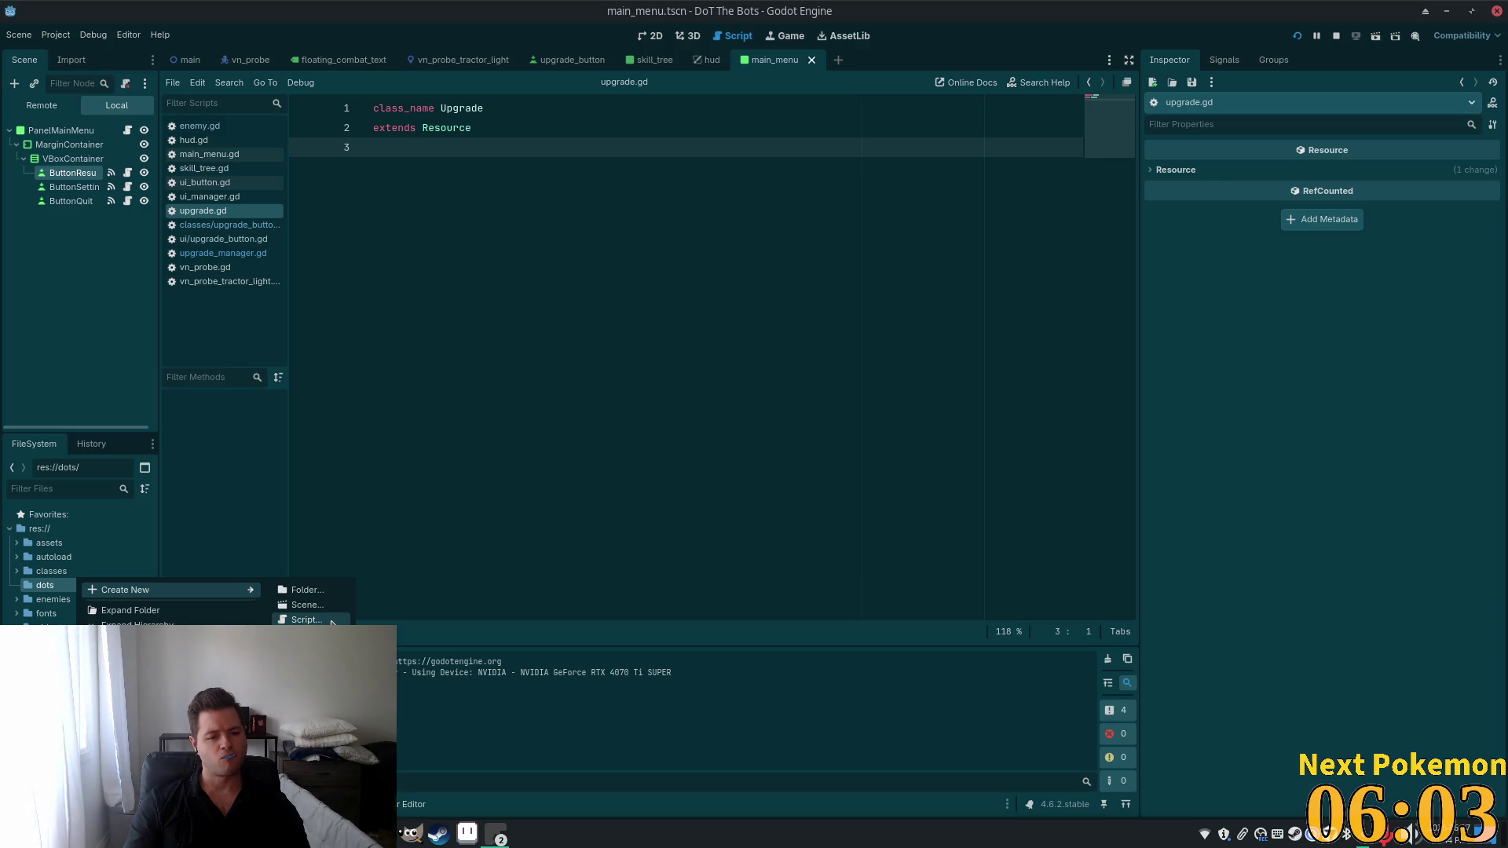
pyautogui.click(330, 621)
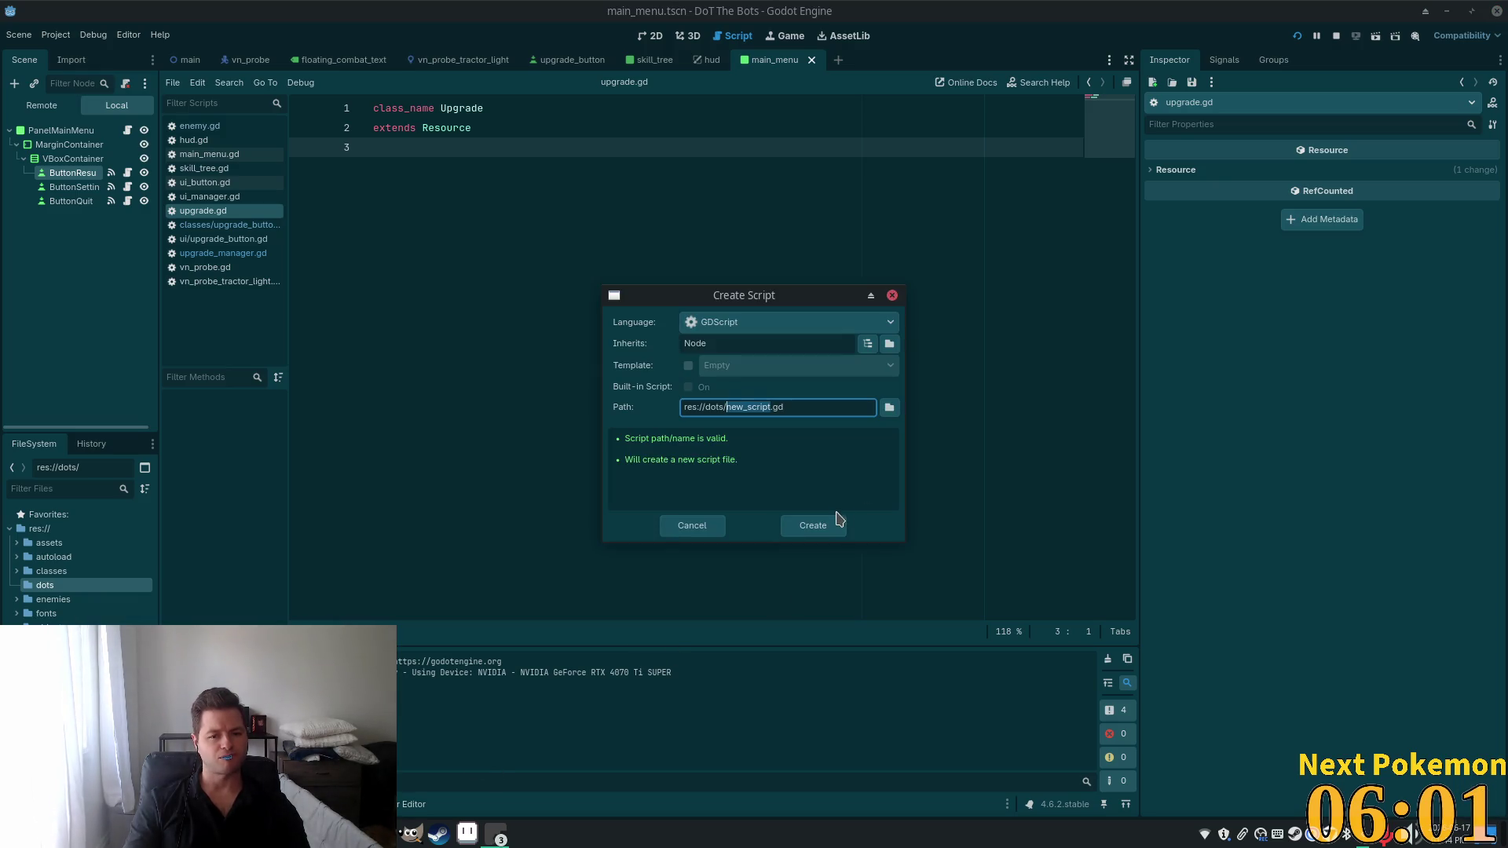
pyautogui.write('os_corruption')
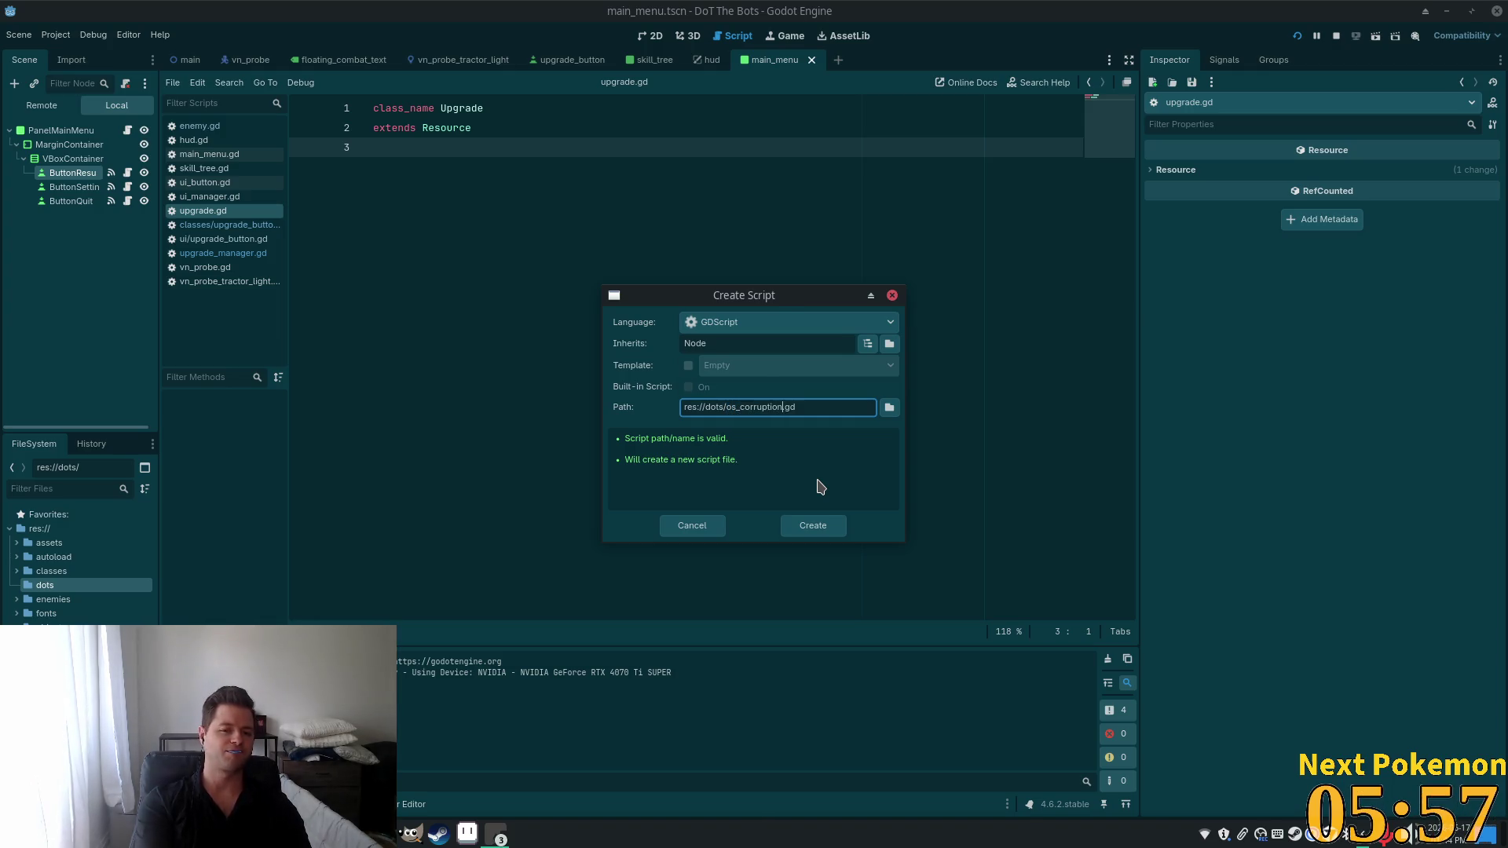
pyautogui.press('Return')
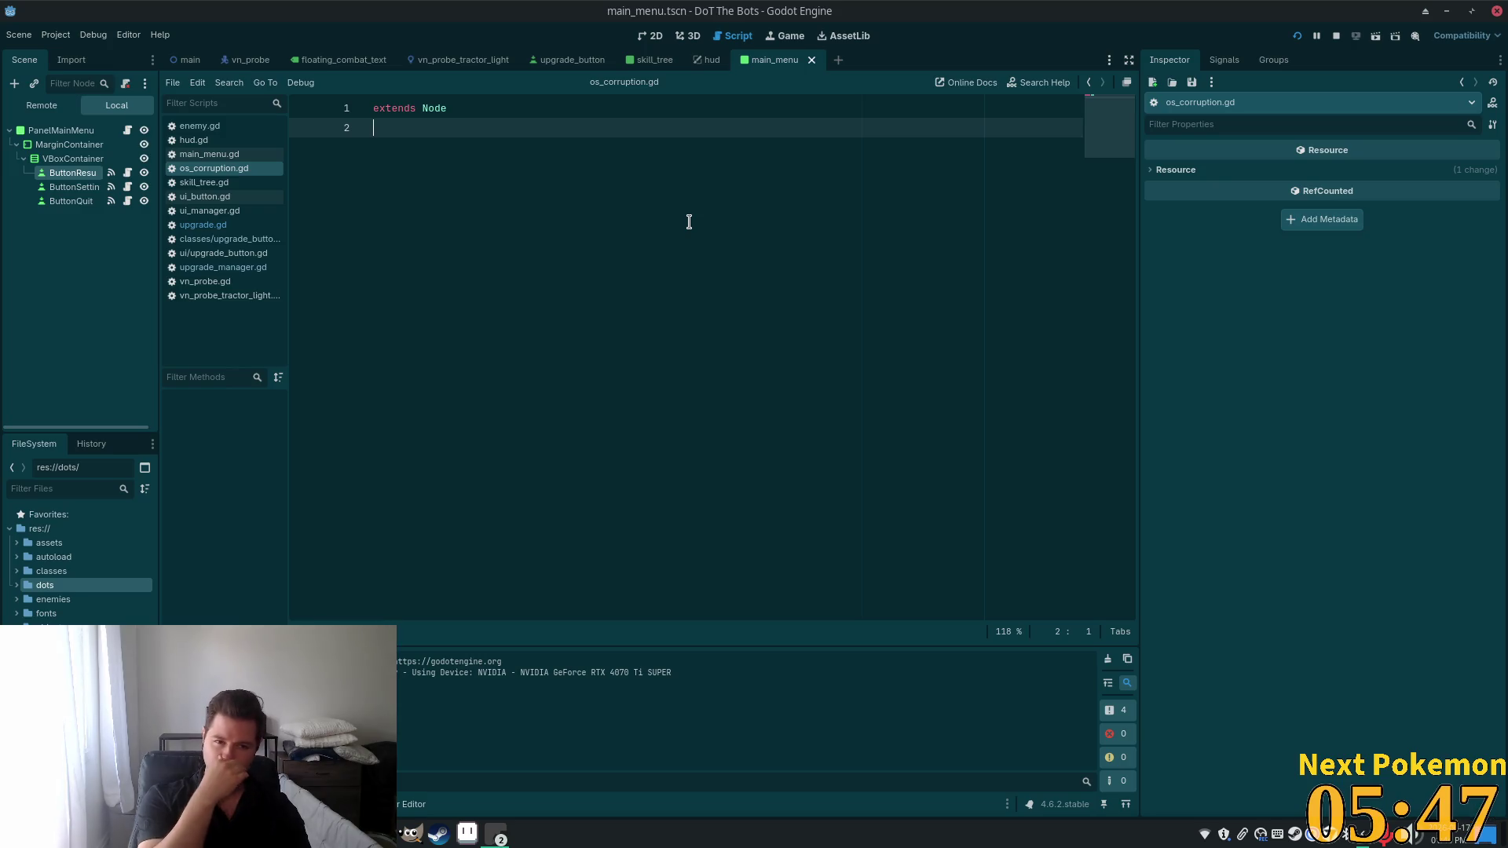
# Add an empty func _ready() -> void: stub below extends Node, with blank lines above it.
pyautogui.press('Return')
pyautogui.write('func ')
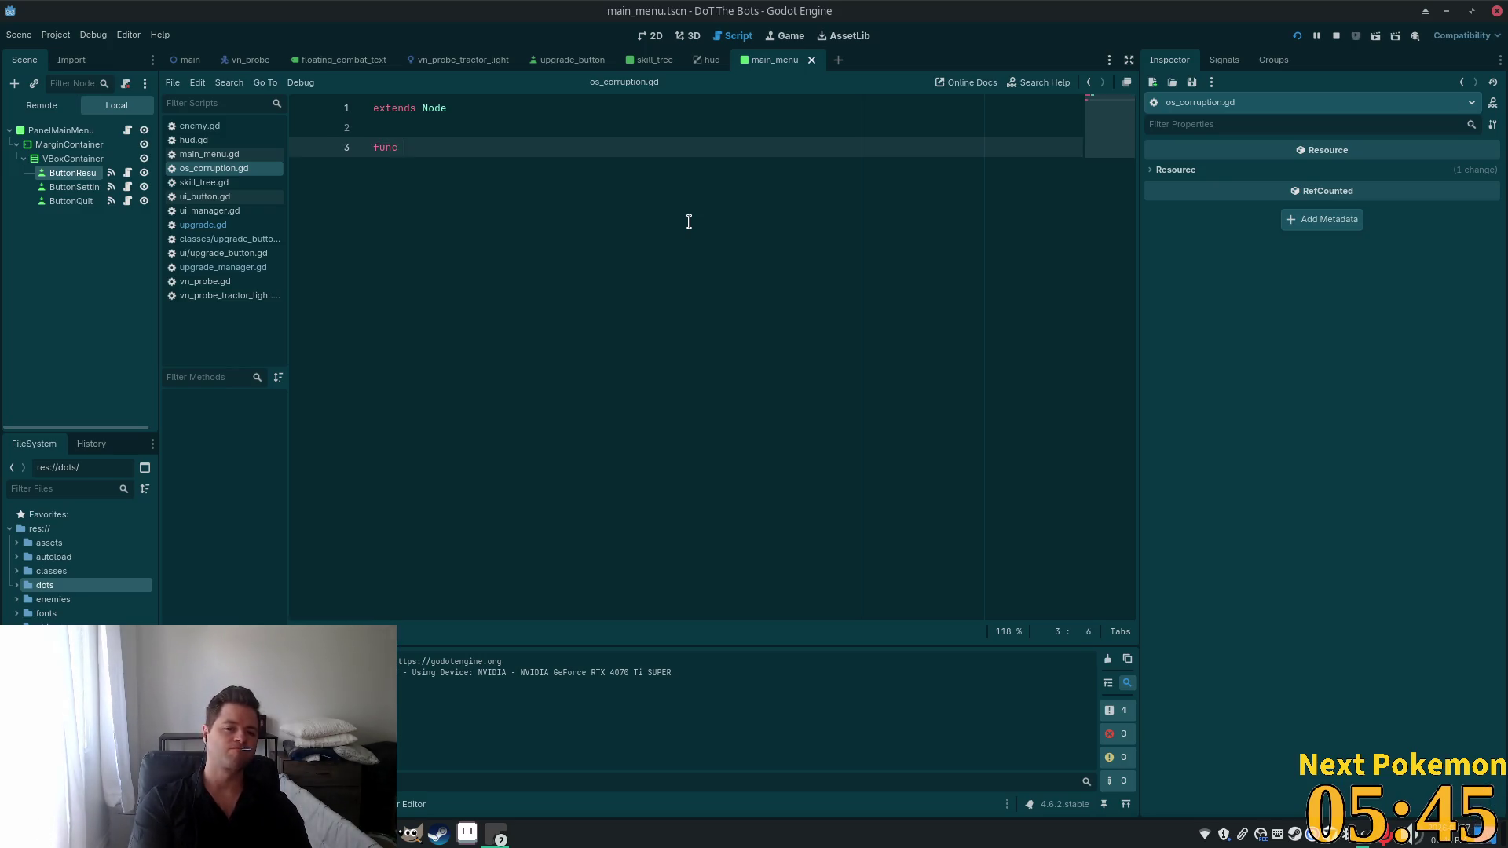
pyautogui.write('_r')
pyautogui.press('Return')
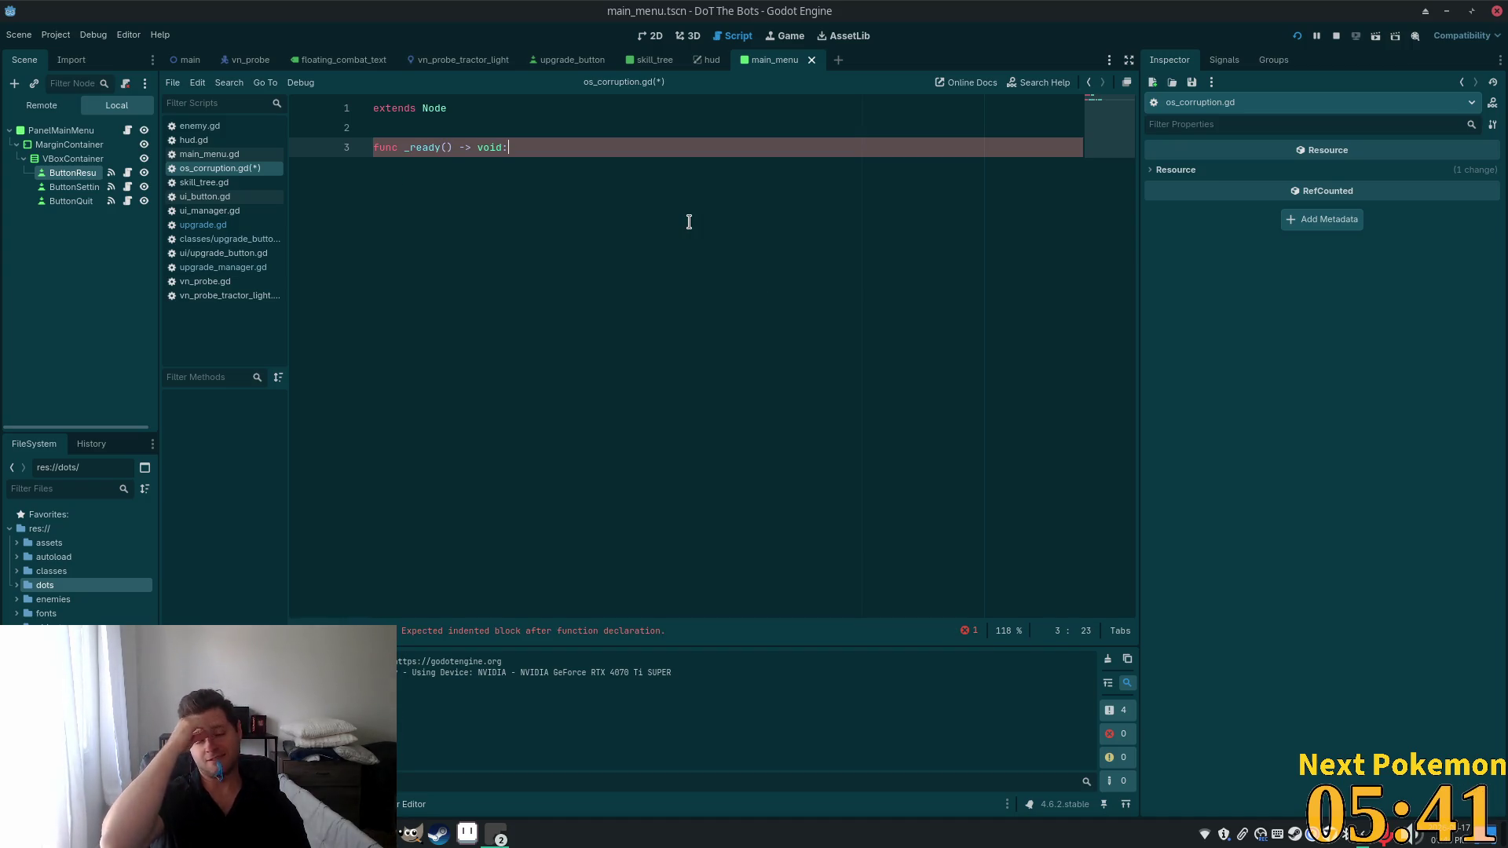
pyautogui.hotkey('ctrl', 'shift', 'Return')
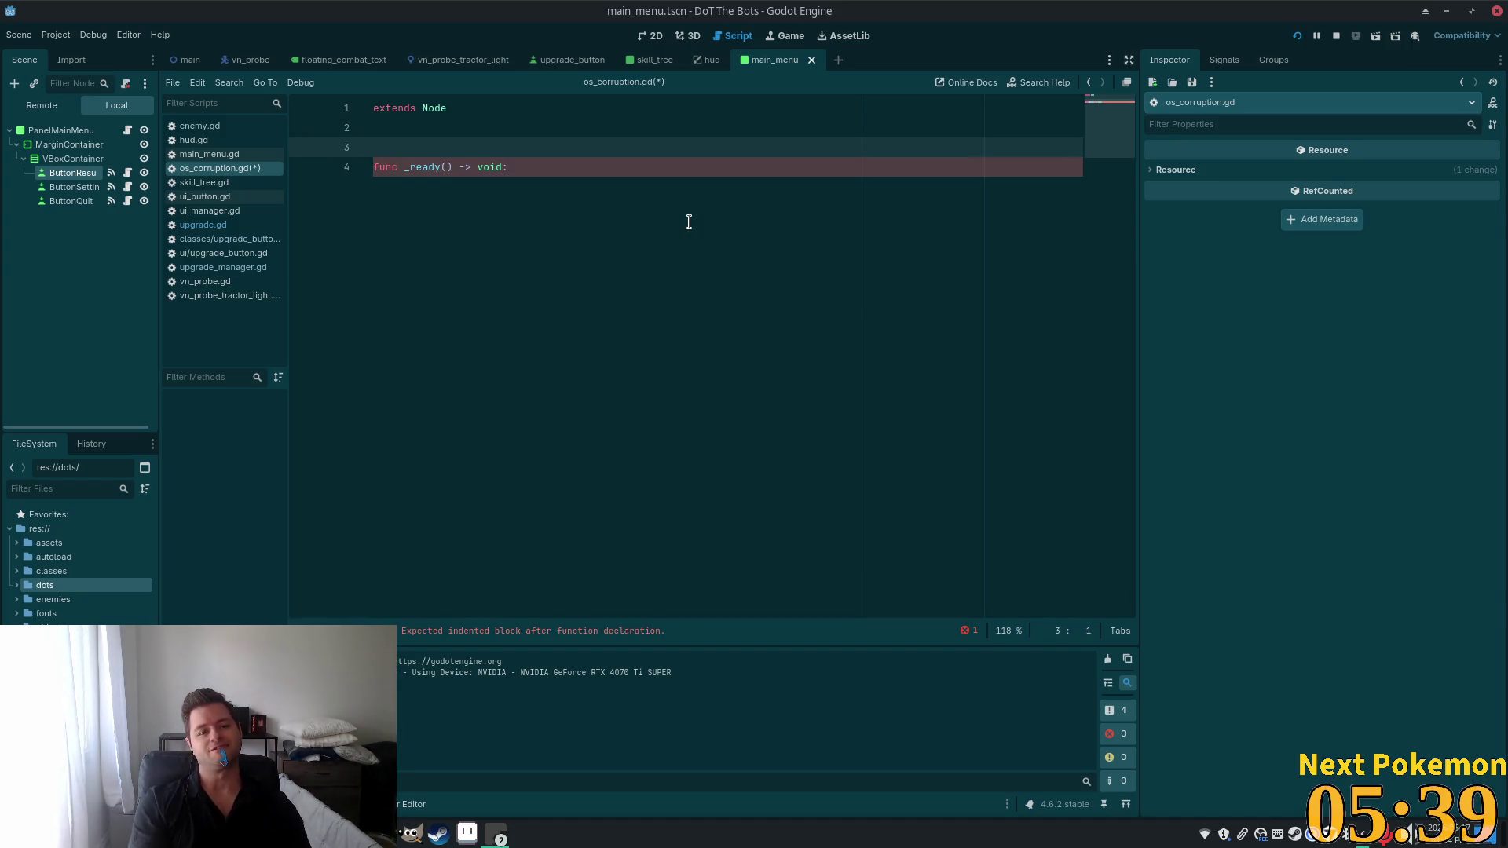
pyautogui.hotkey('ctrl', 'shift', 'Return')
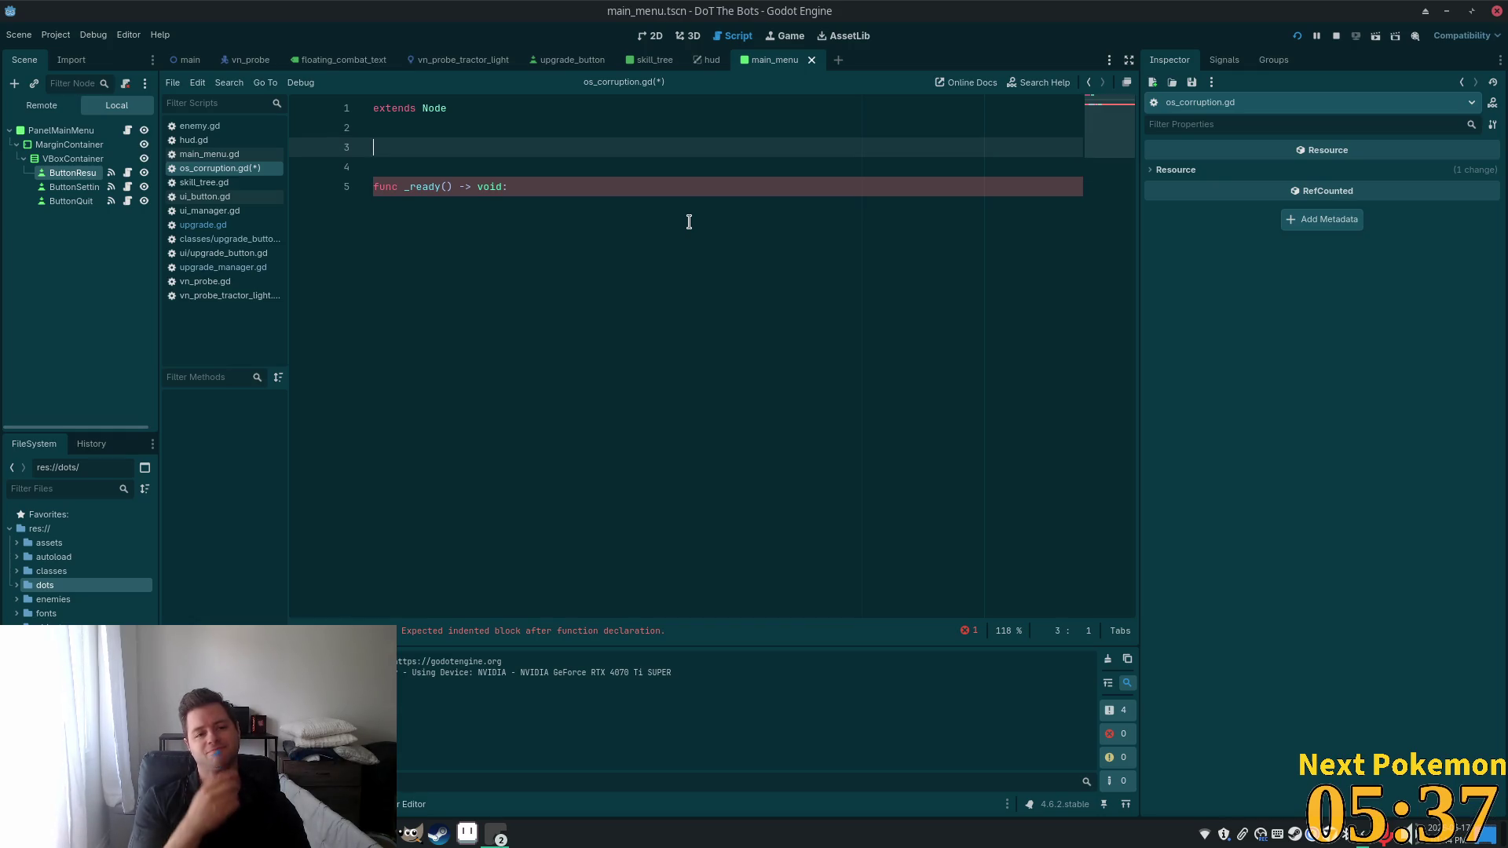
# Declare a parent variable typed CharacterBody2D, then change its type to Enemy.
pyautogui.write('vparent: nu')
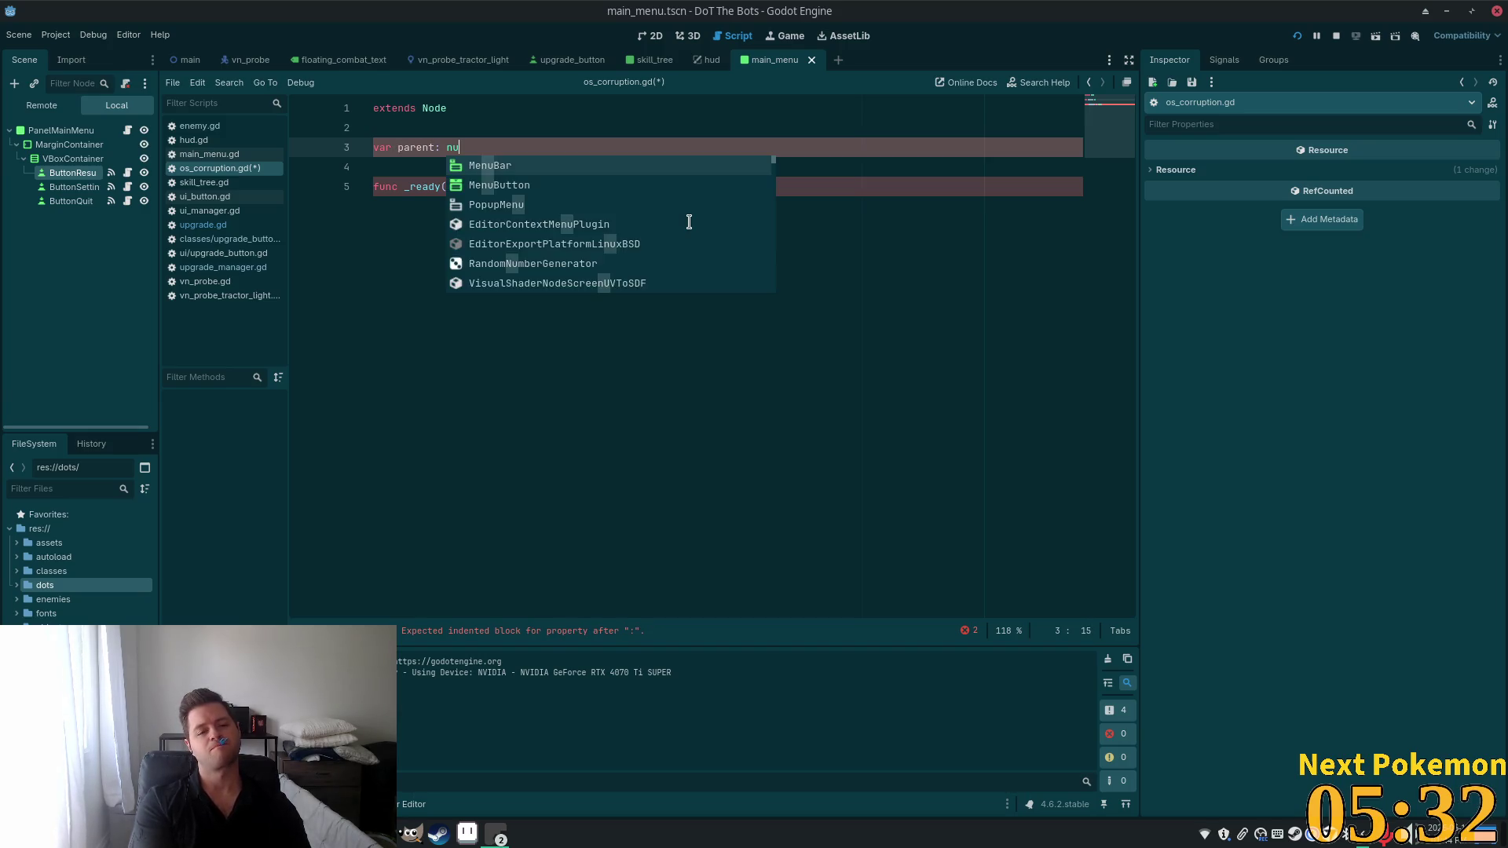
pyautogui.press('BackSpace')
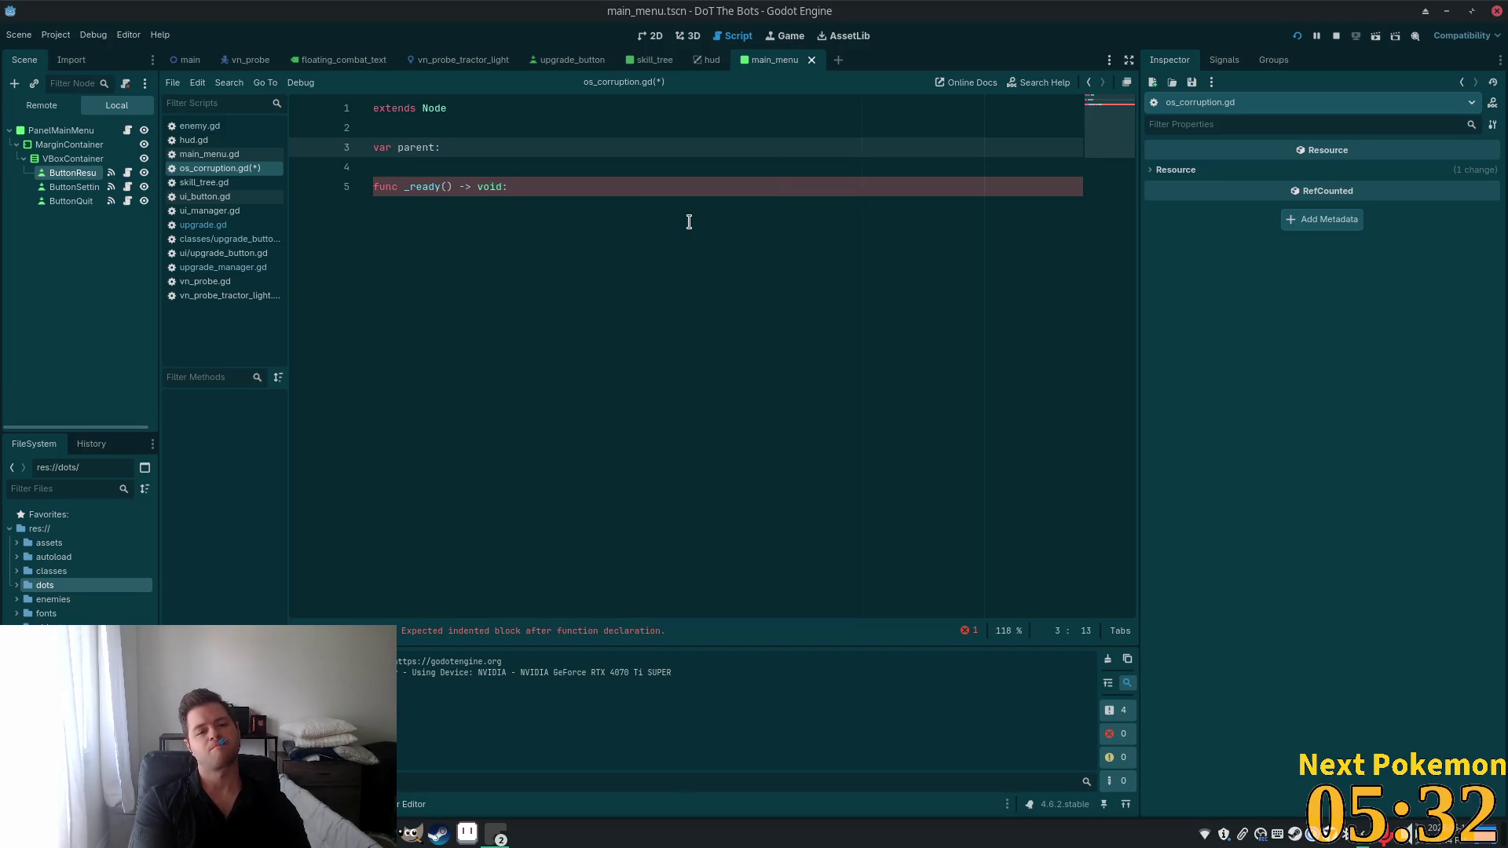
pyautogui.write('Char')
pyautogui.press('Return')
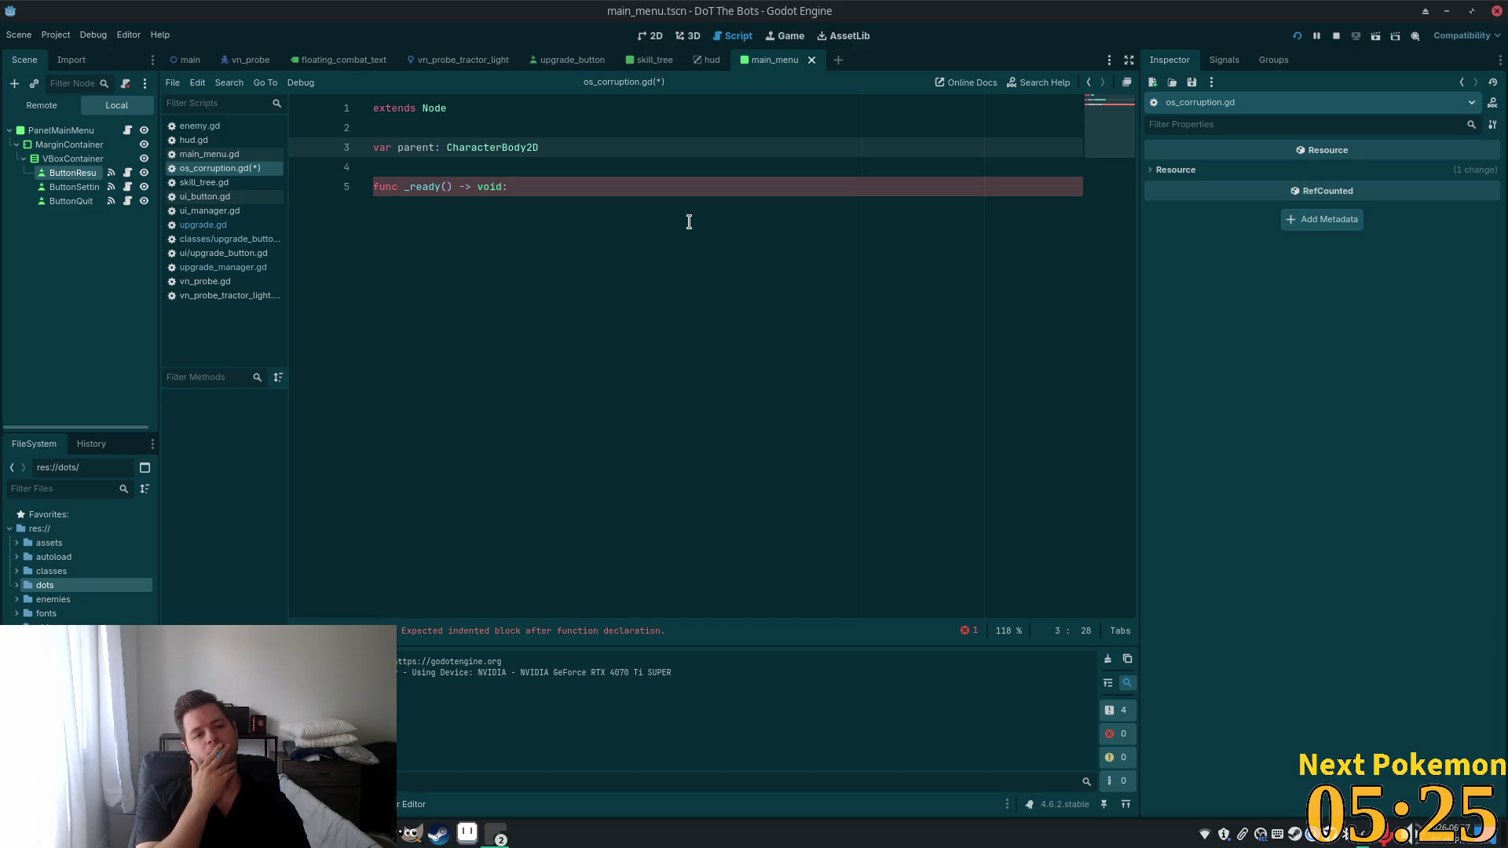
pyautogui.hotkey('ctrl', 'shift', 'Left')
pyautogui.write('En')
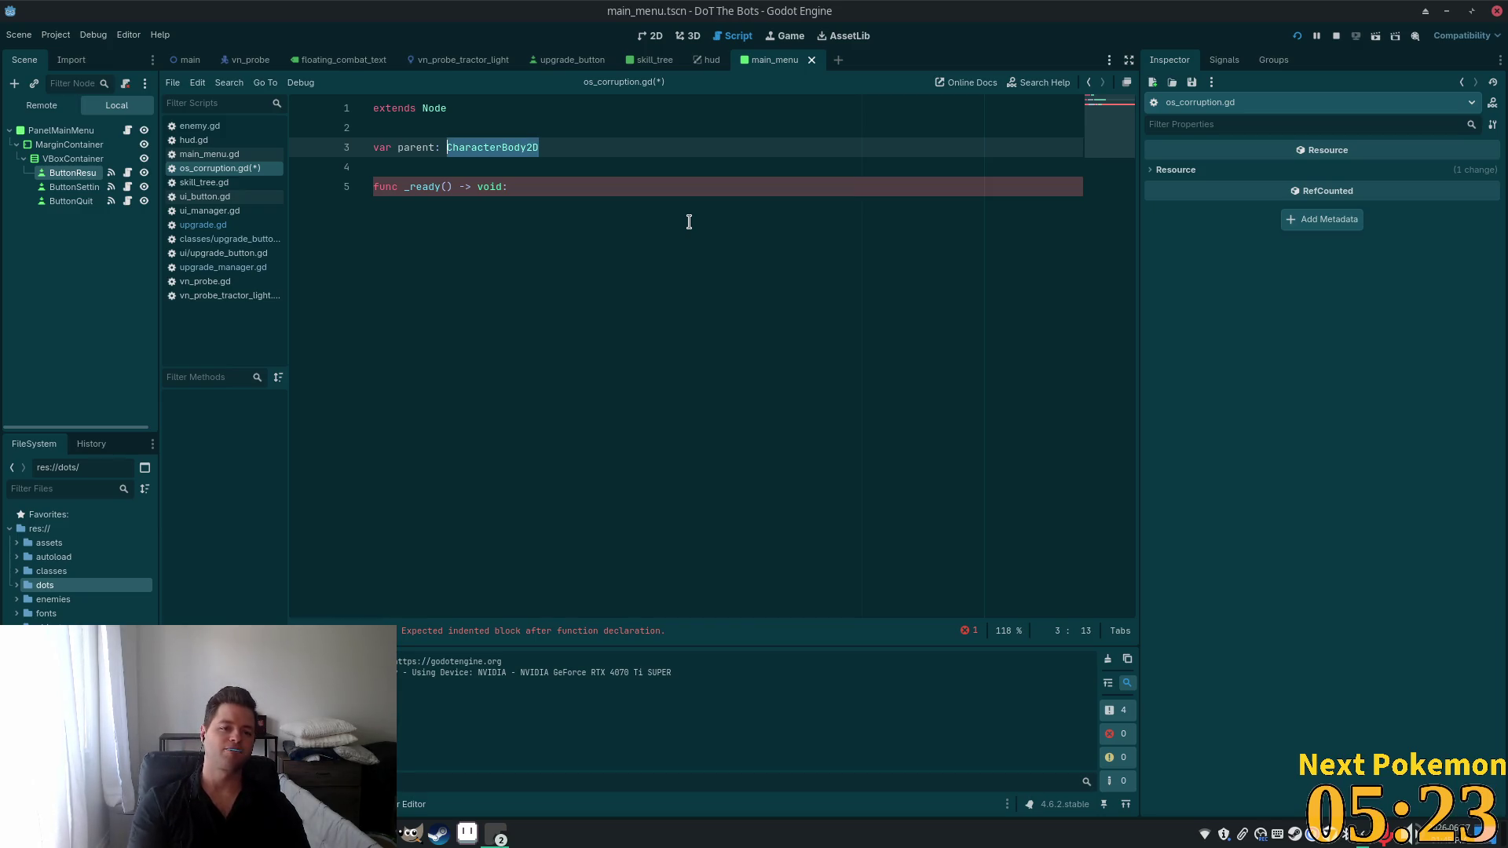
pyautogui.press('BackSpace')
pyautogui.press('BackSpace')
pyautogui.write('my')
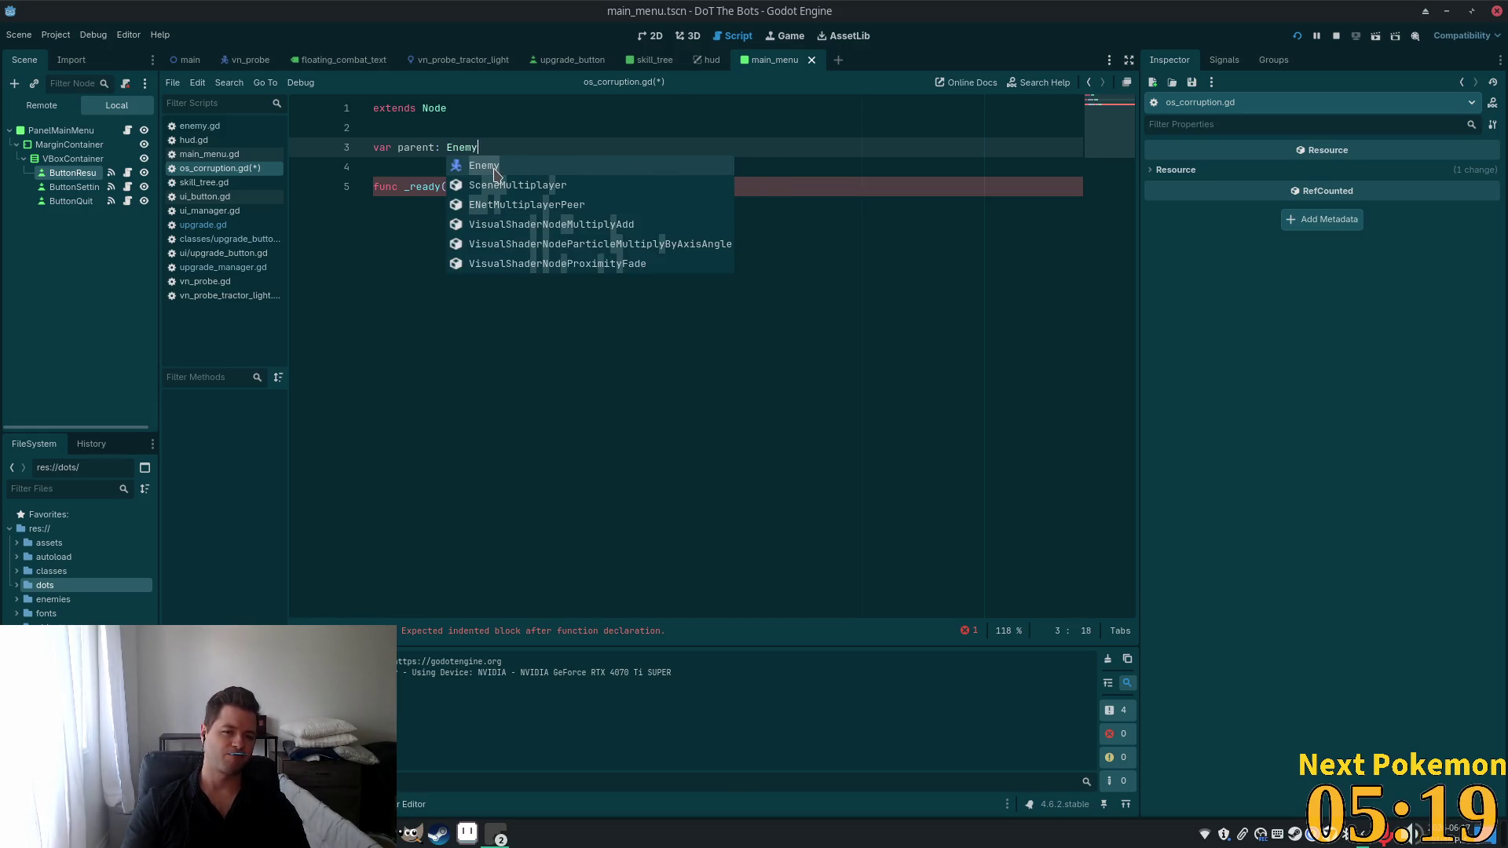
# Write parent = parent inside the _ready function body.
pyautogui.click(567, 224)
pyautogui.press('Return')
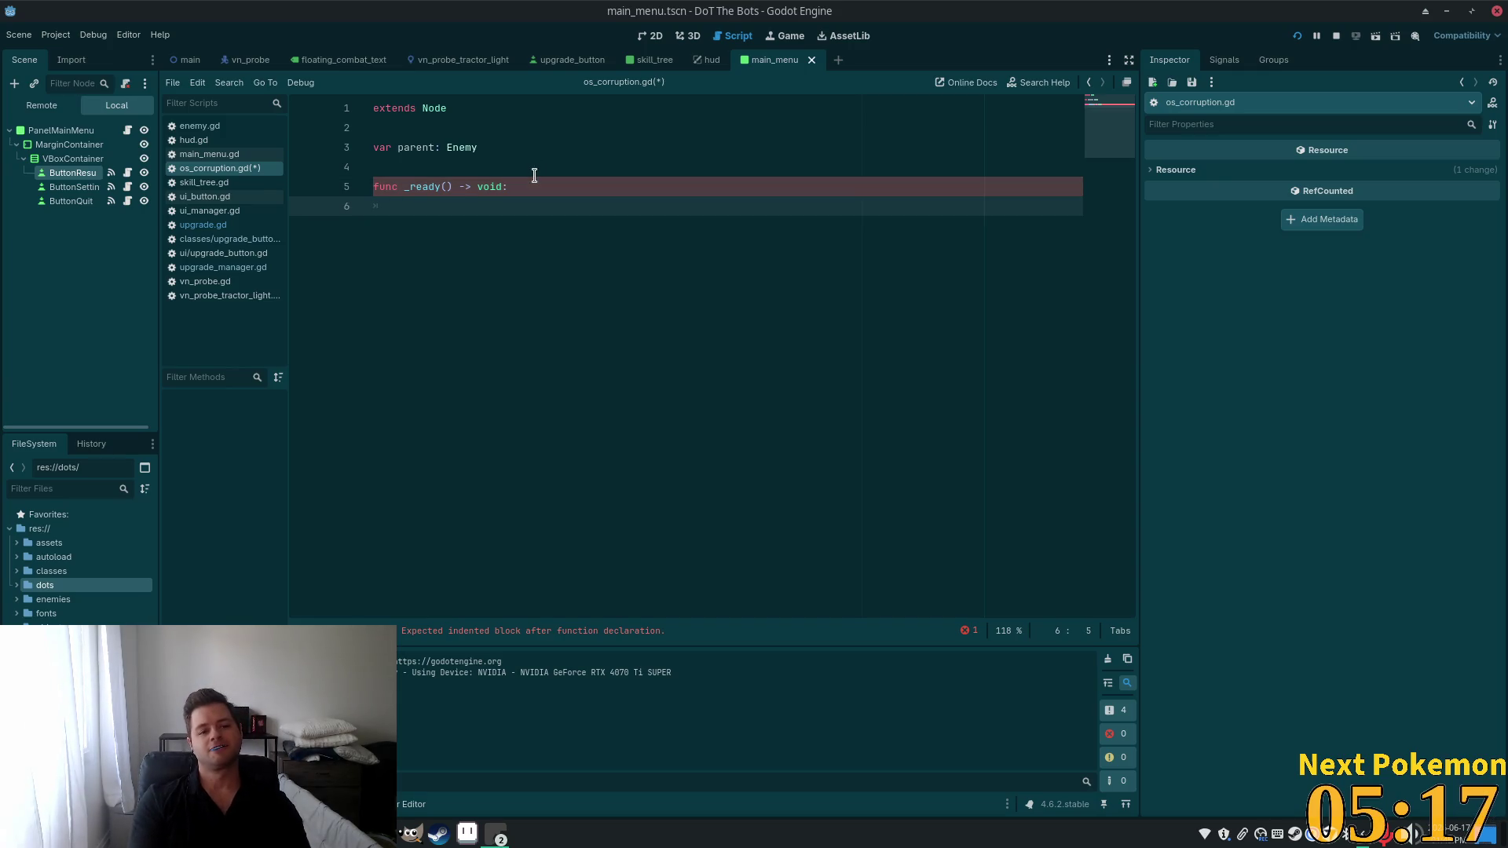
pyautogui.write('va')
pyautogui.press('BackSpace')
pyautogui.press('BackSpace')
pyautogui.write('parent')
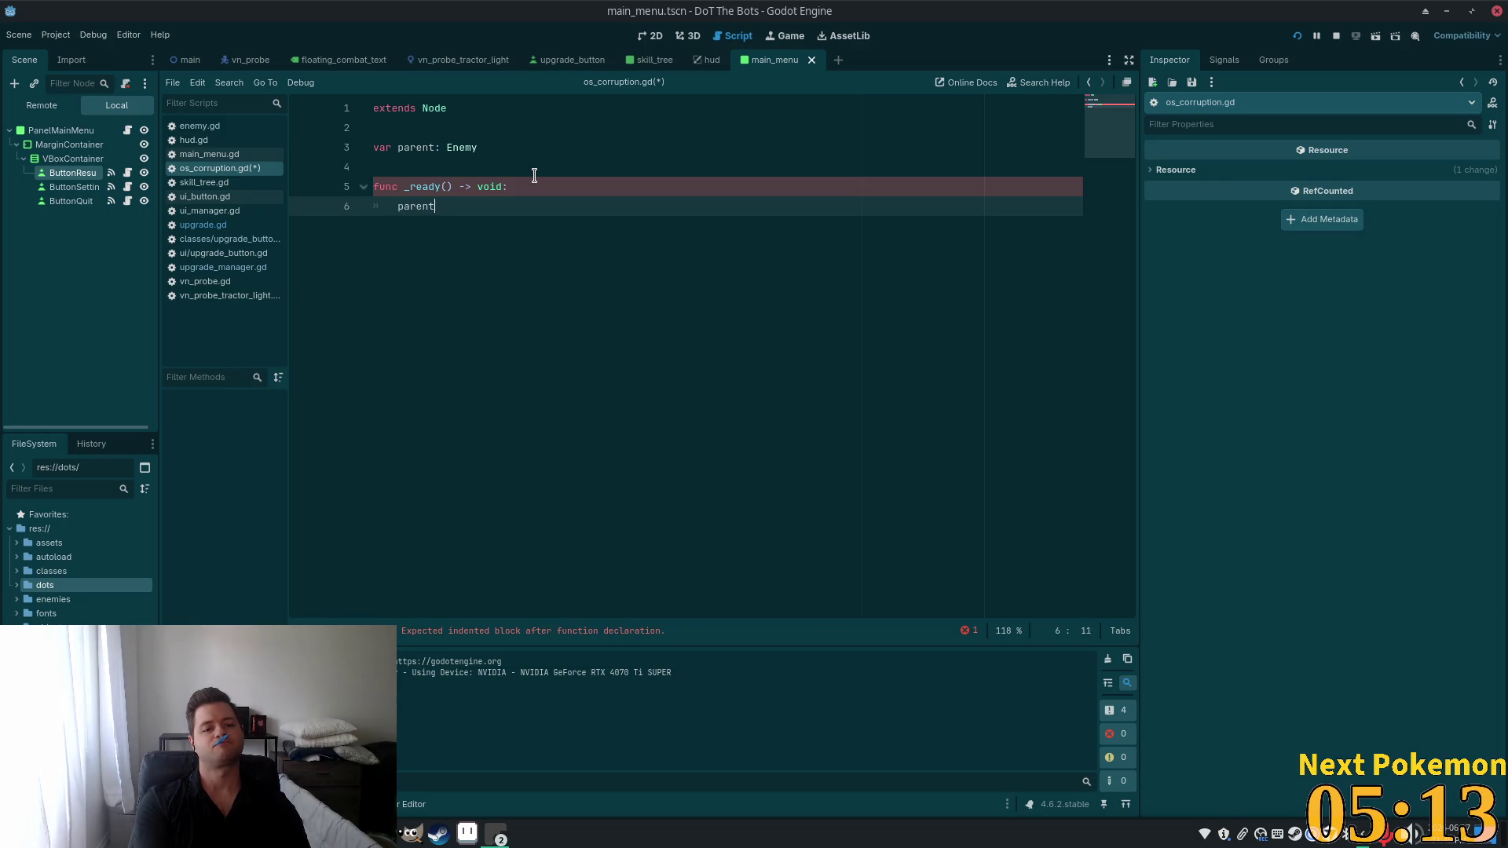
pyautogui.write(' = p')
pyautogui.press('Return')
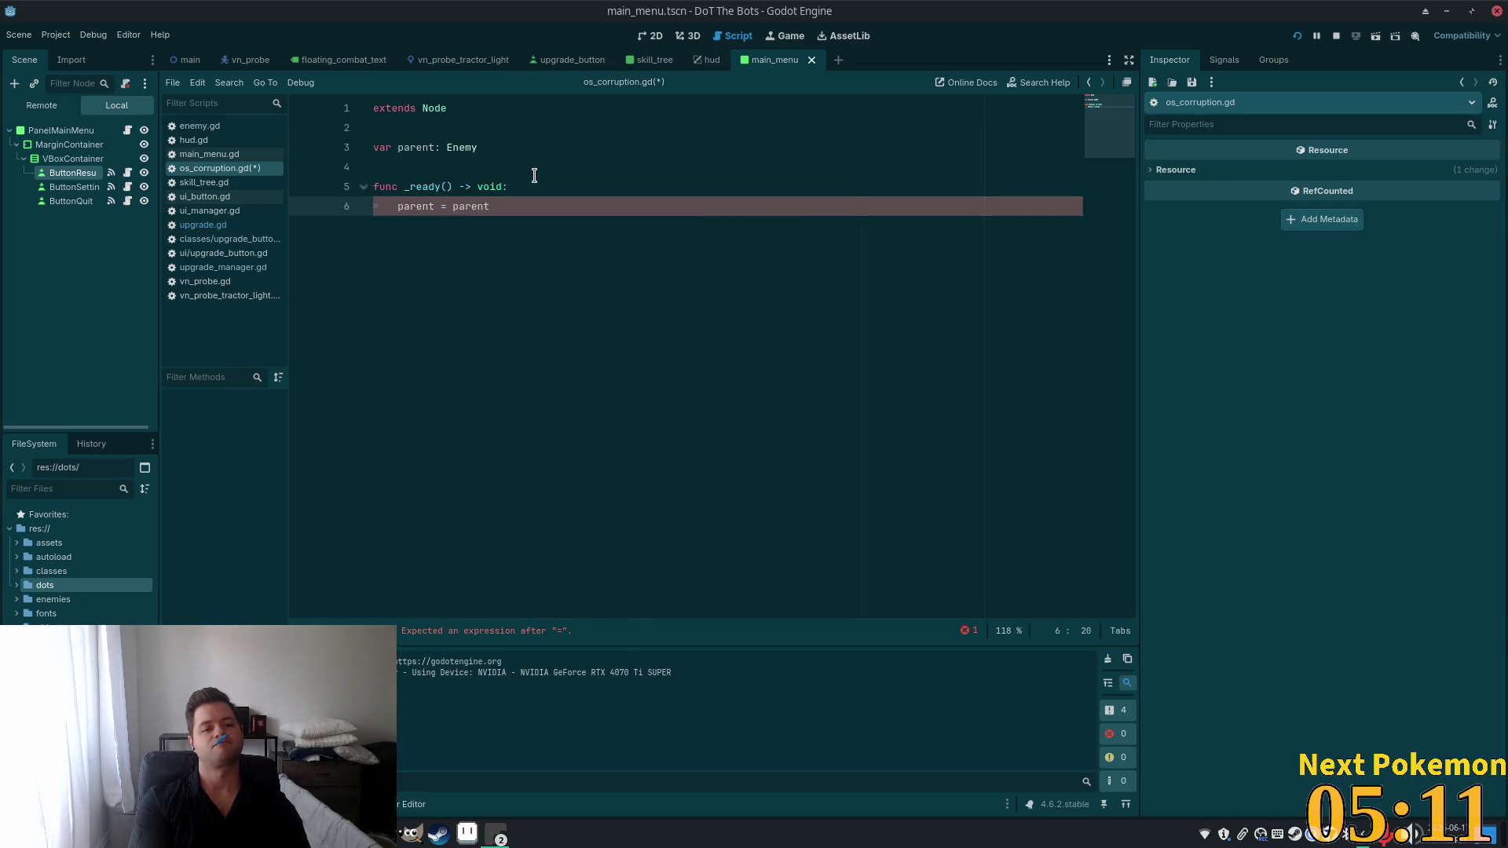
# Delete the var parent: Enemy line and the parent = parent line.
pyautogui.click(460, 150)
pyautogui.doubleClick(471, 206)
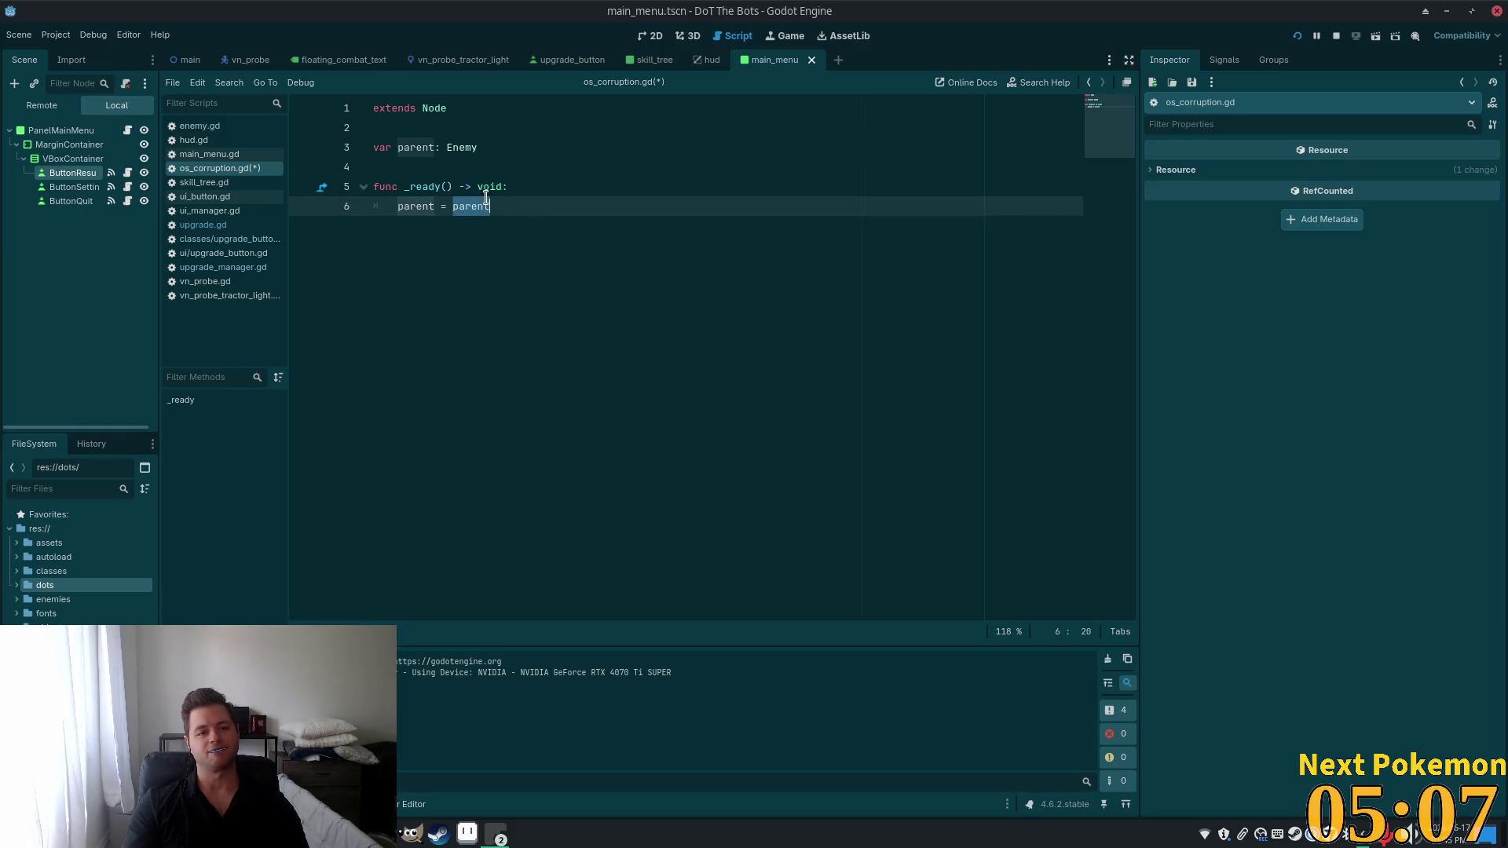
pyautogui.click(509, 130)
pyautogui.hotkey('shift', 'Down')
pyautogui.hotkey('shift', 'End')
pyautogui.press('Delete')
pyautogui.moveTo(490, 187); pyautogui.dragTo(256, 192)
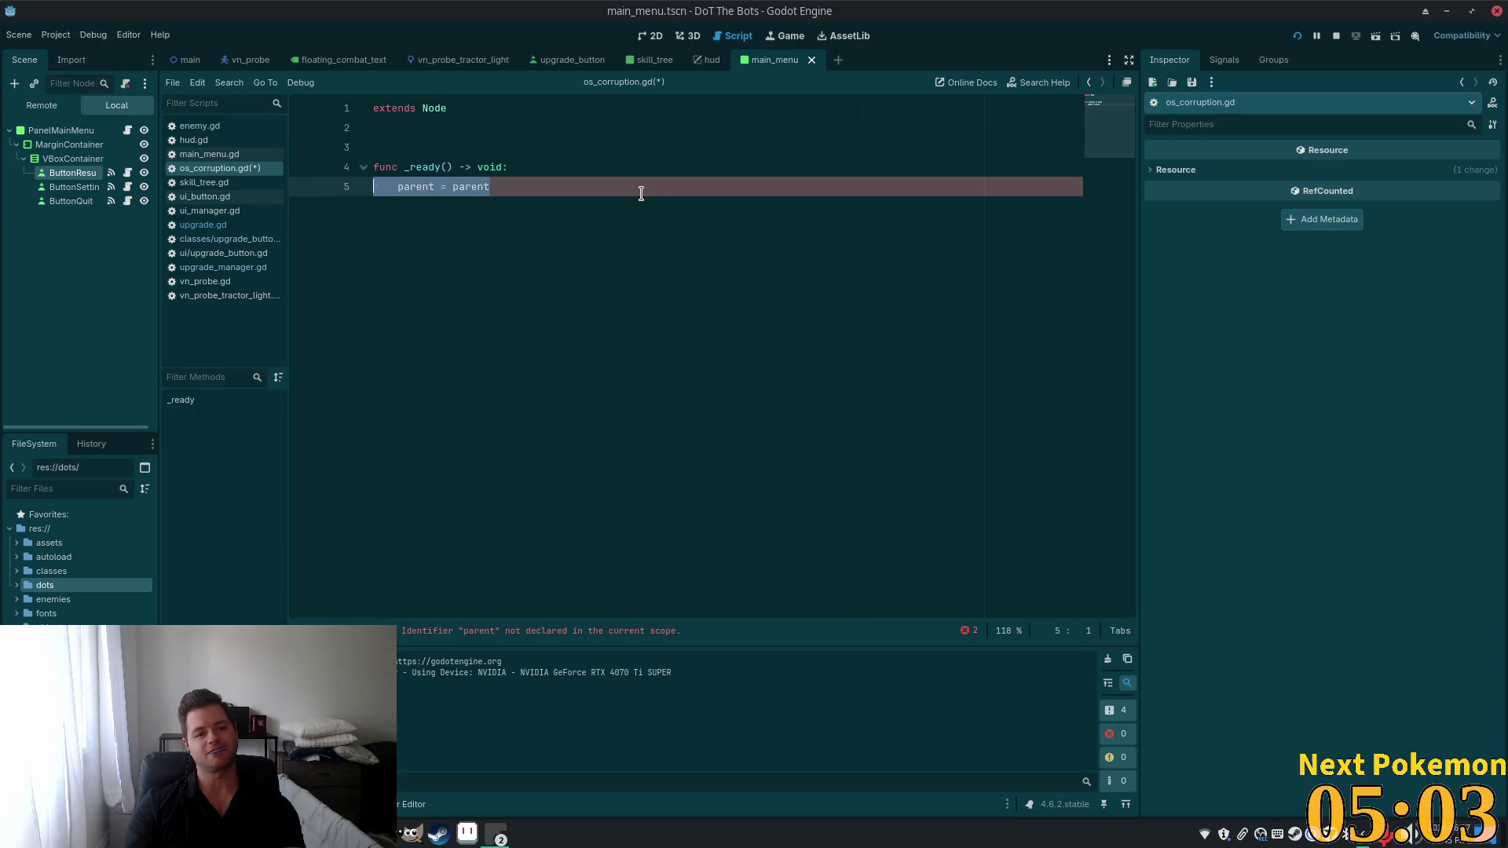
pyautogui.press('Delete')
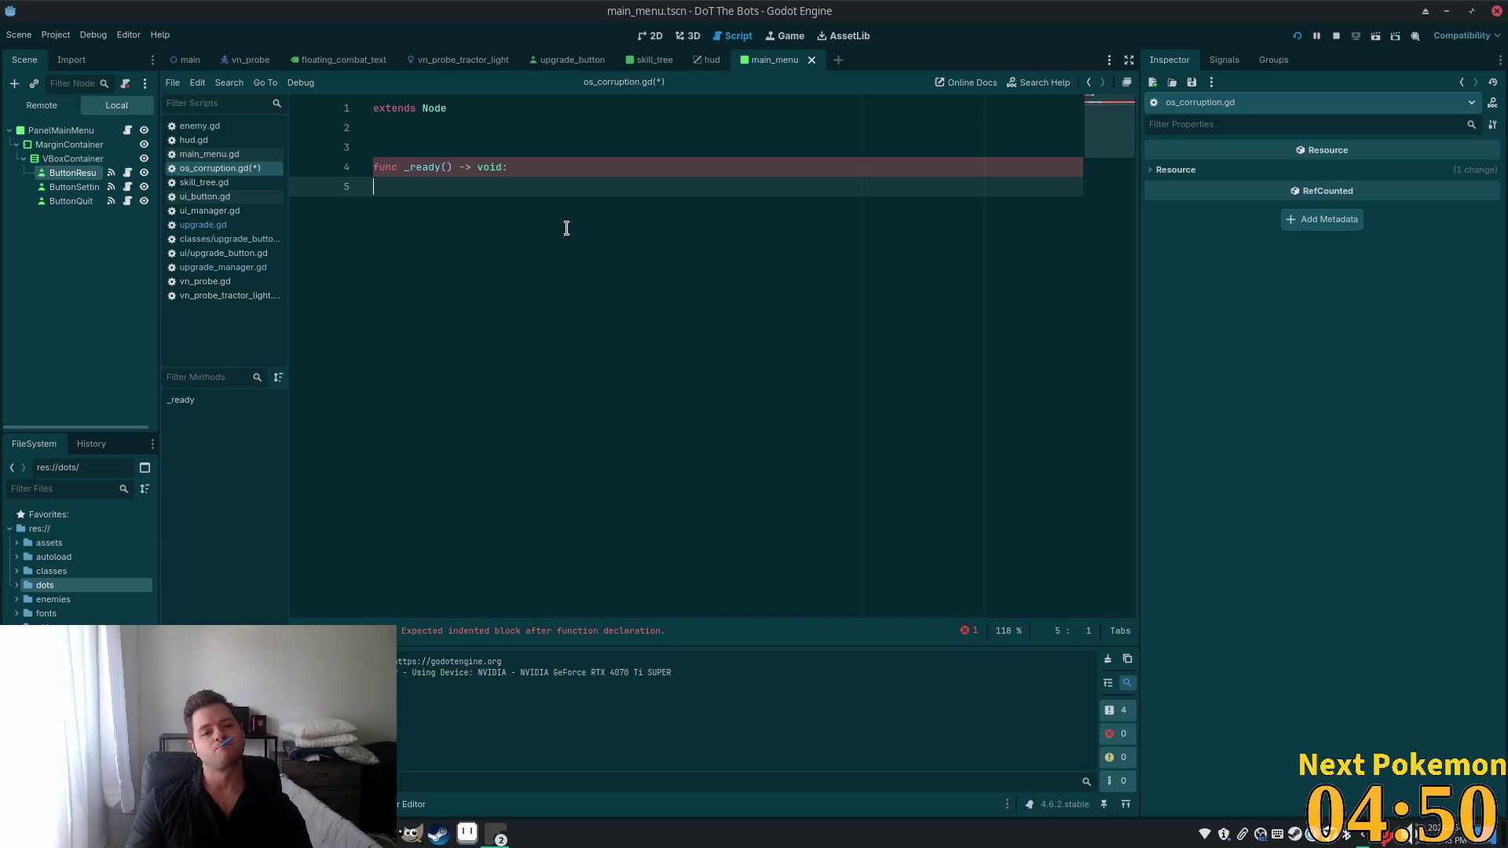
# Declare var base_damage: int = 1 and var ticks: int = 5 below extends Node.
pyautogui.press('Tab')
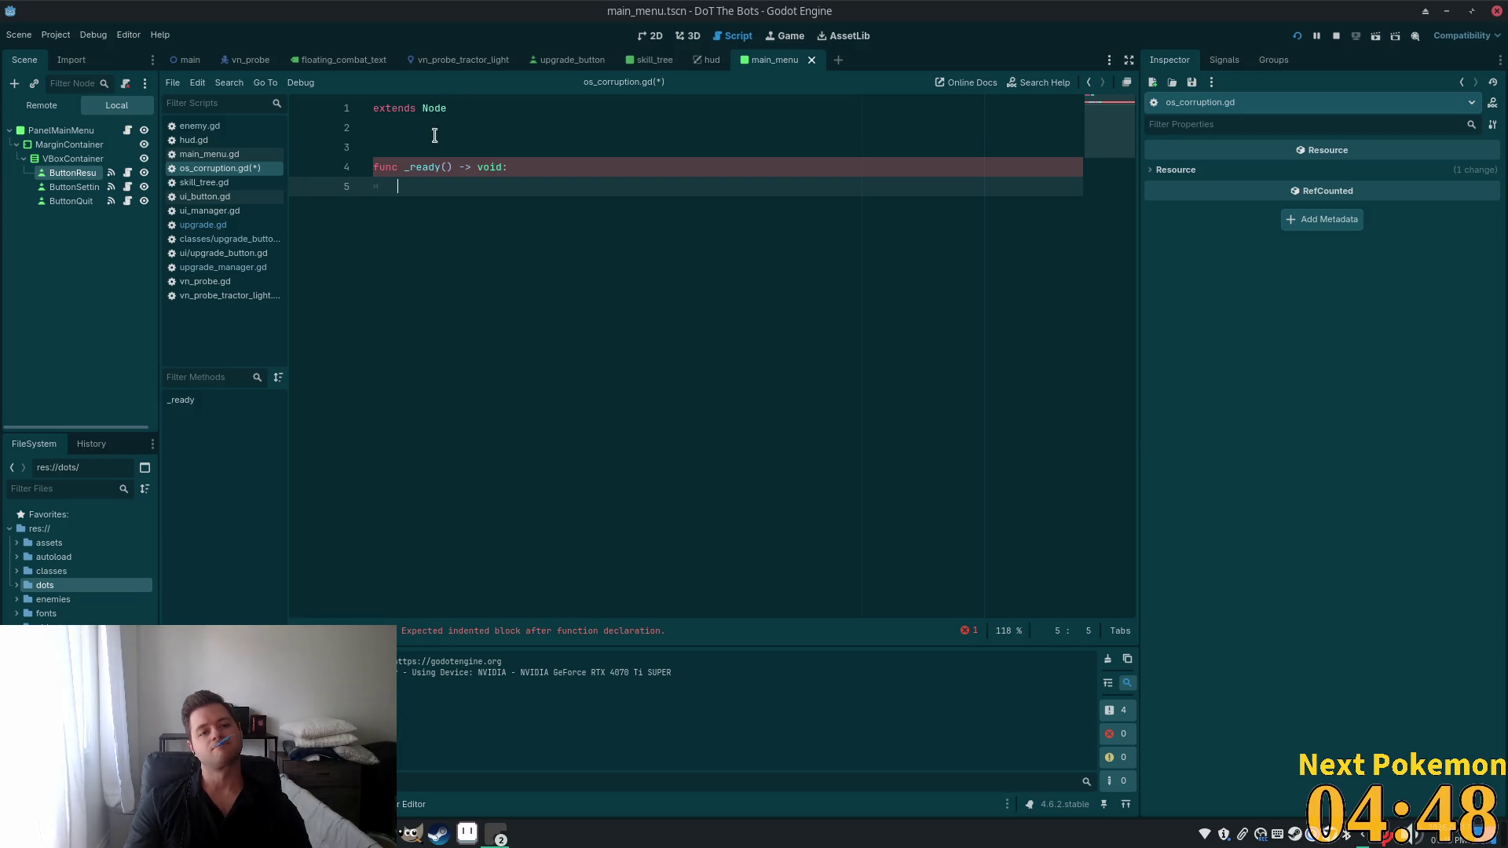
pyautogui.click(435, 135)
pyautogui.press('Return')
pyautogui.write('var base_dam')
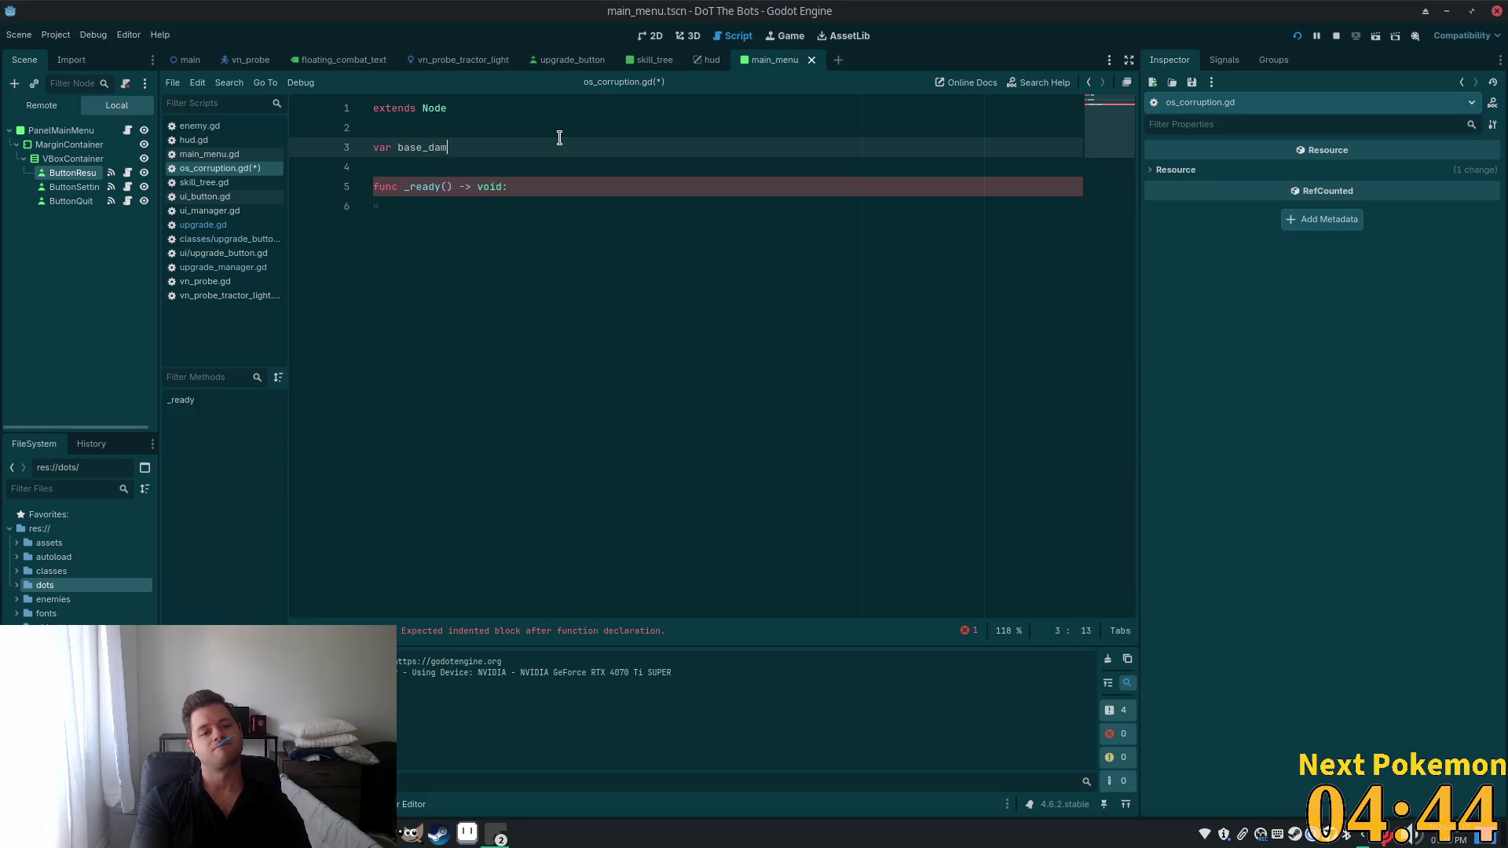
pyautogui.write('age: int ')
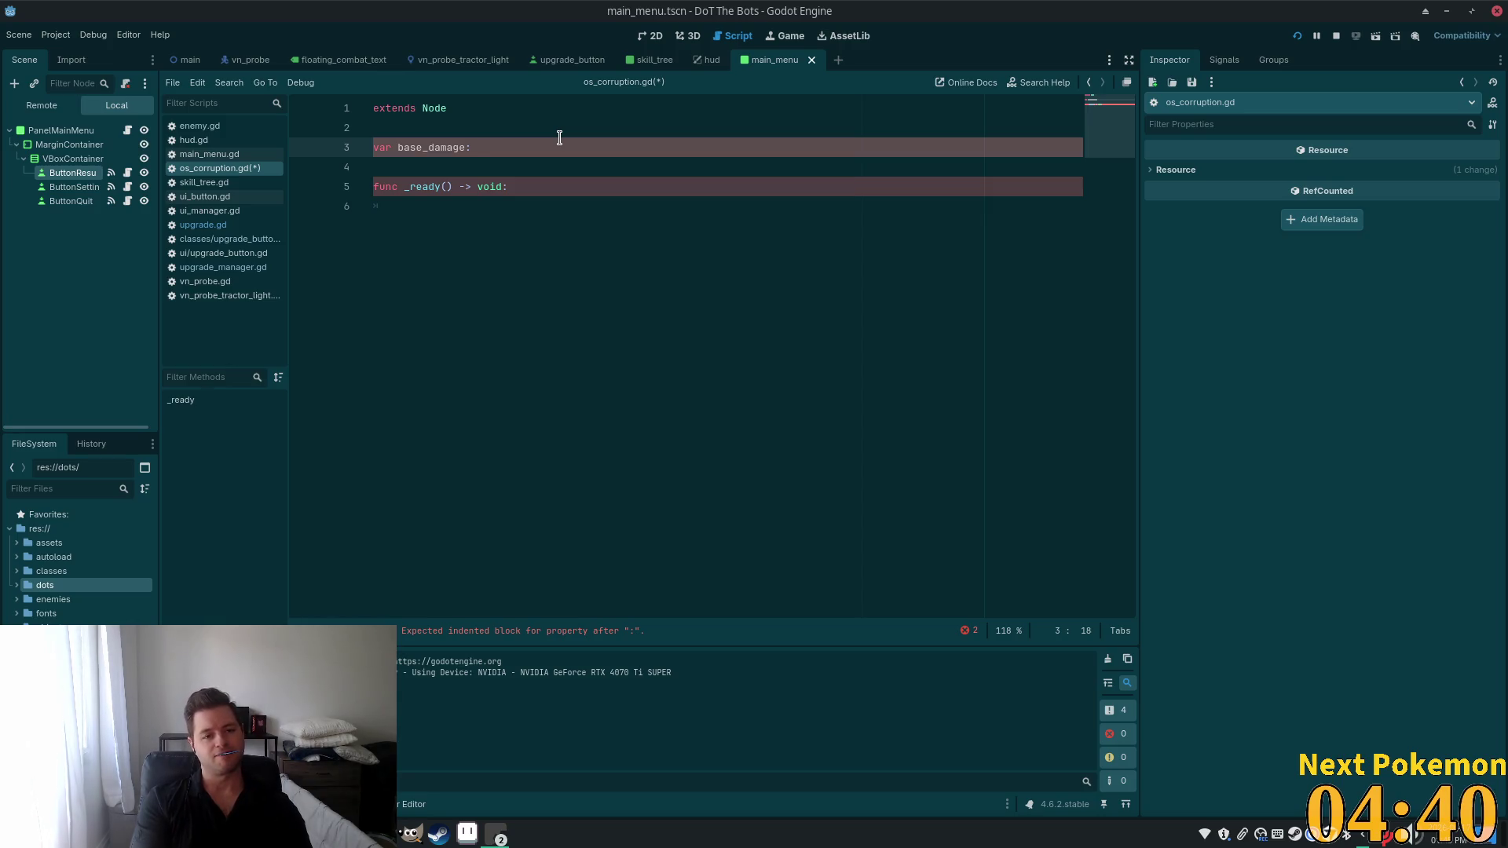
pyautogui.write('= 1')
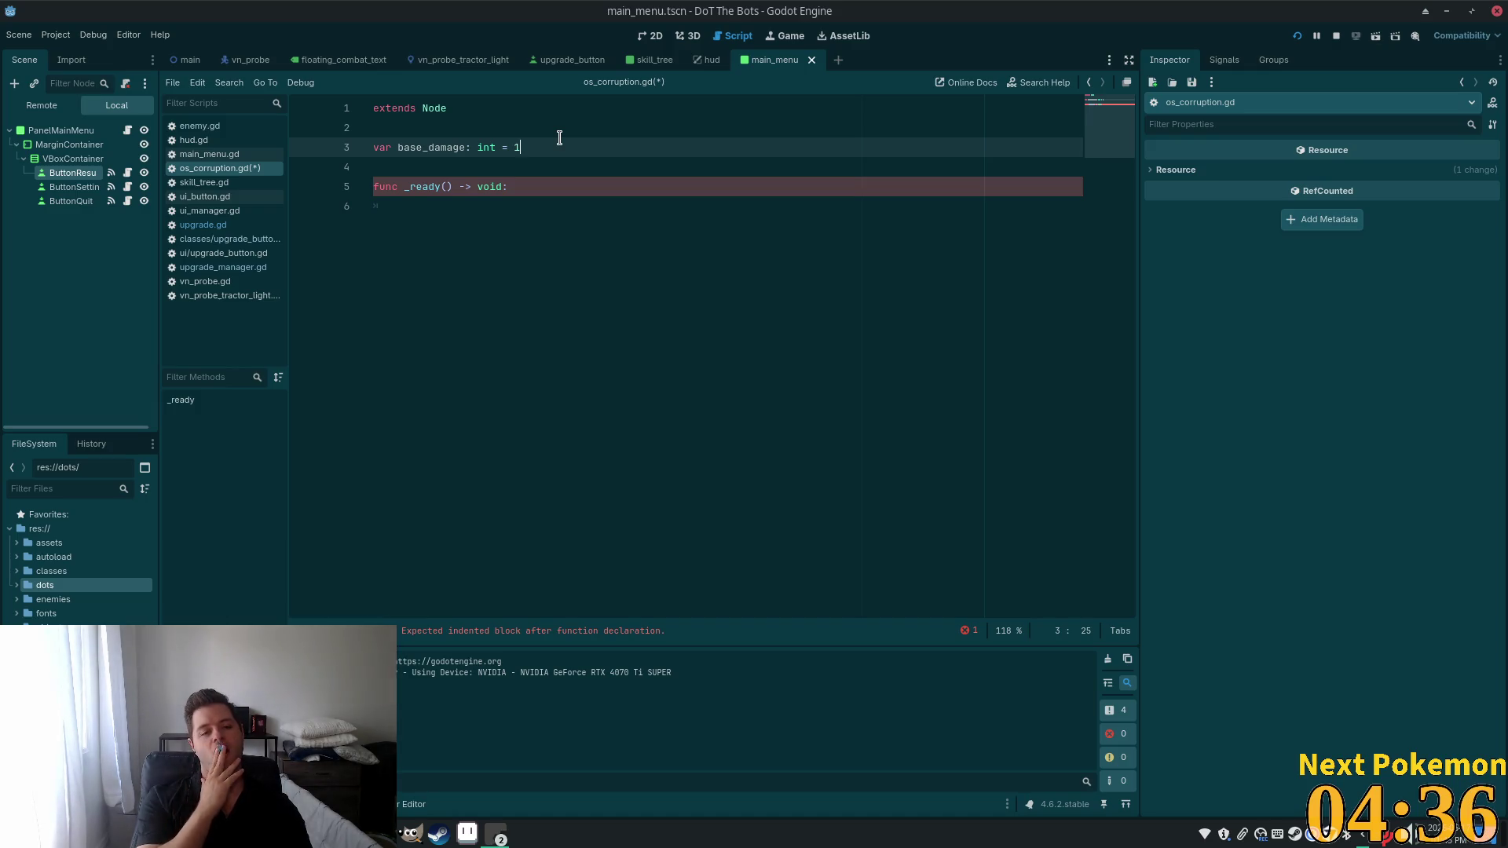
pyautogui.press('Return')
pyautogui.write('var ticks')
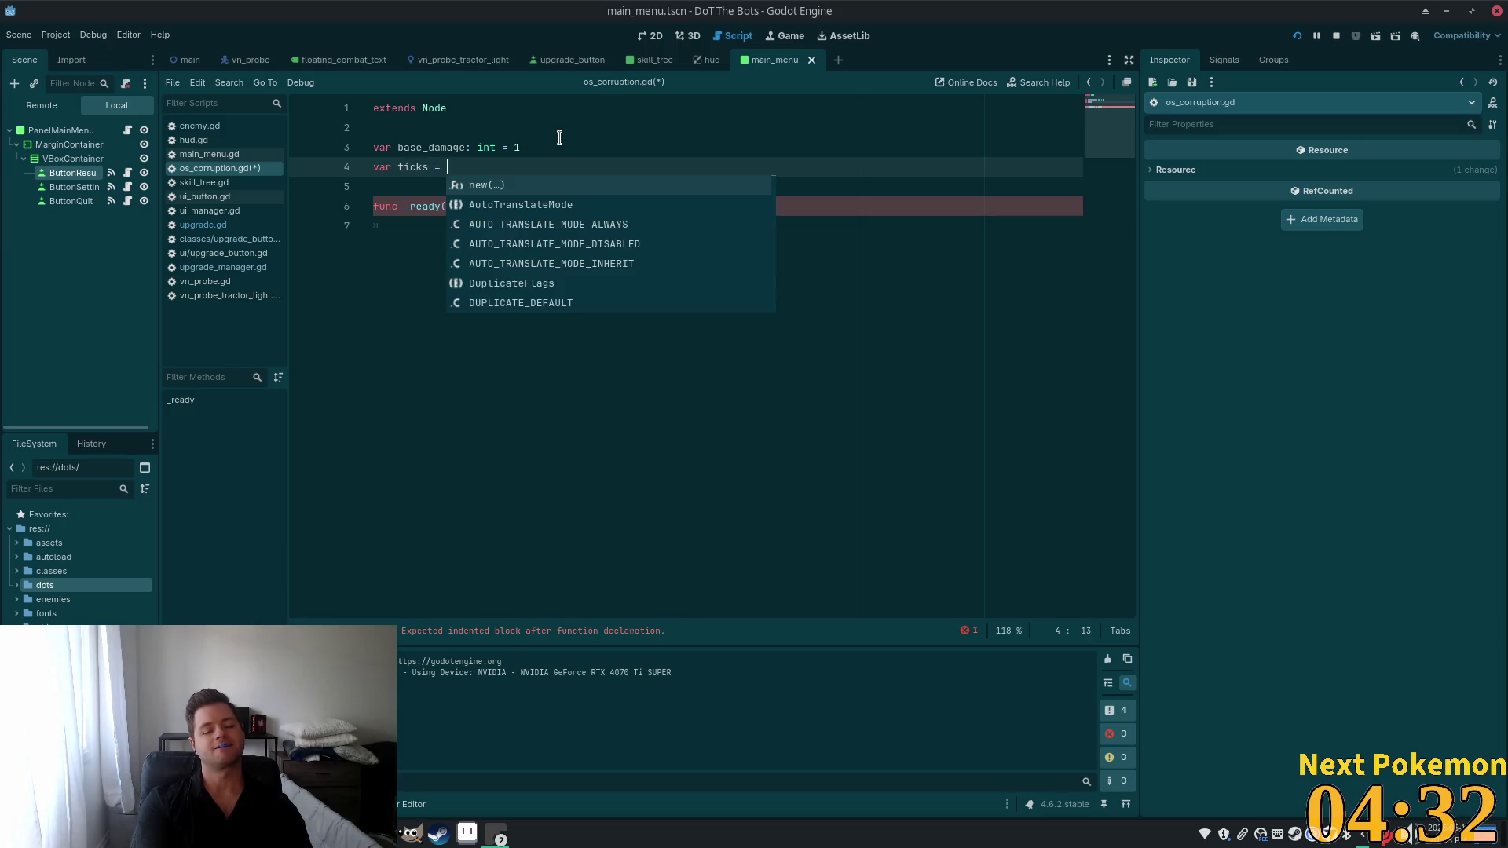
pyautogui.press('BackSpace')
pyautogui.write(': int')
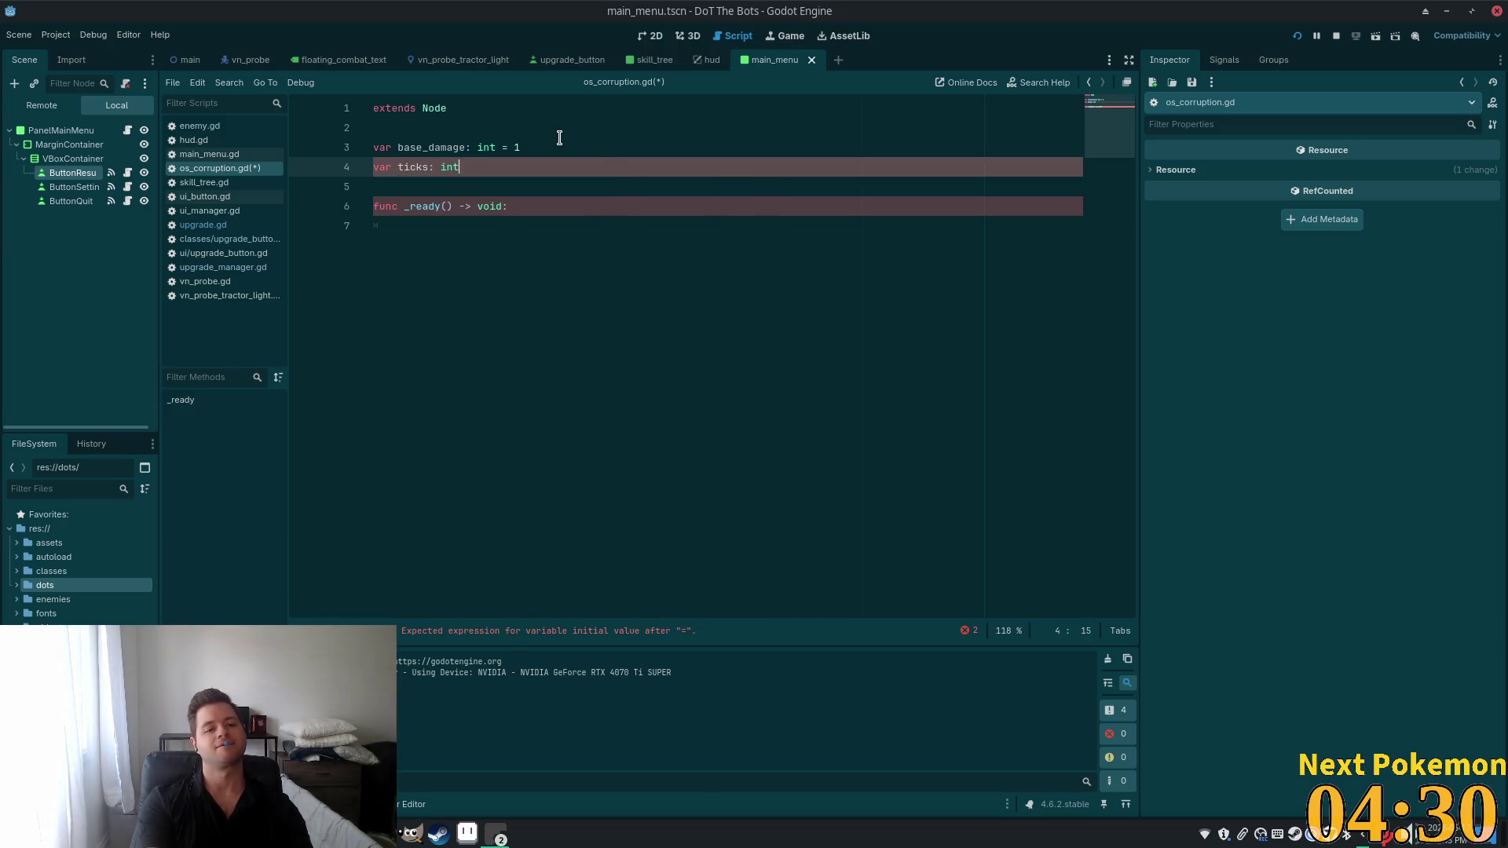
pyautogui.write(' = 5')
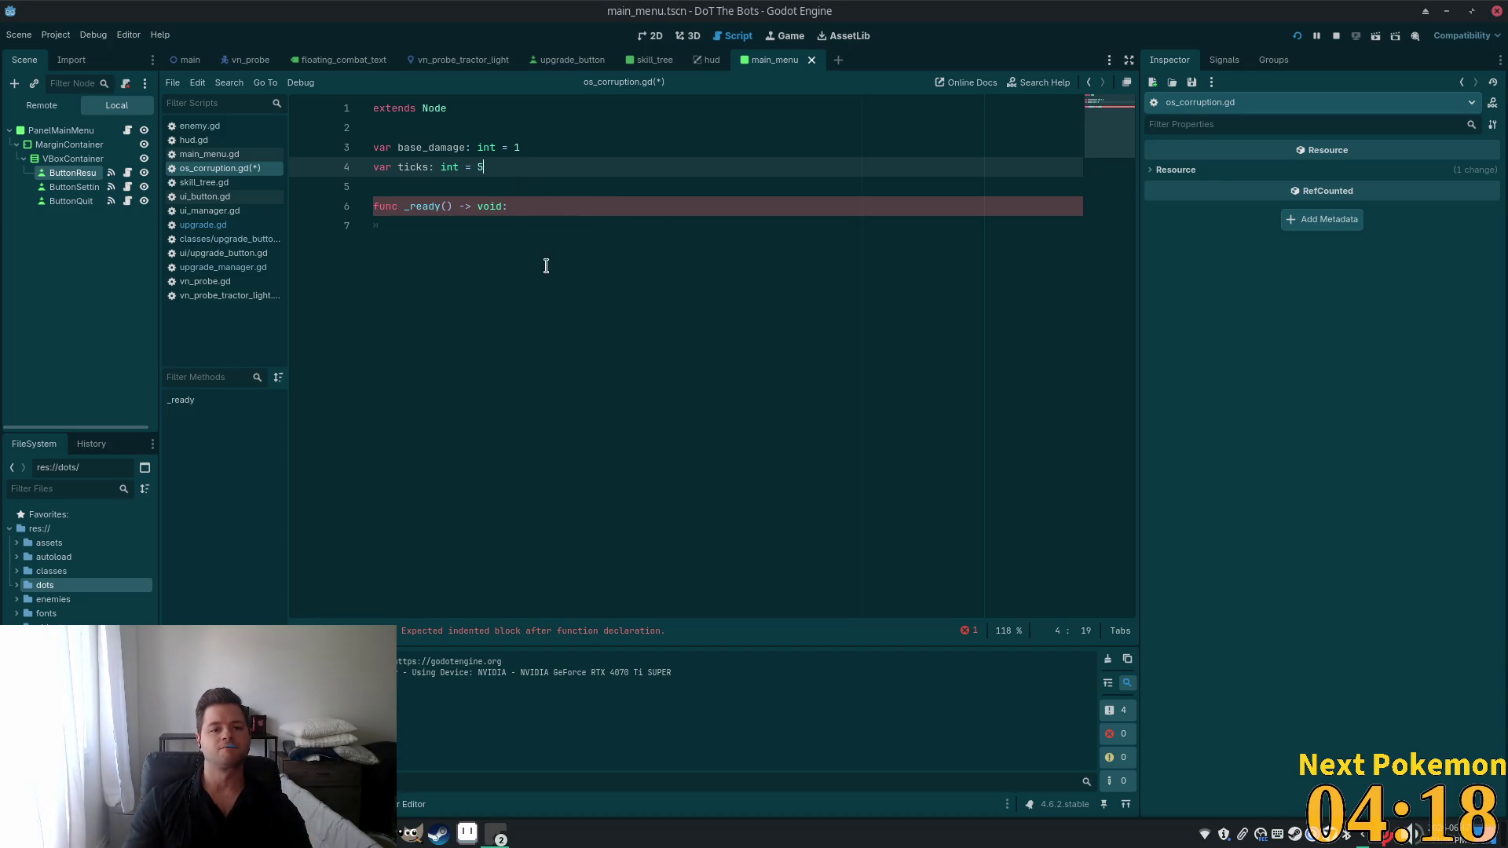
# Add var rank: int = 1 below the ticks declaration.
pyautogui.click(528, 224)
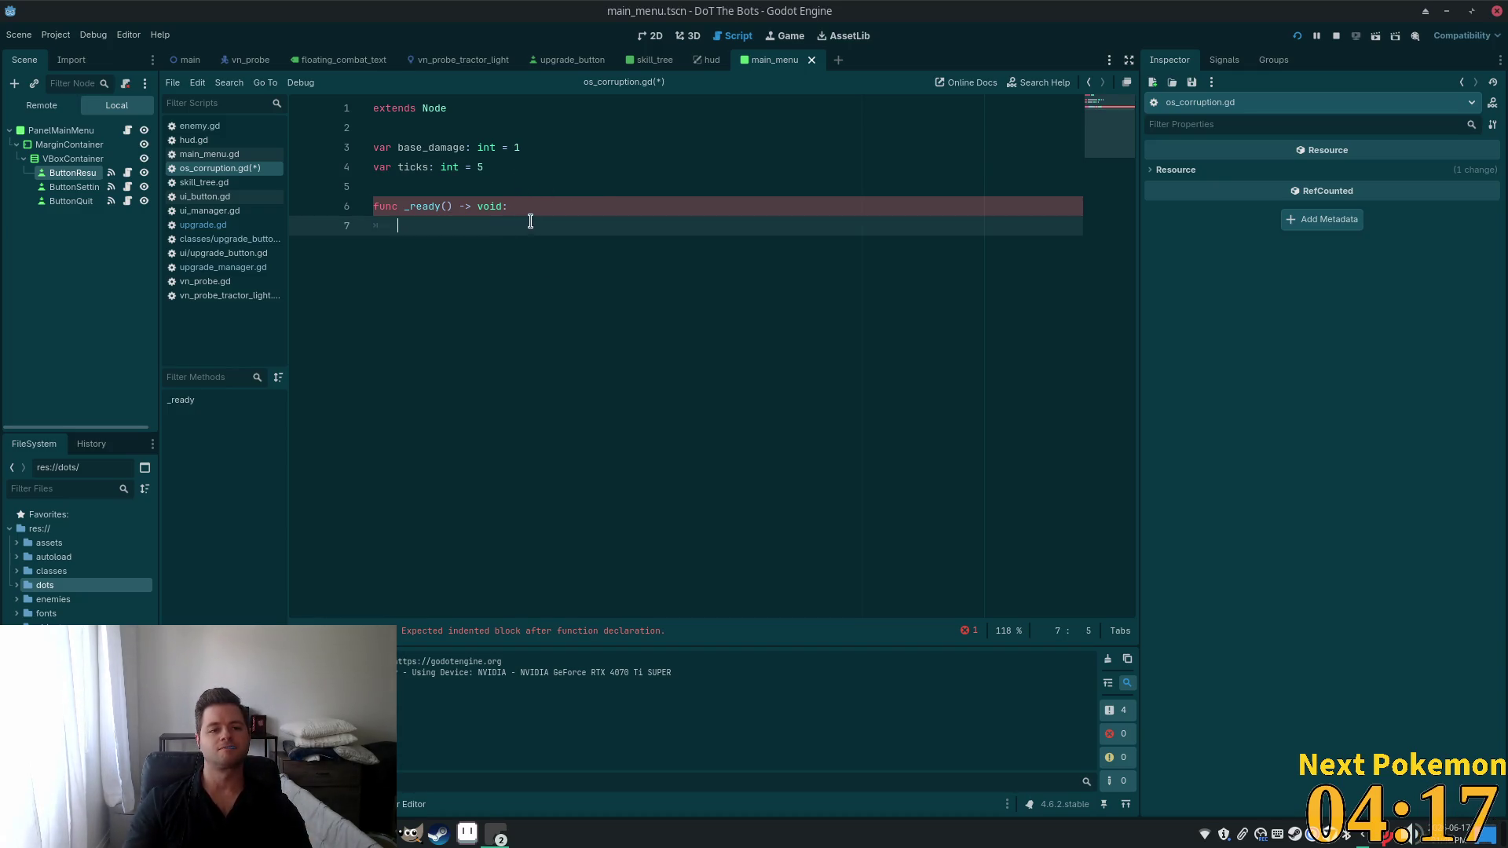
pyautogui.click(499, 152)
pyautogui.click(509, 165)
pyautogui.press('Return')
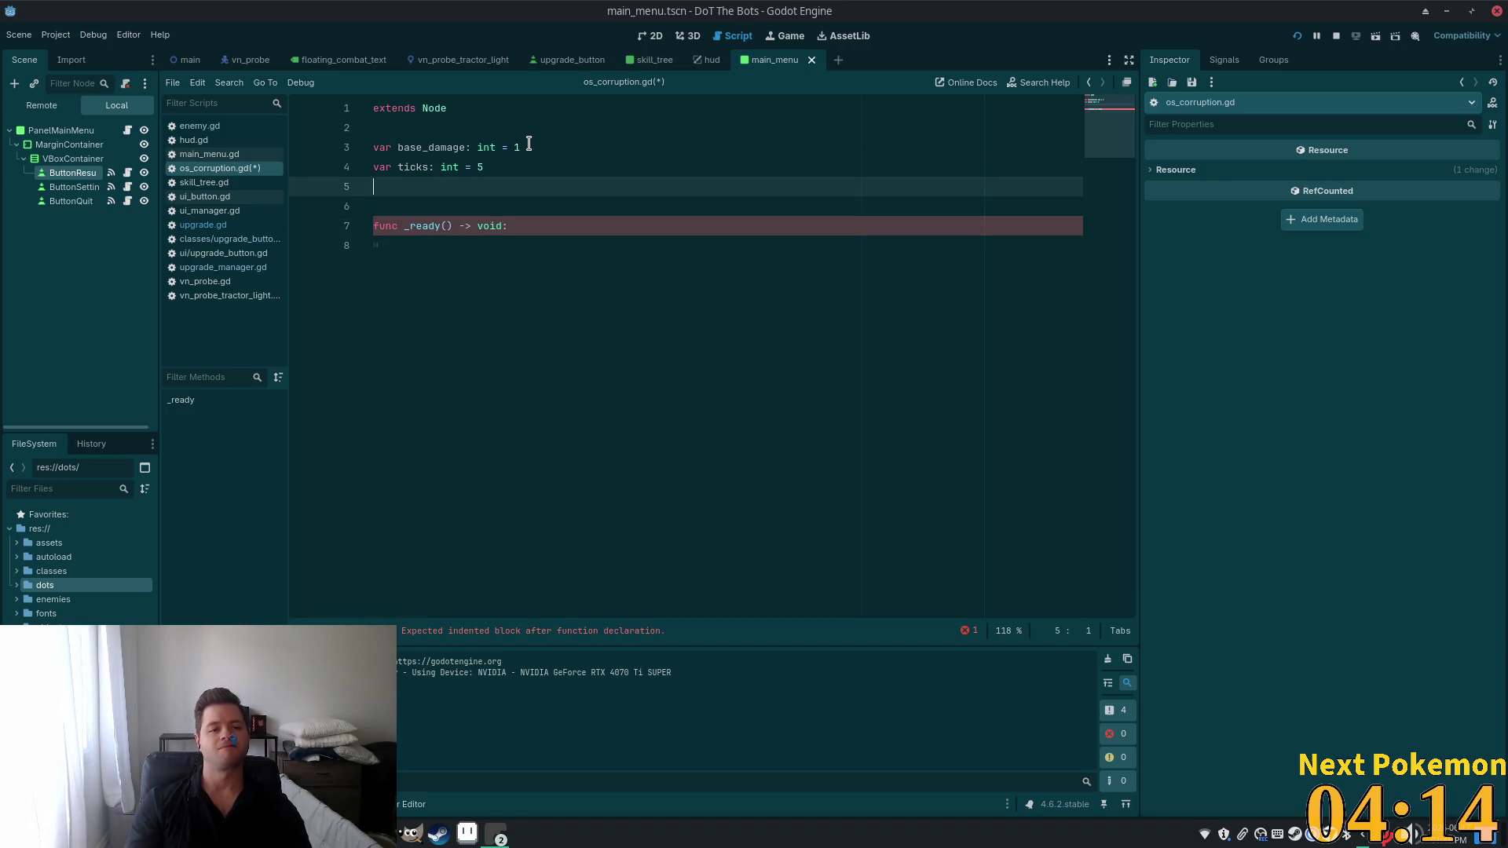
pyautogui.write('var rank')
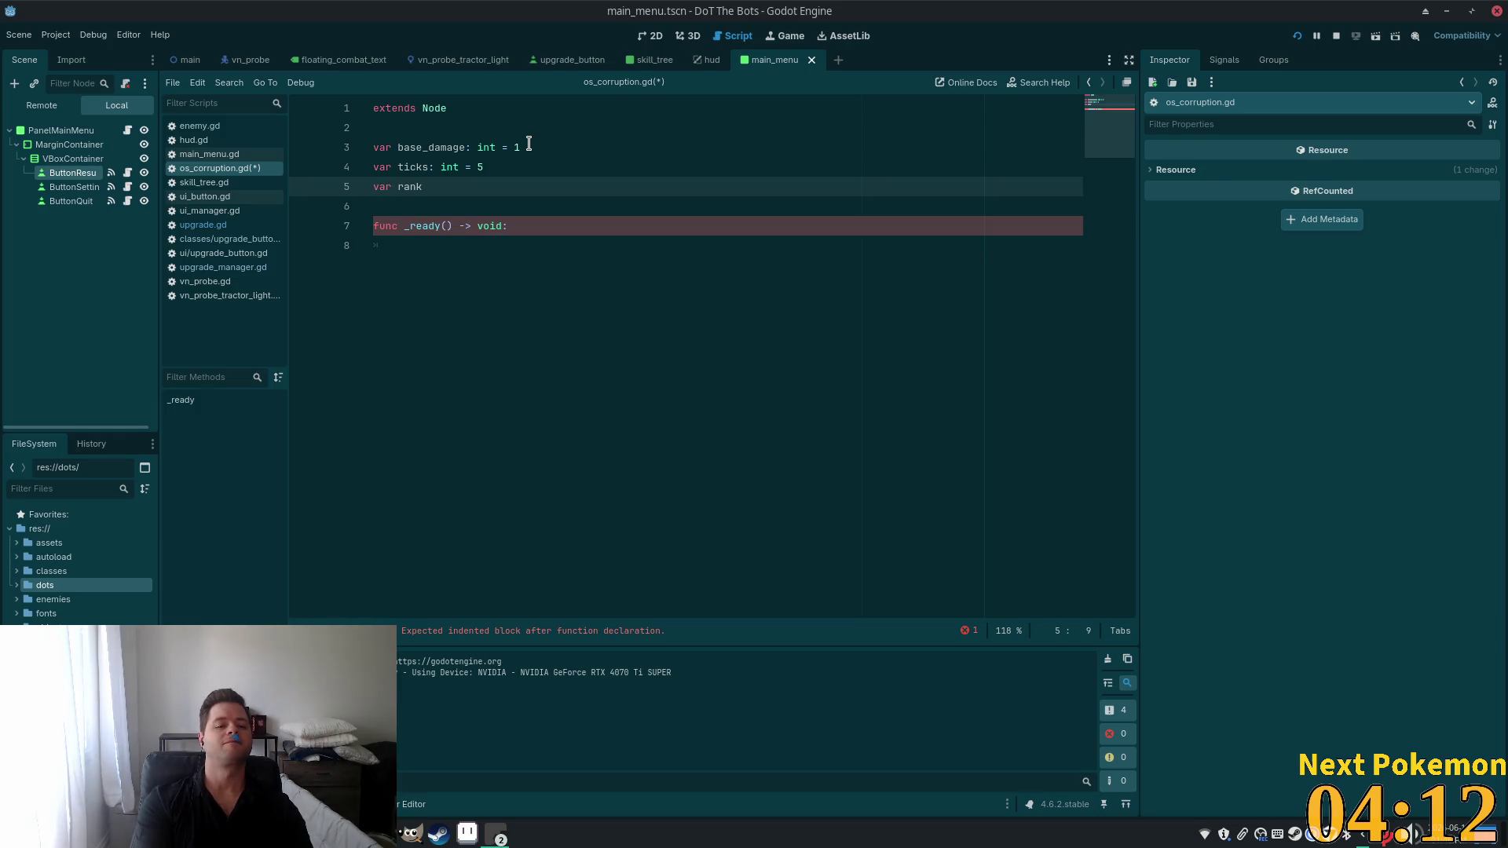
pyautogui.write(': int =')
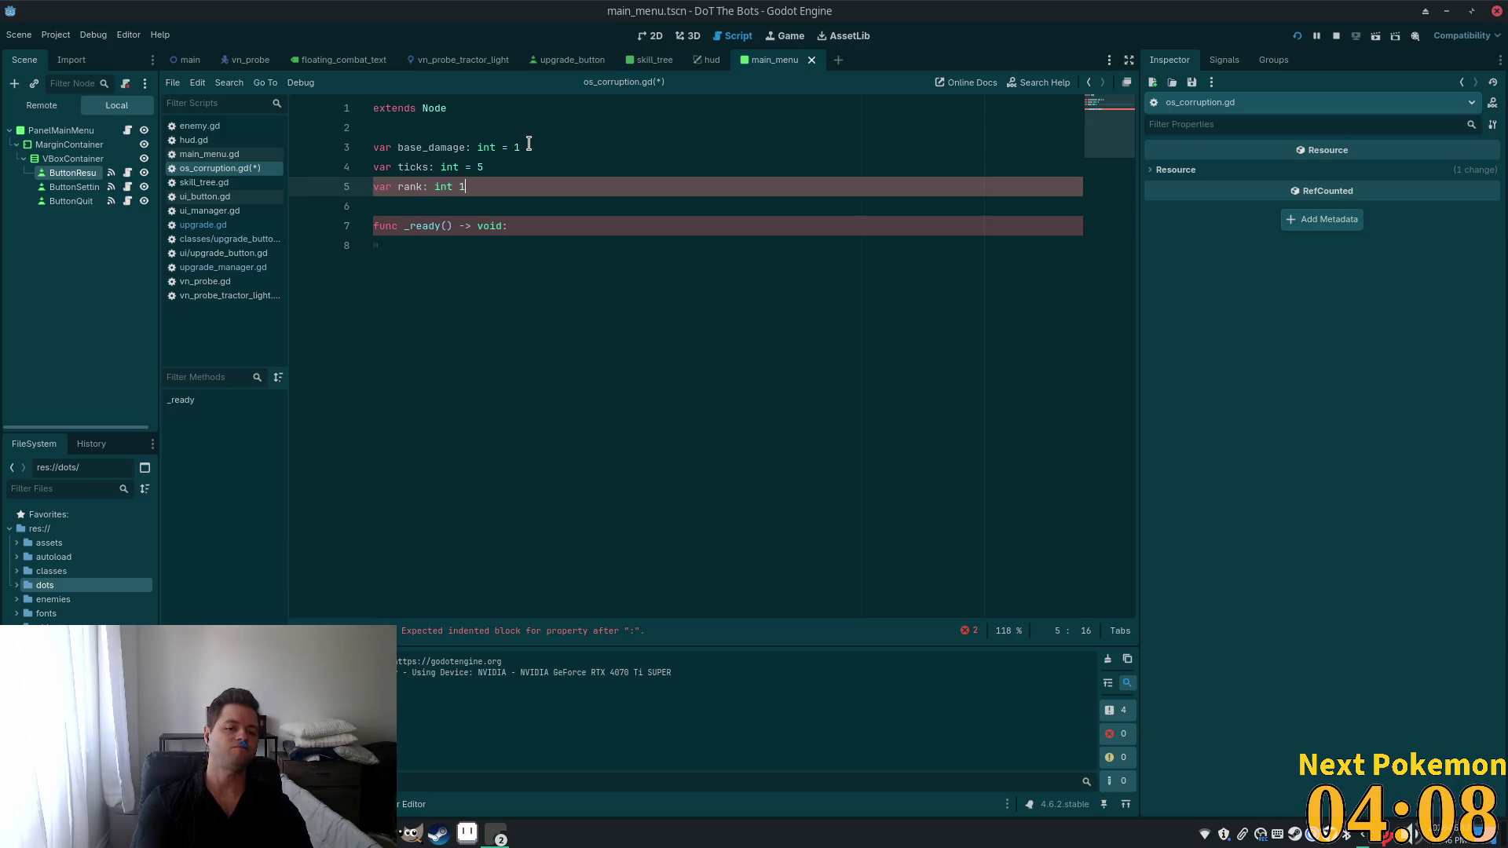
pyautogui.press('BackSpace')
pyautogui.write('= 1')
pyautogui.click(553, 268)
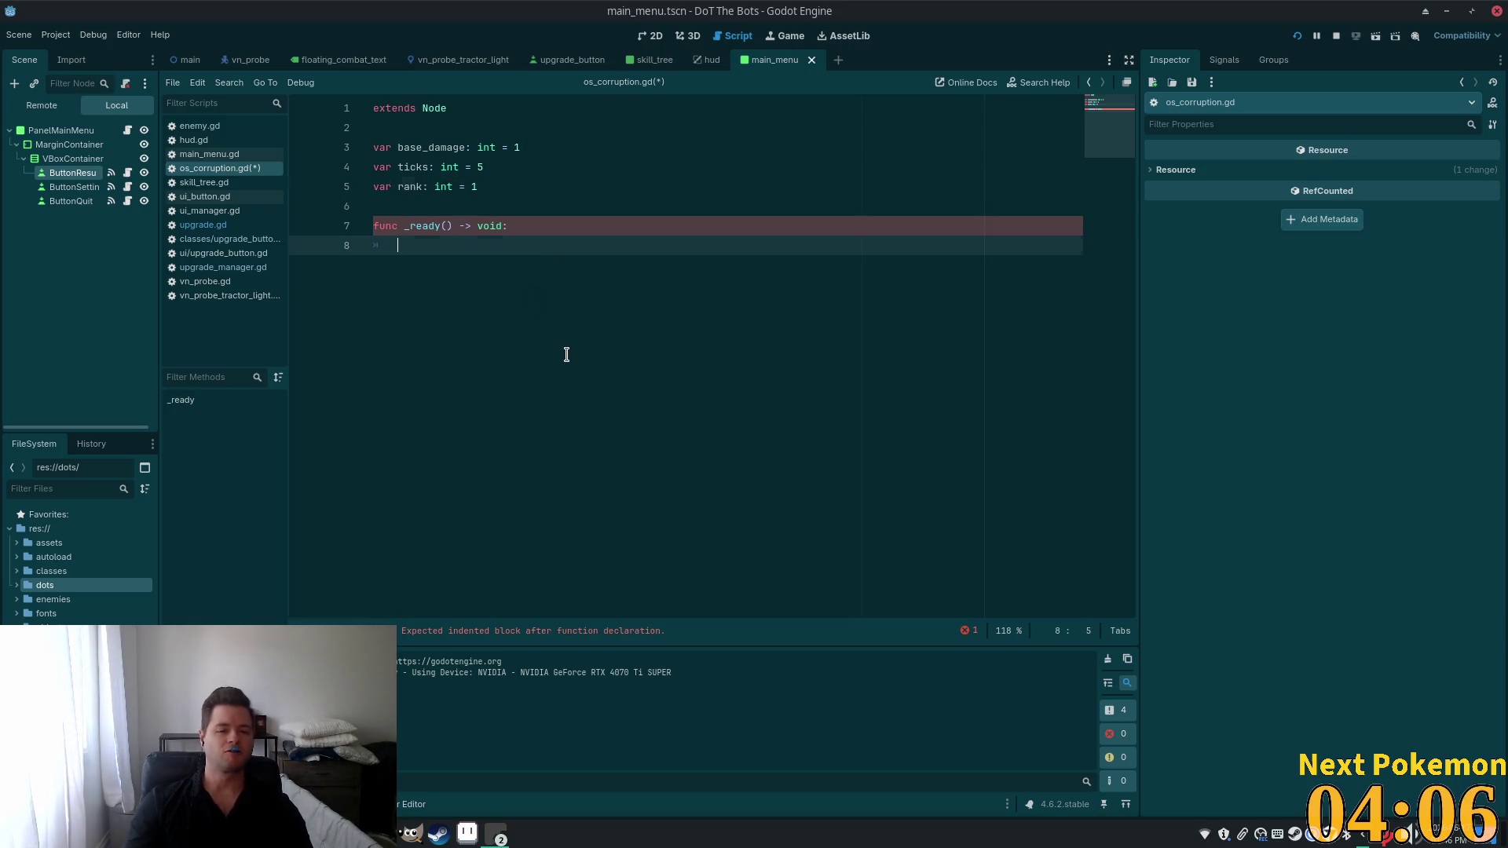
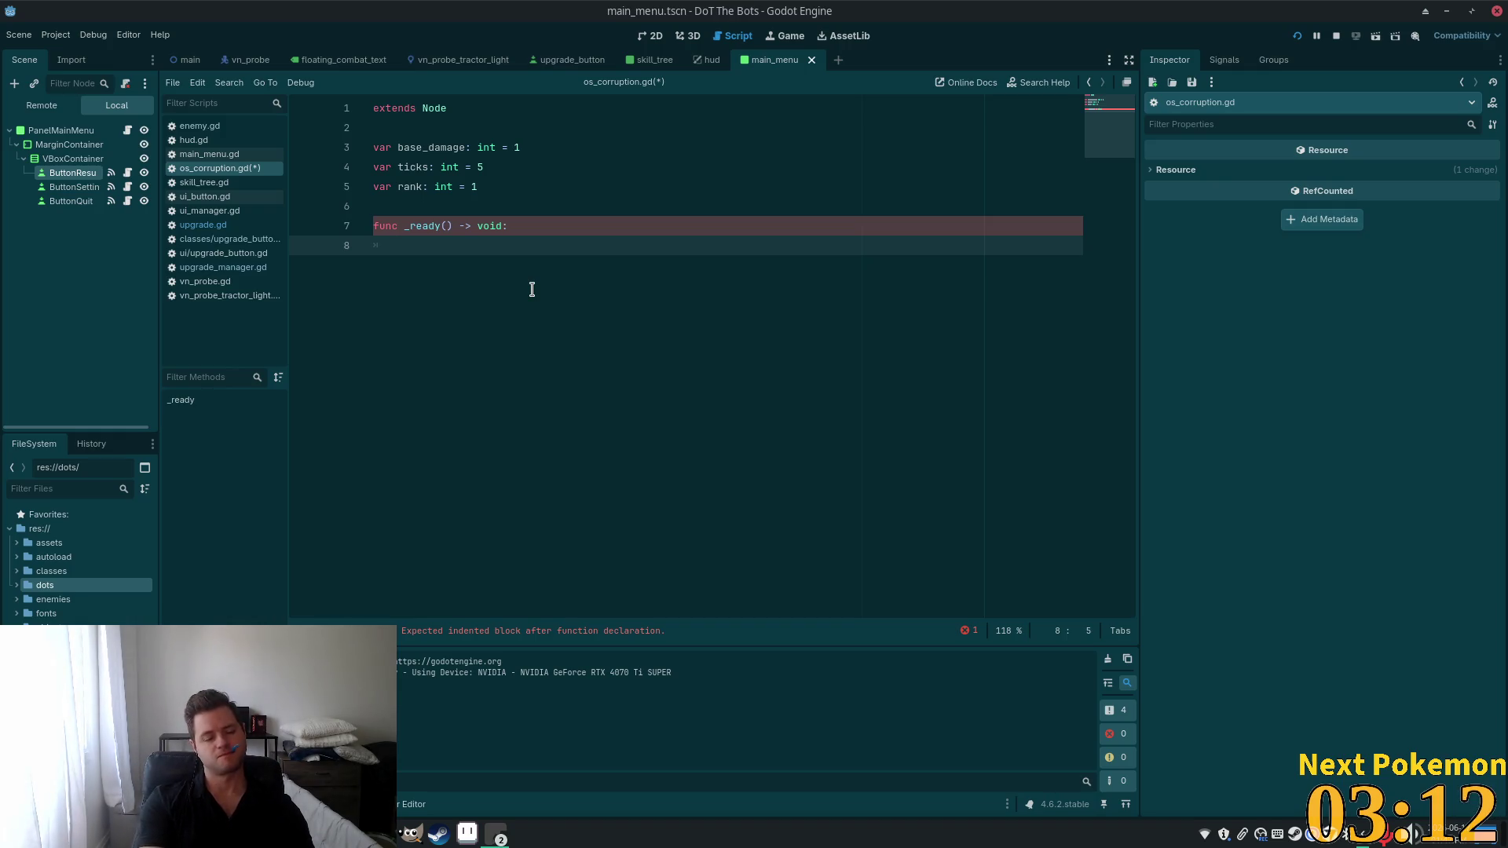
# Add an 'if parent is Enemy:' check in _ready() and begin 'func start():' below it.
pyautogui.write('if ')
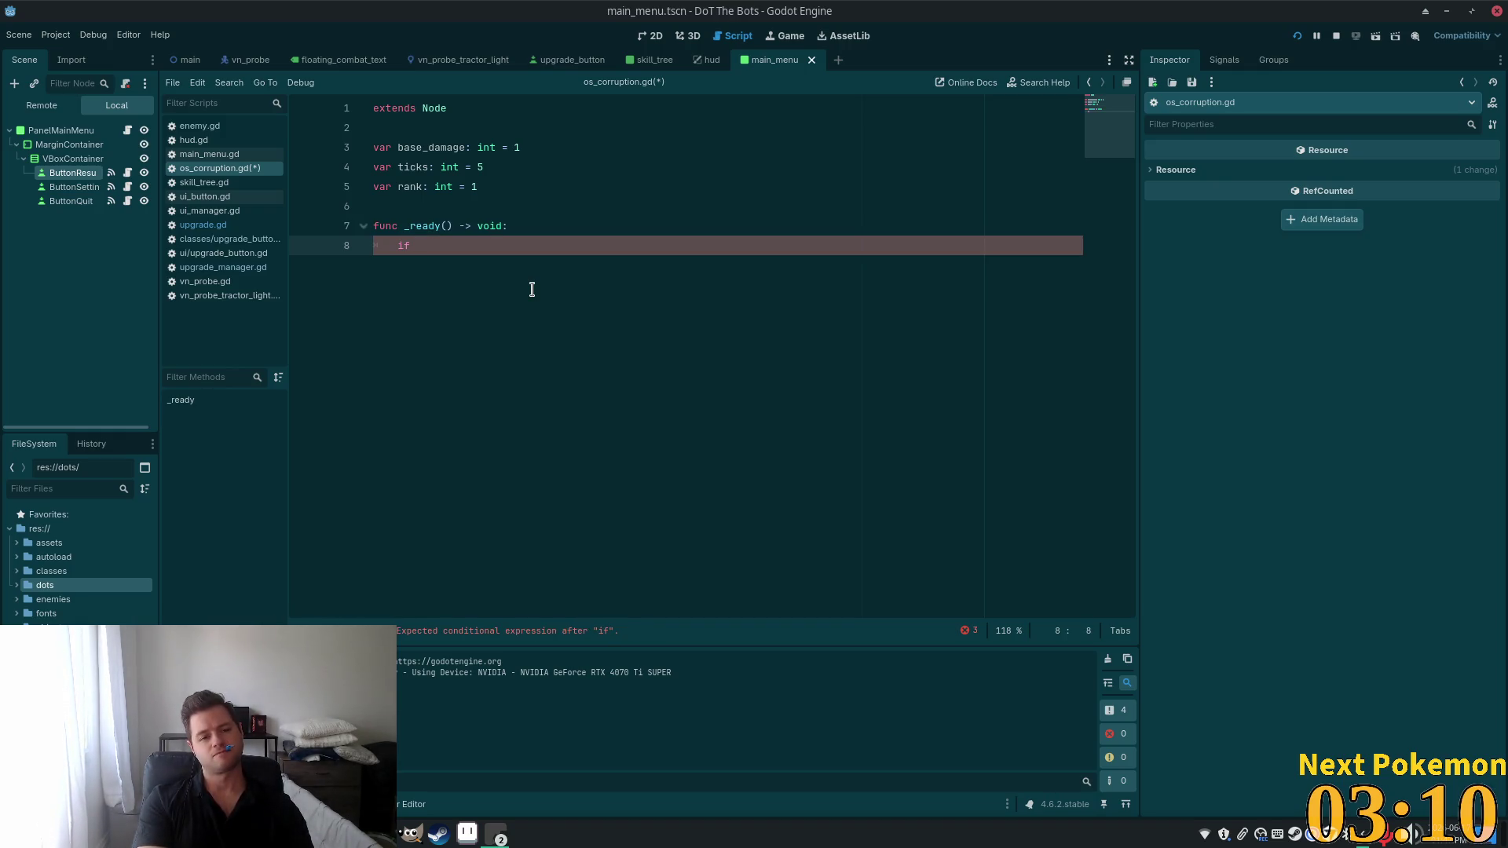
pyautogui.write('paren')
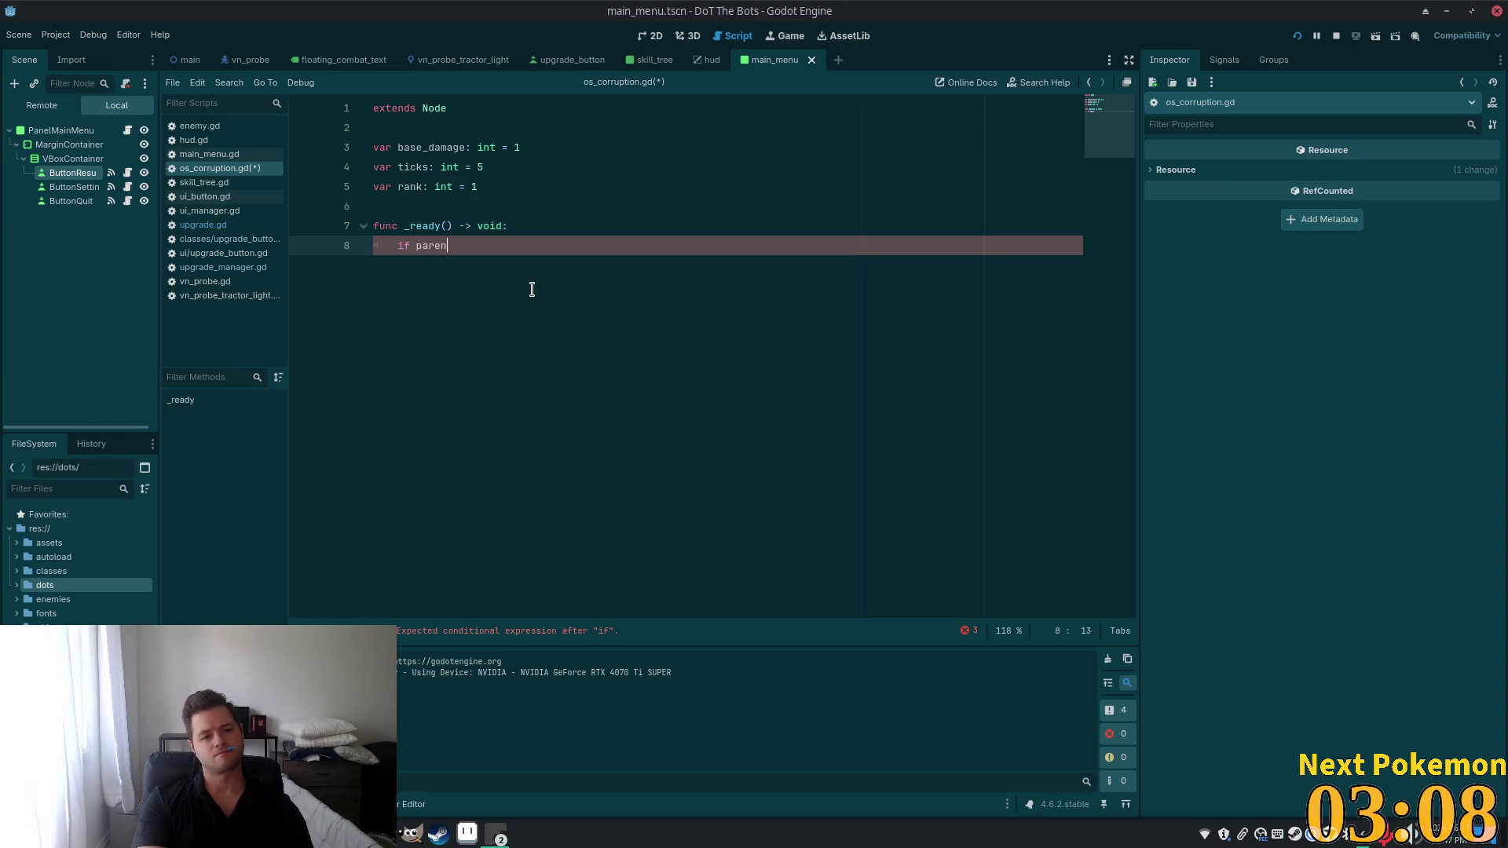
pyautogui.write('t is')
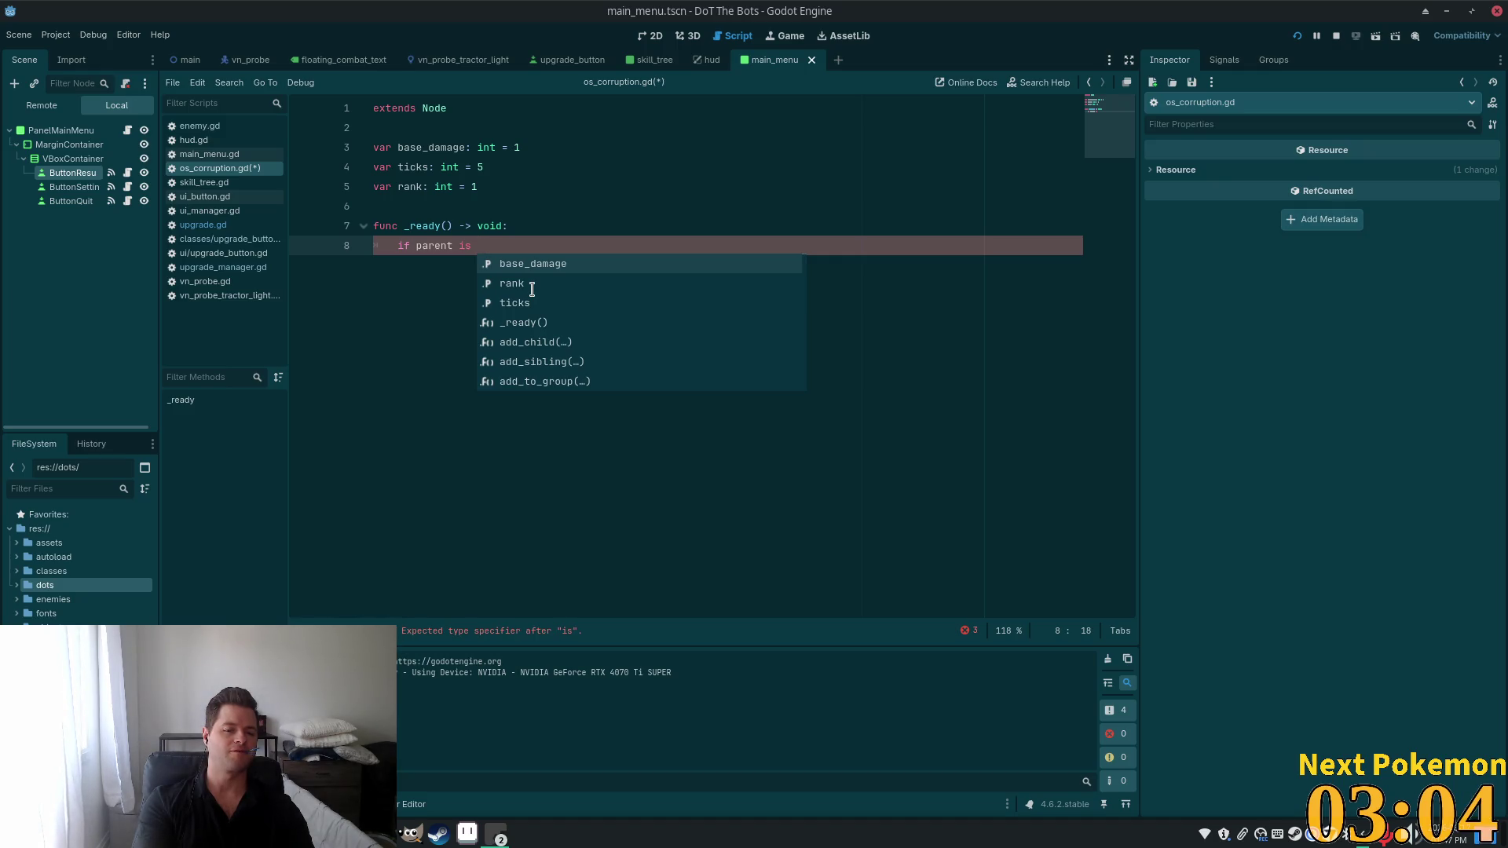
pyautogui.write(' Enemy')
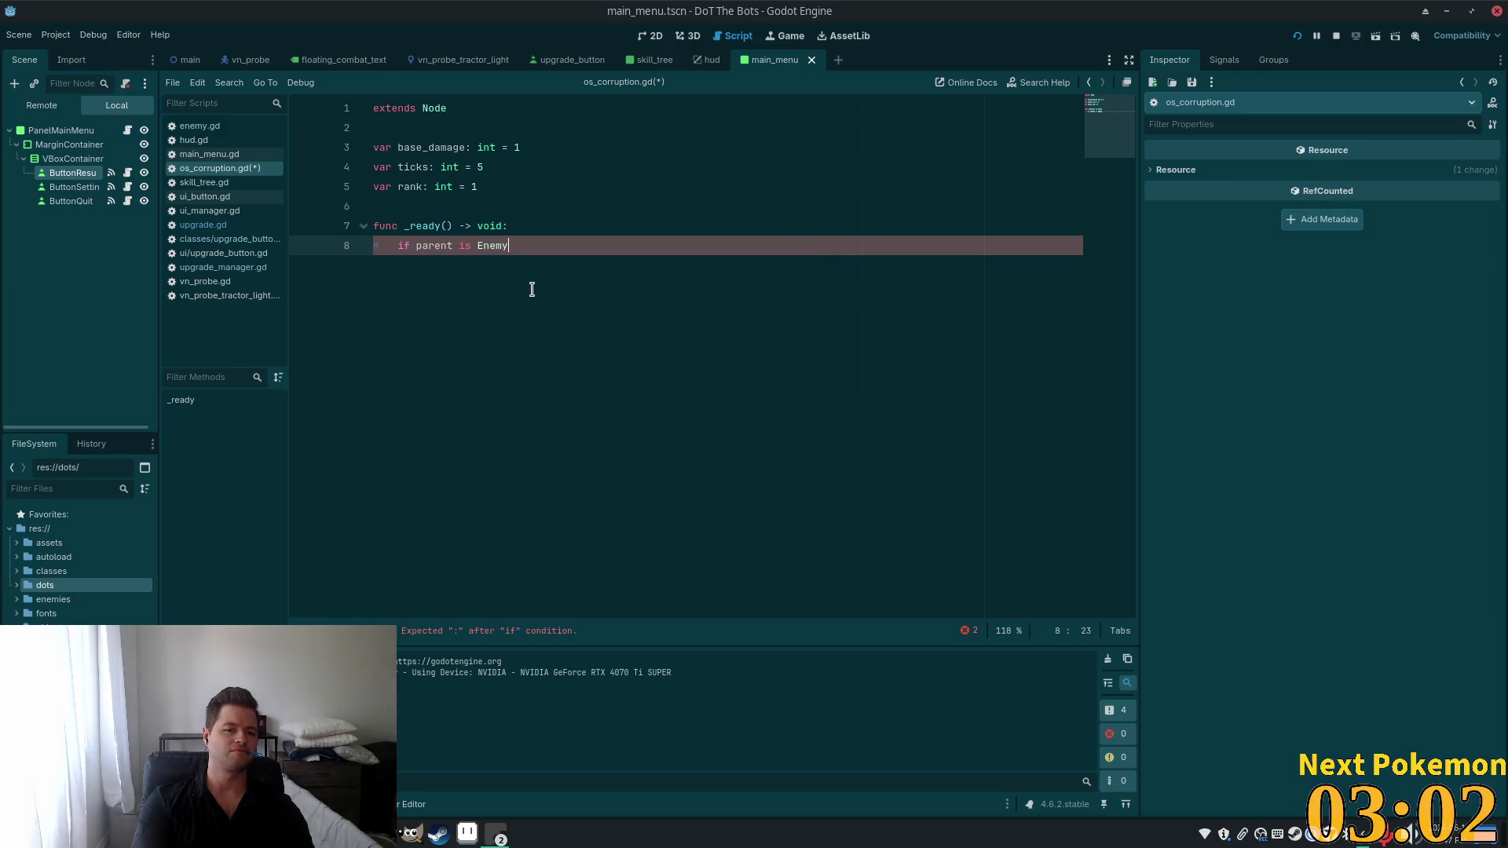
pyautogui.write(':')
pyautogui.press('Return')
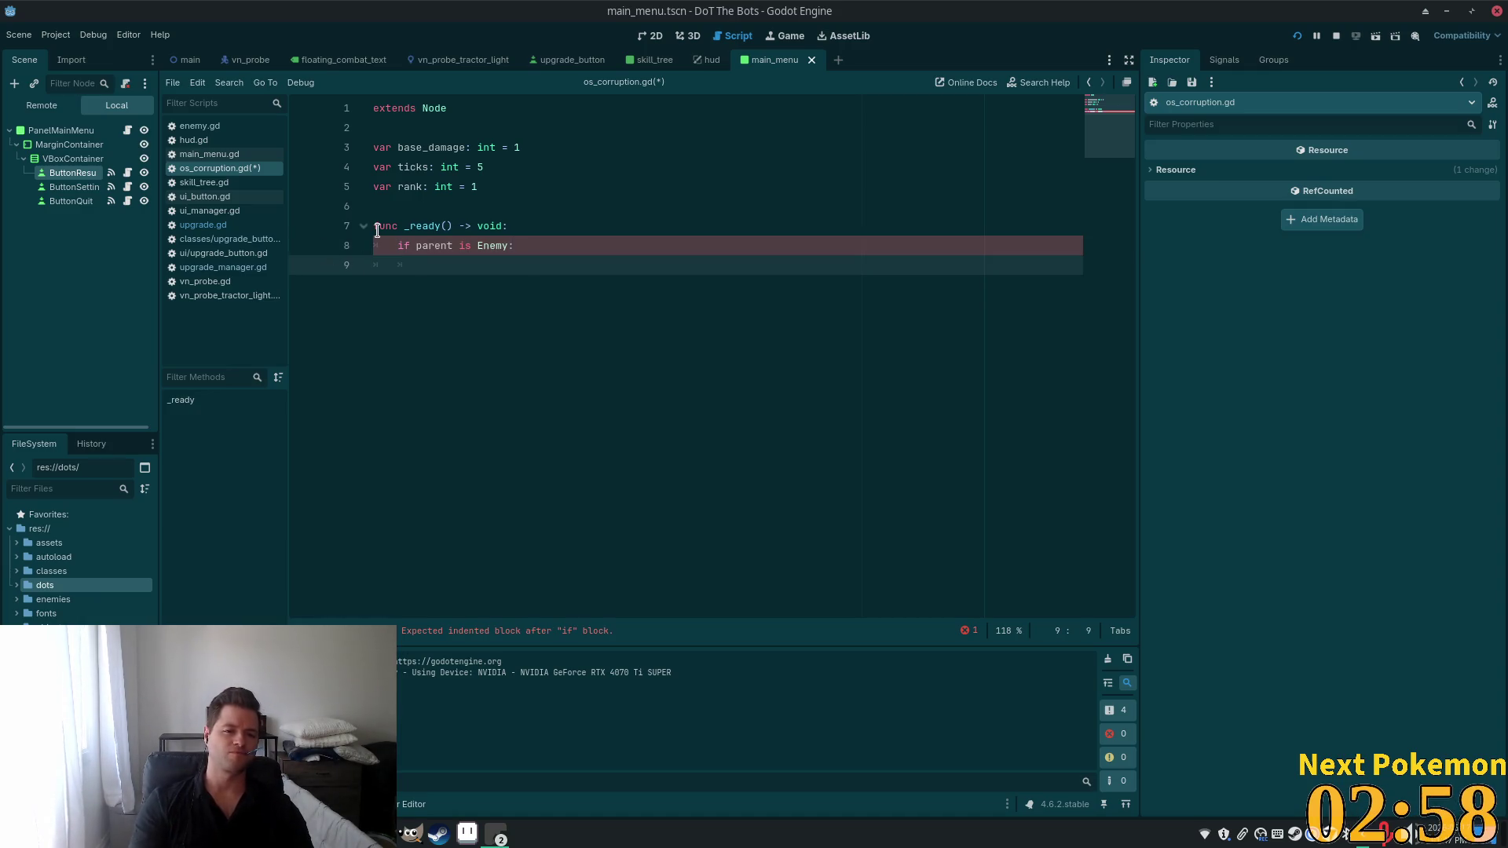
pyautogui.press('Return')
pyautogui.press('Return')
pyautogui.press('BackSpace')
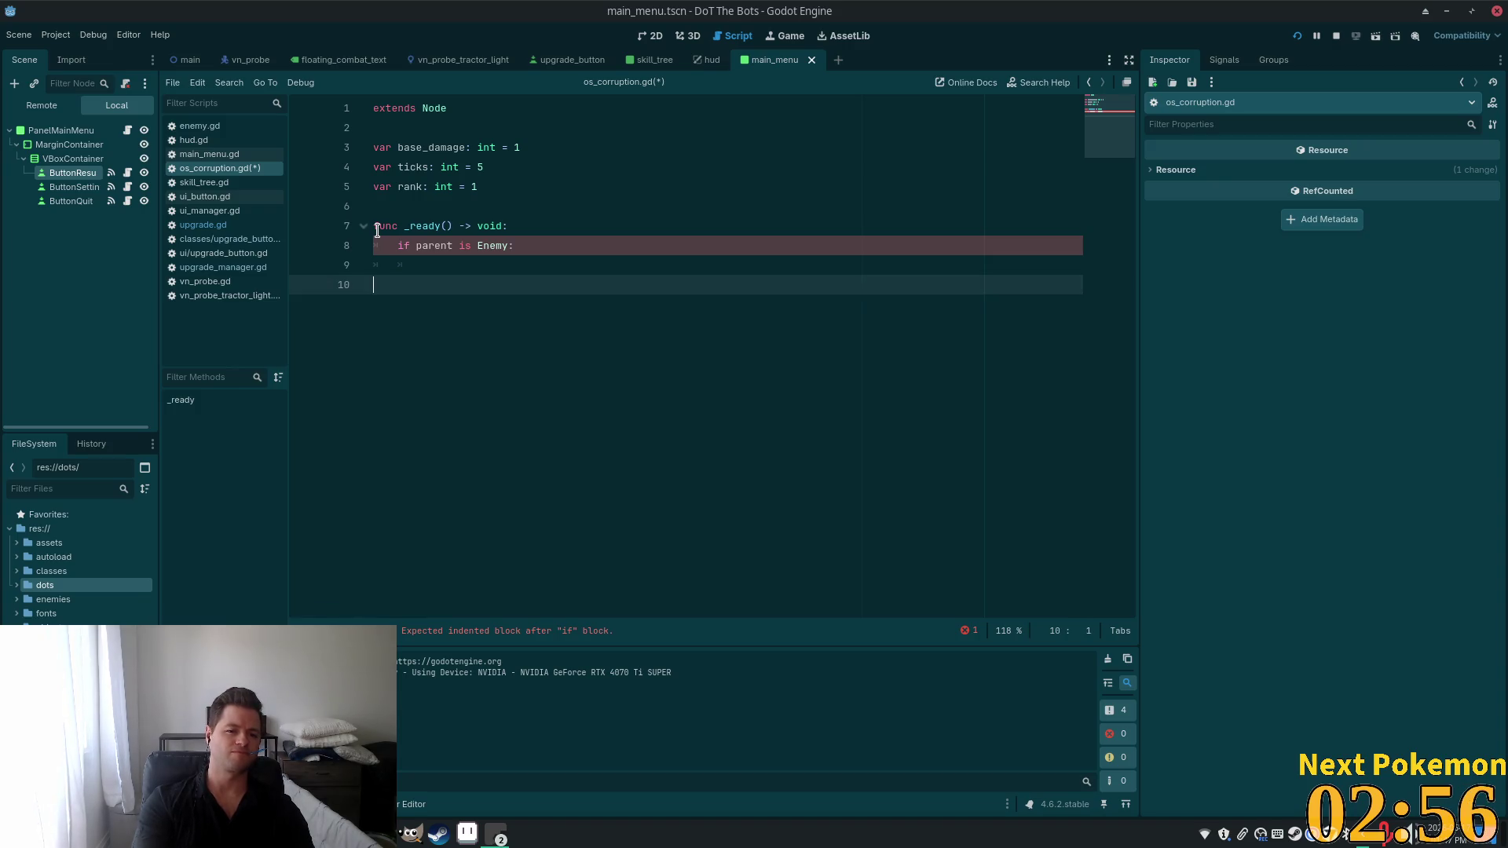
pyautogui.write('func start')
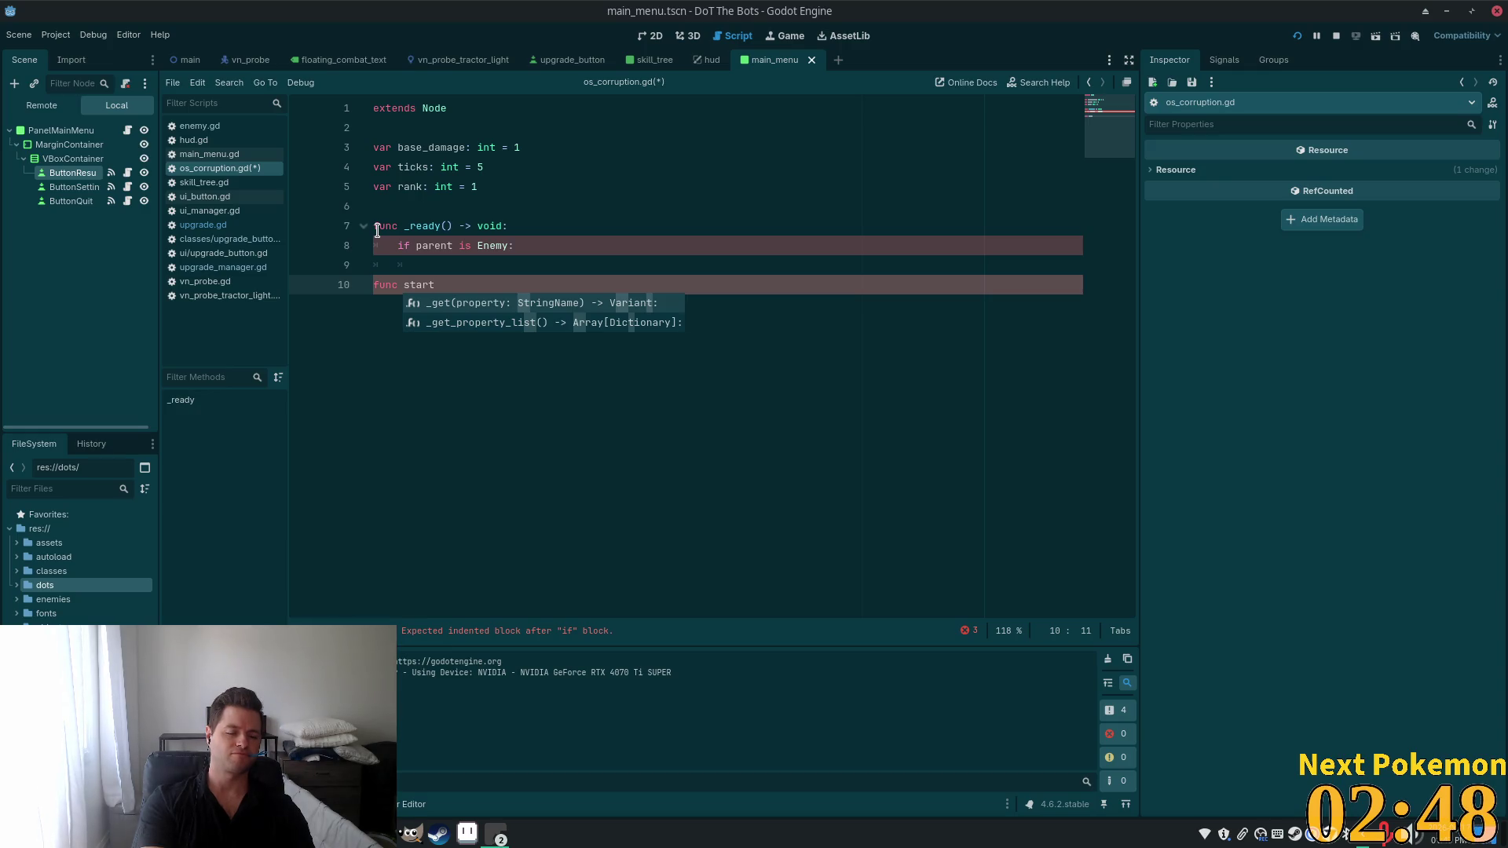
pyautogui.write('():')
# Give start() a pass body and call start() inside the if block.
pyautogui.press('Return')
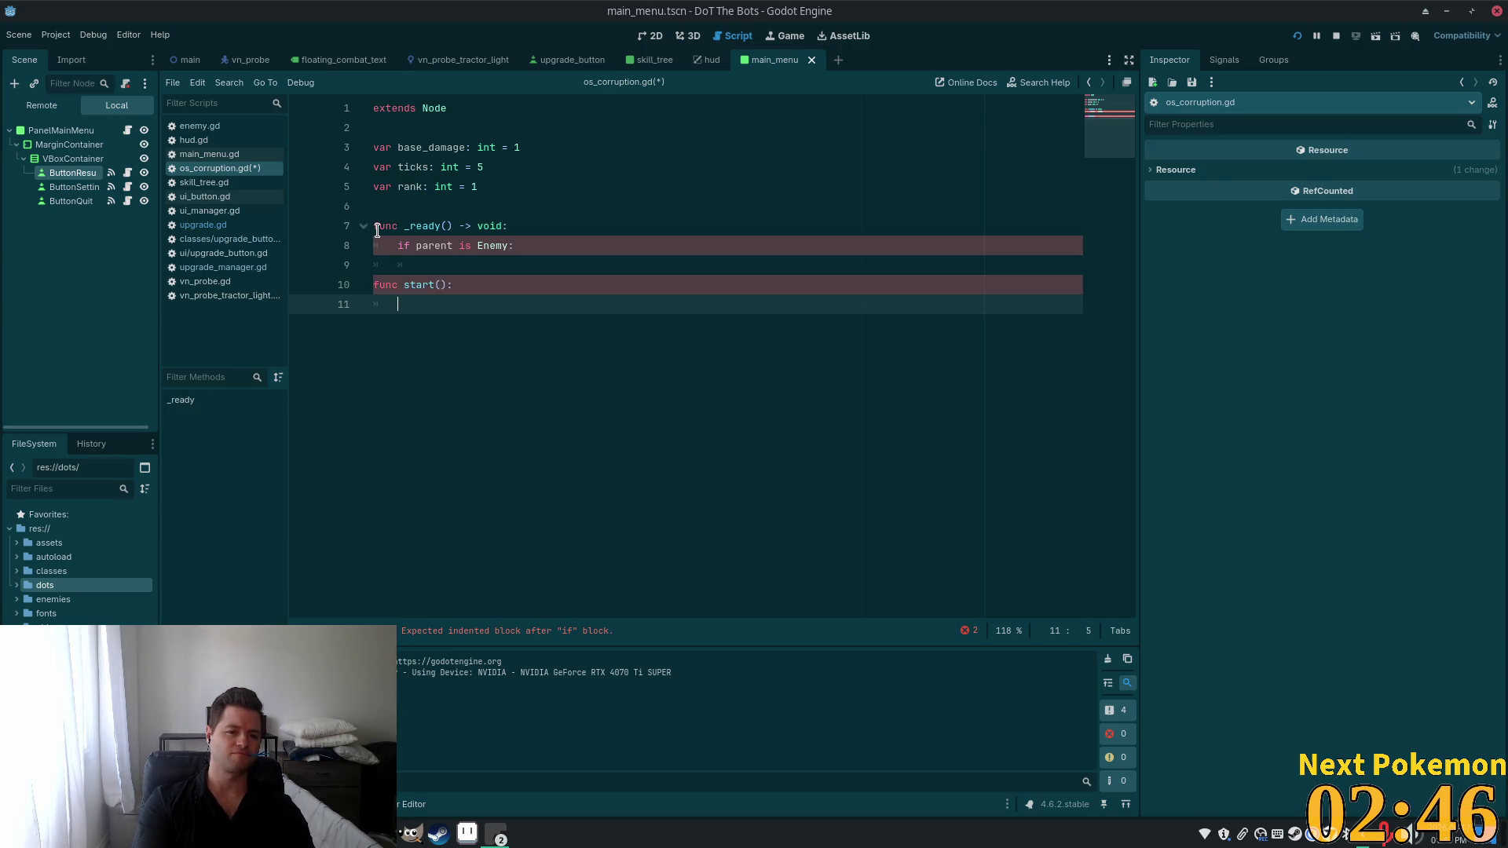
pyautogui.write('pass')
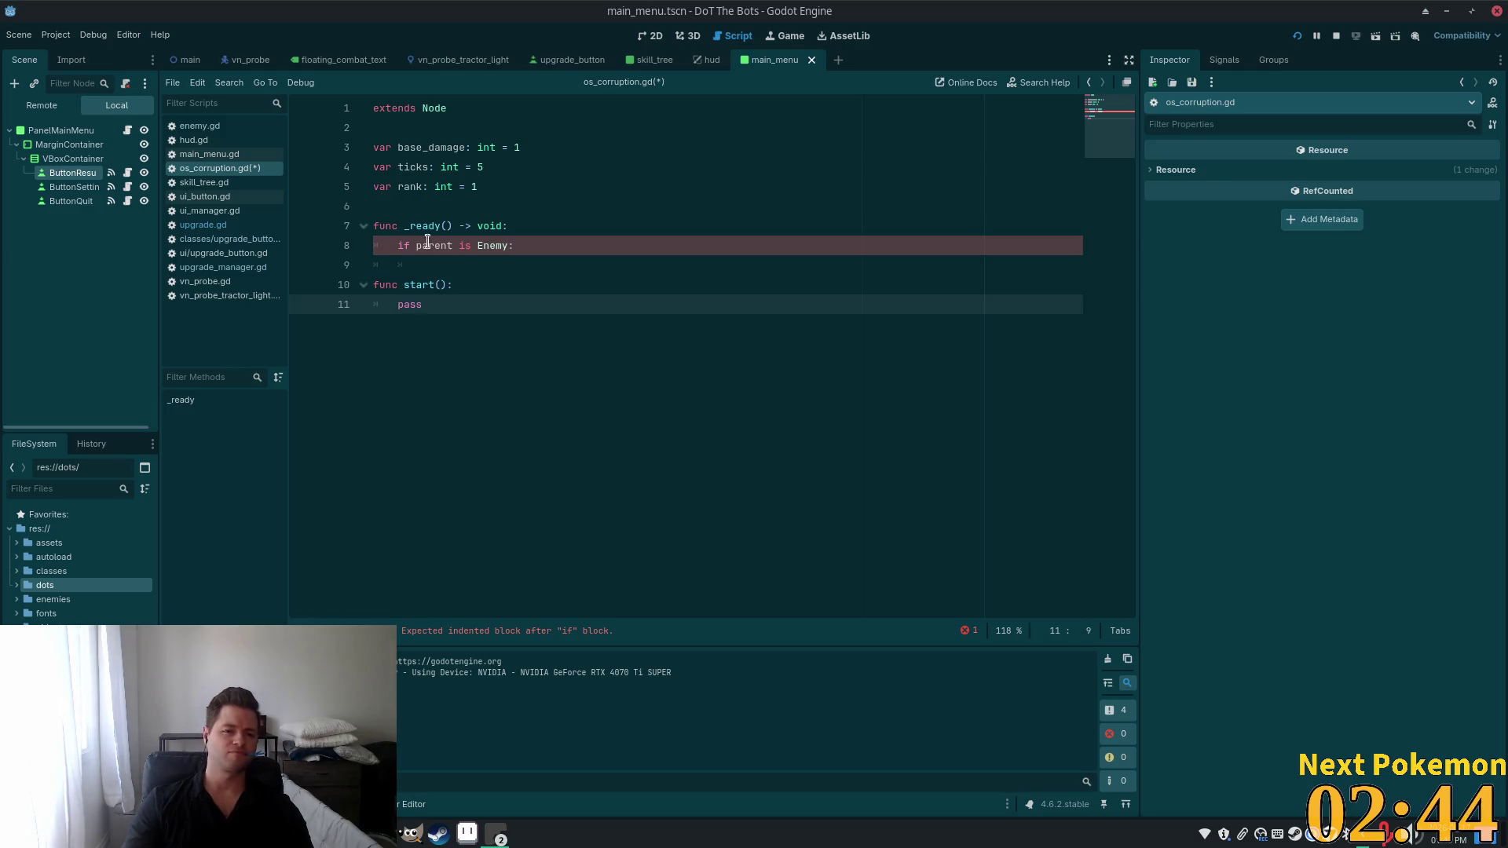
pyautogui.click(533, 248)
pyautogui.press('Return')
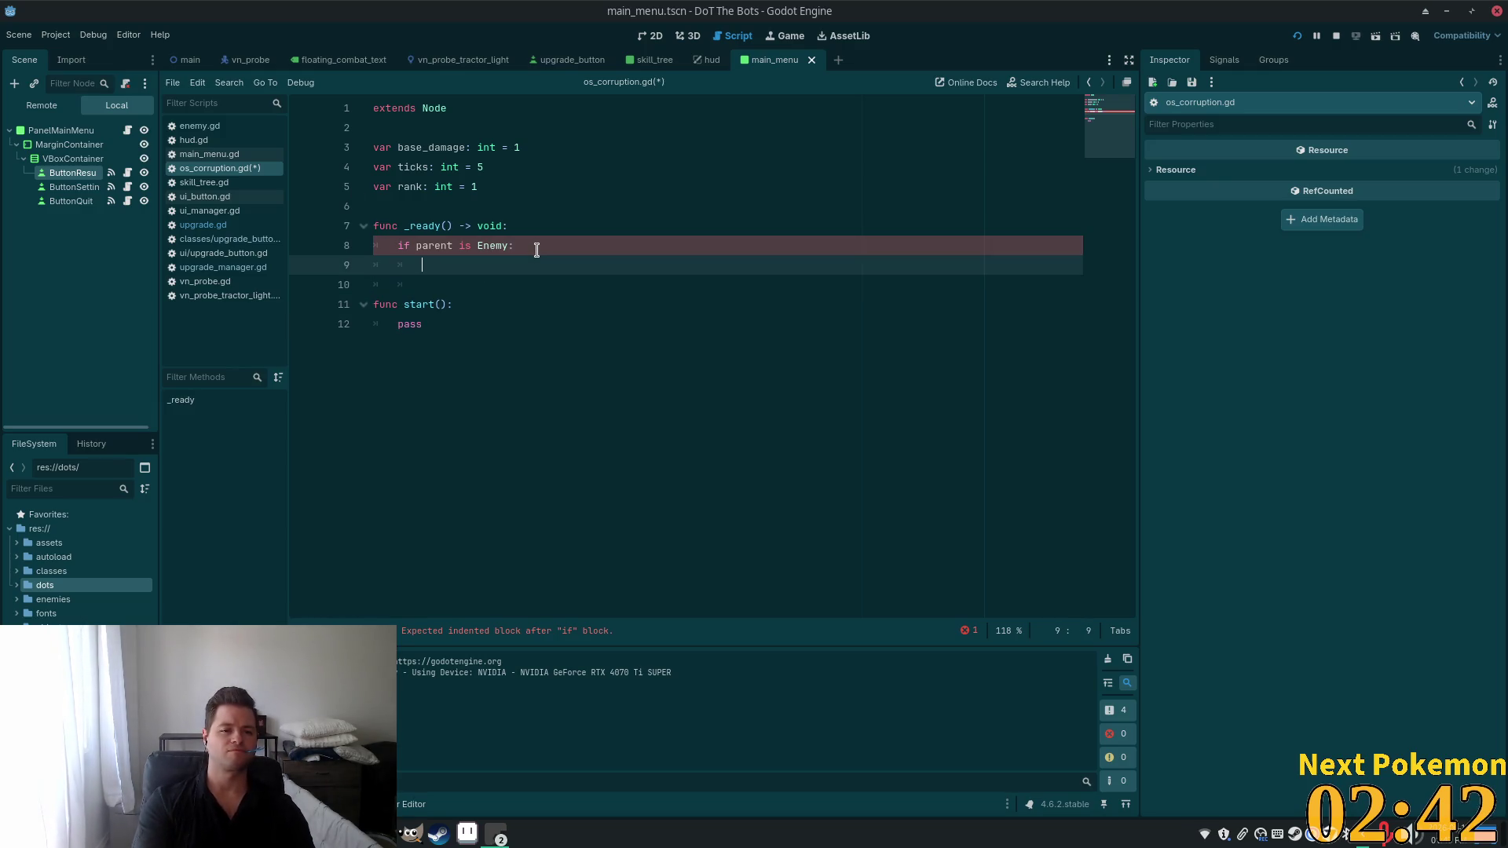
pyautogui.write('start')
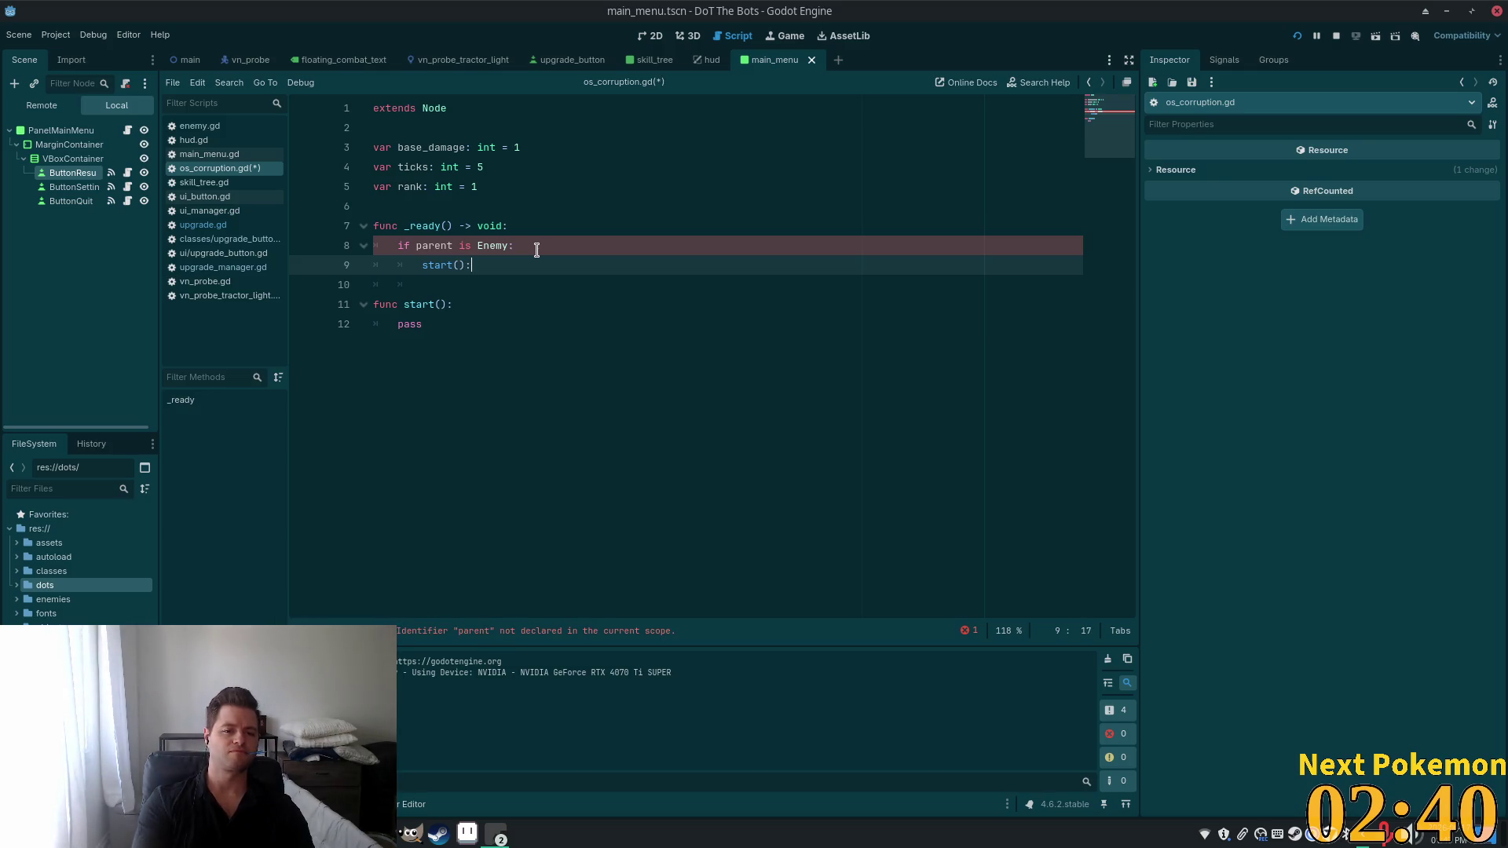
pyautogui.write('()')
pyautogui.click(391, 187)
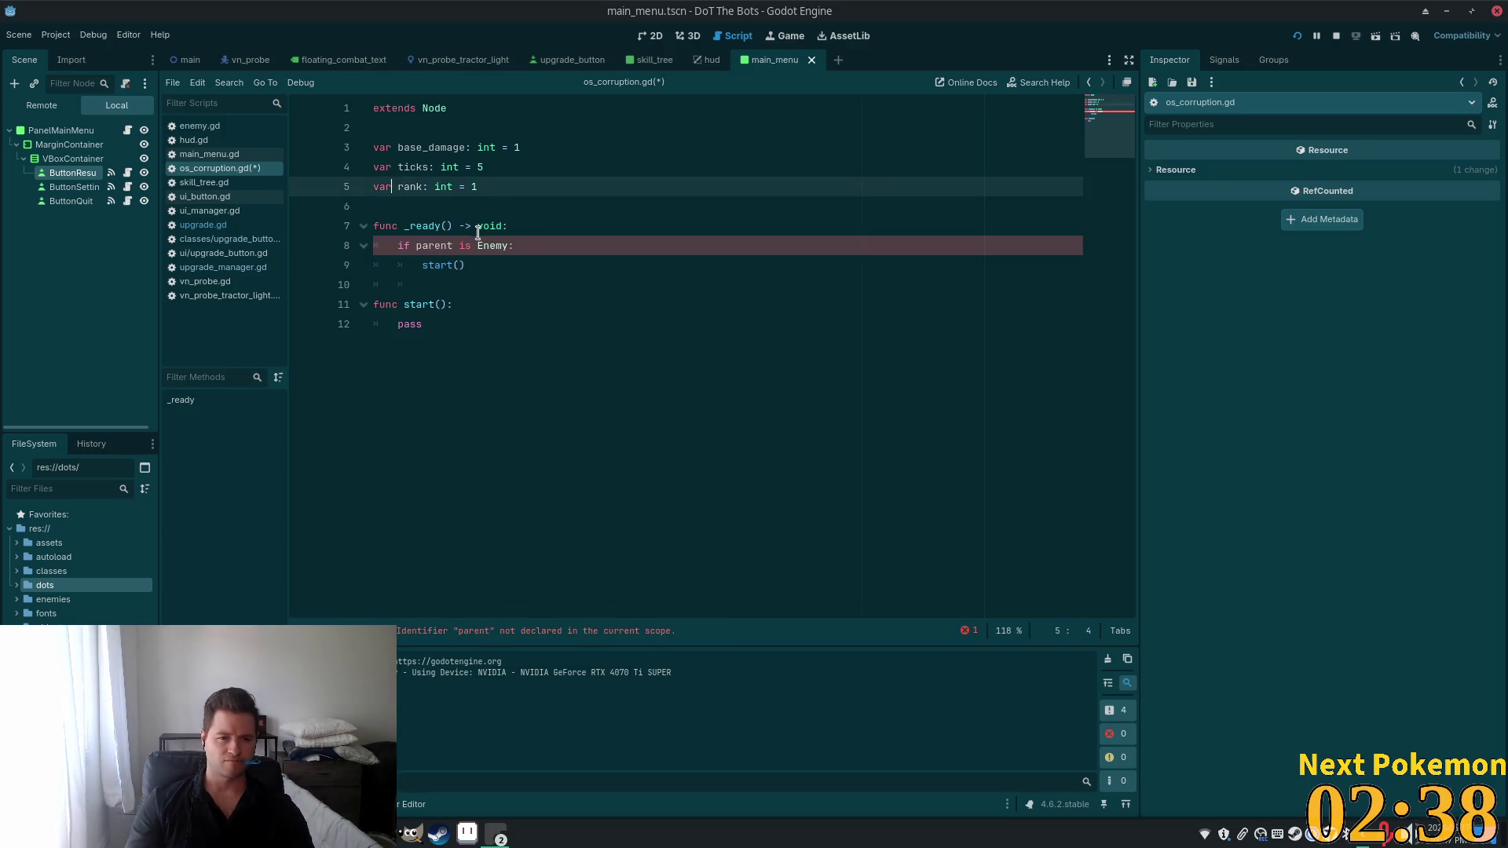
# Replace parent in the if condition with get_parent() and save the script.
pyautogui.click(465, 245)
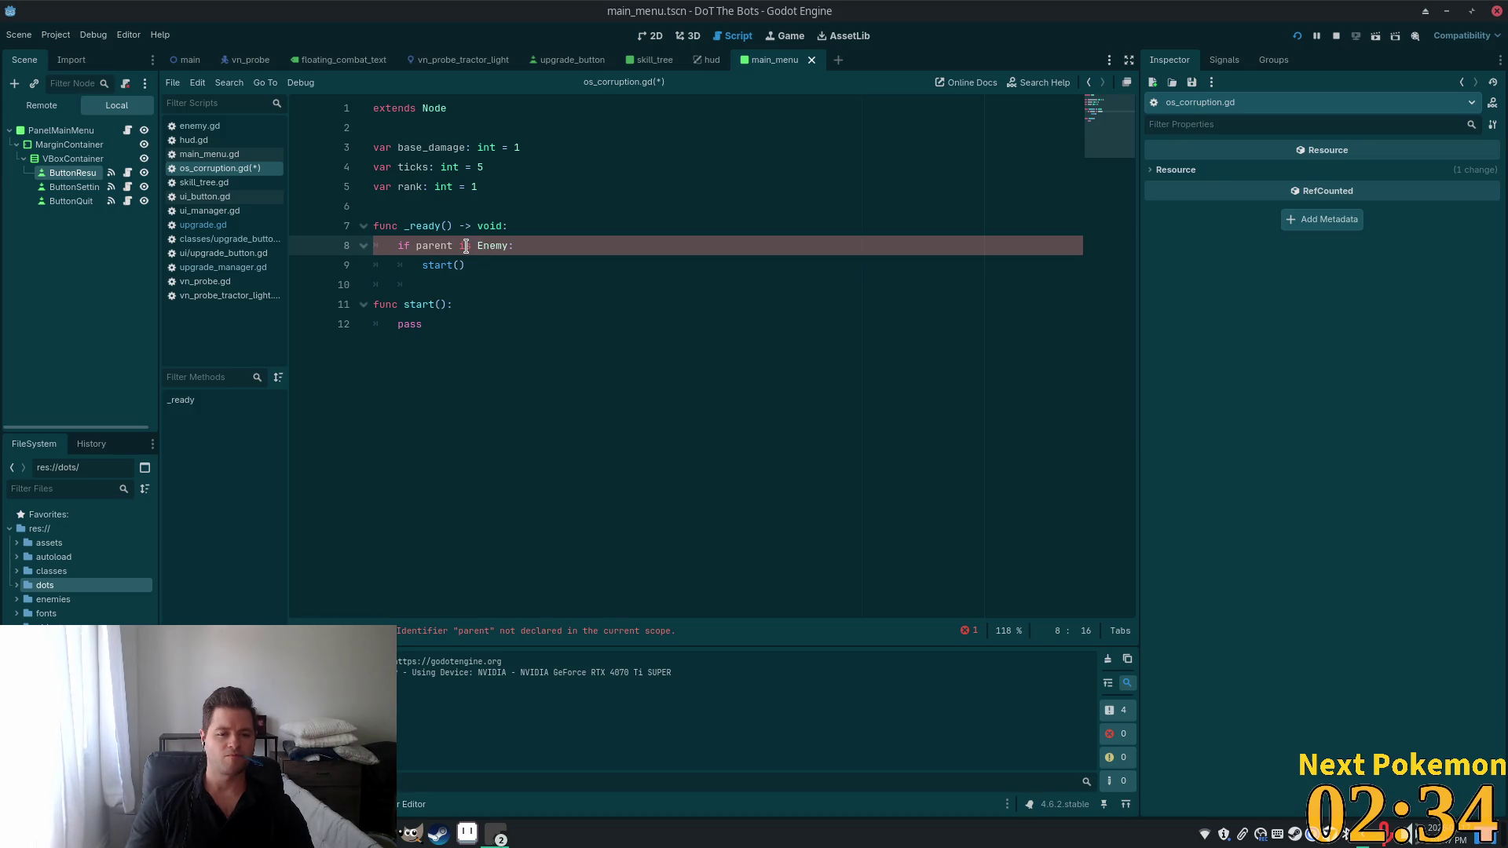
pyautogui.doubleClick(434, 246)
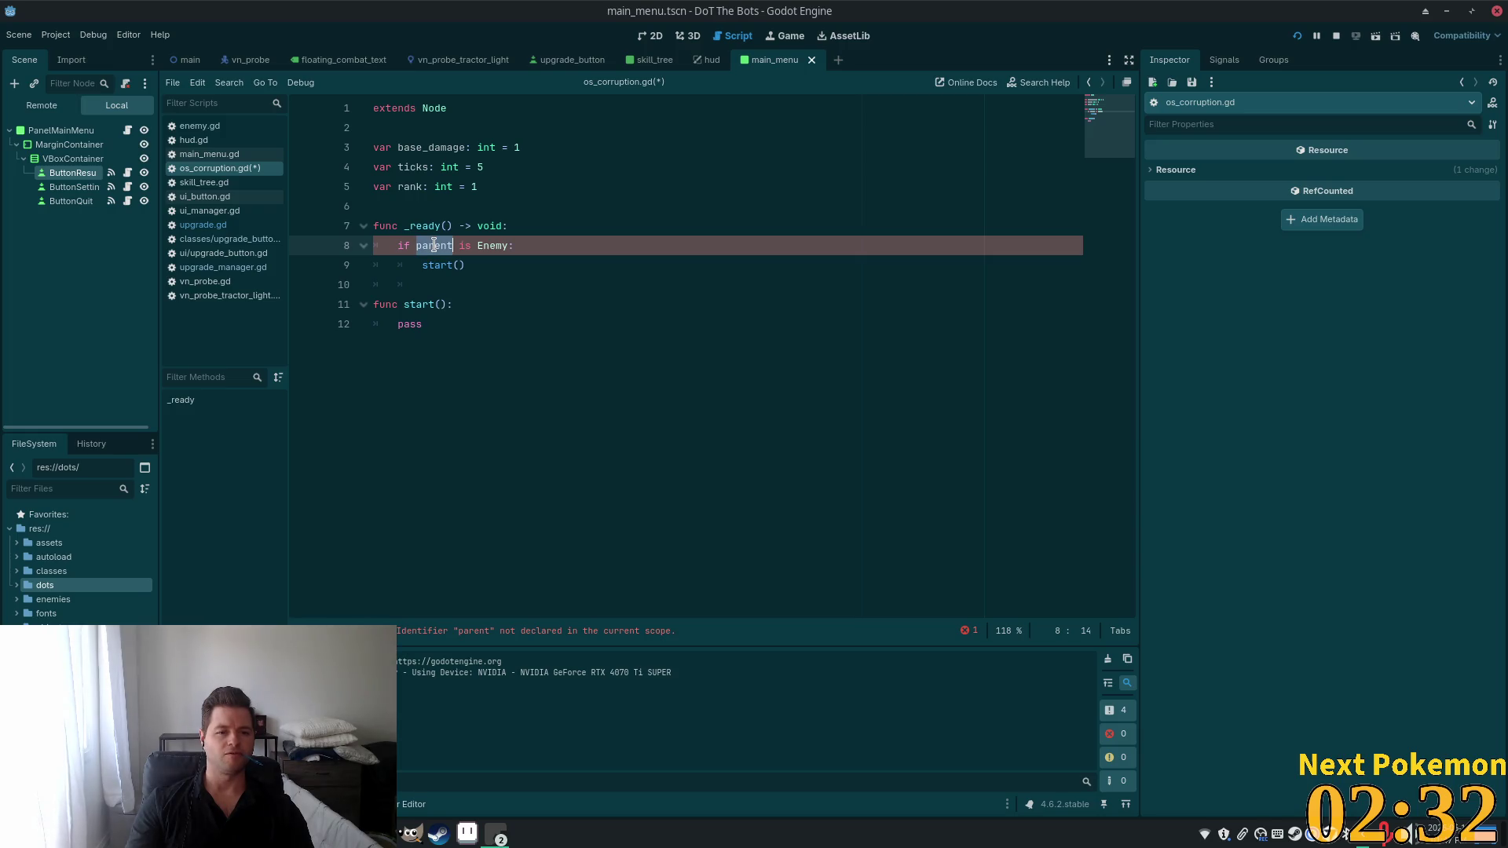
pyautogui.write('get_pa')
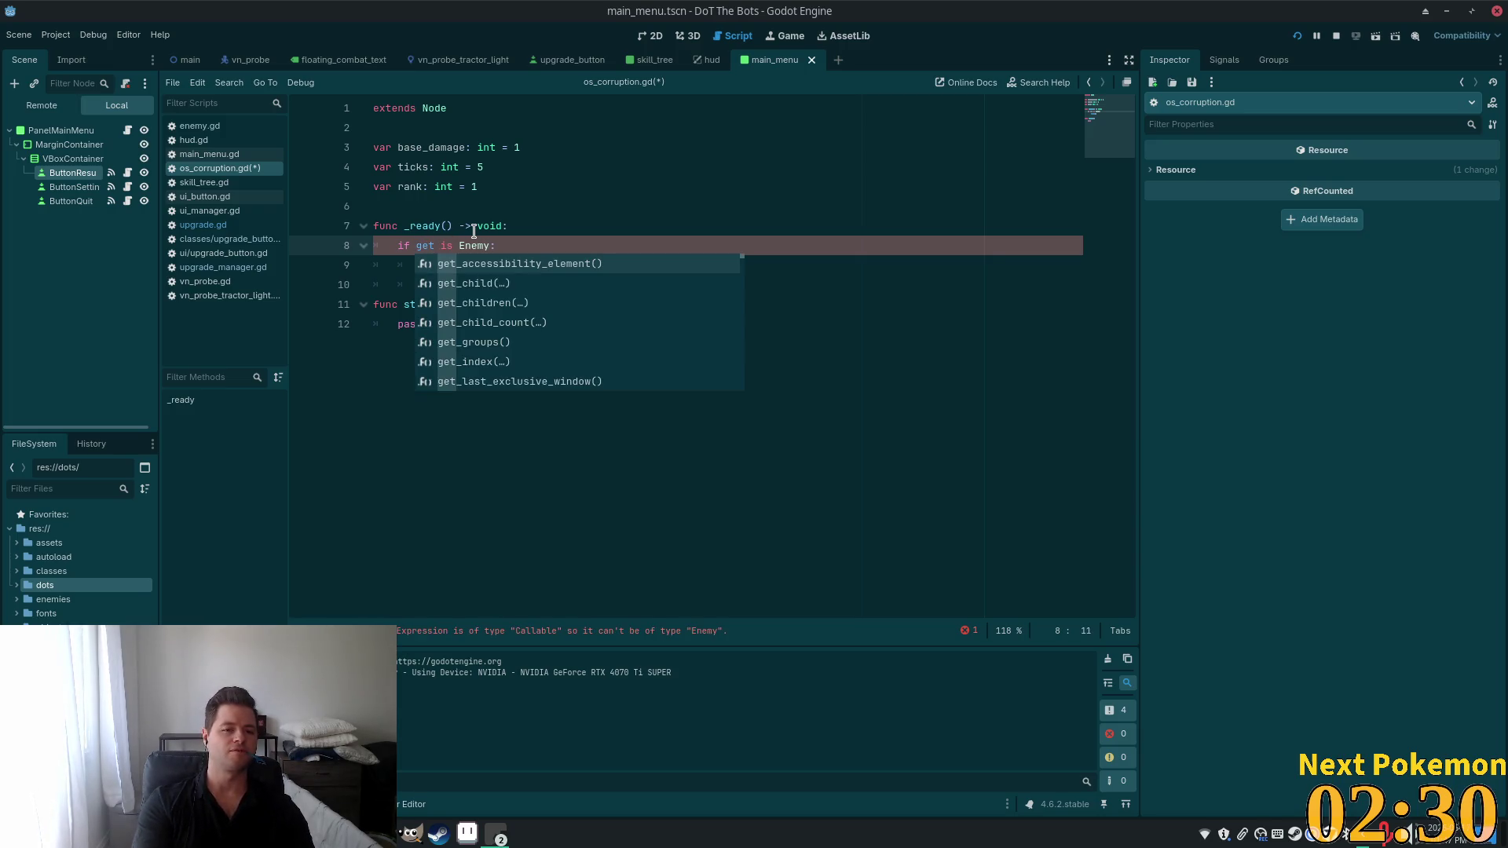
pyautogui.press('Return')
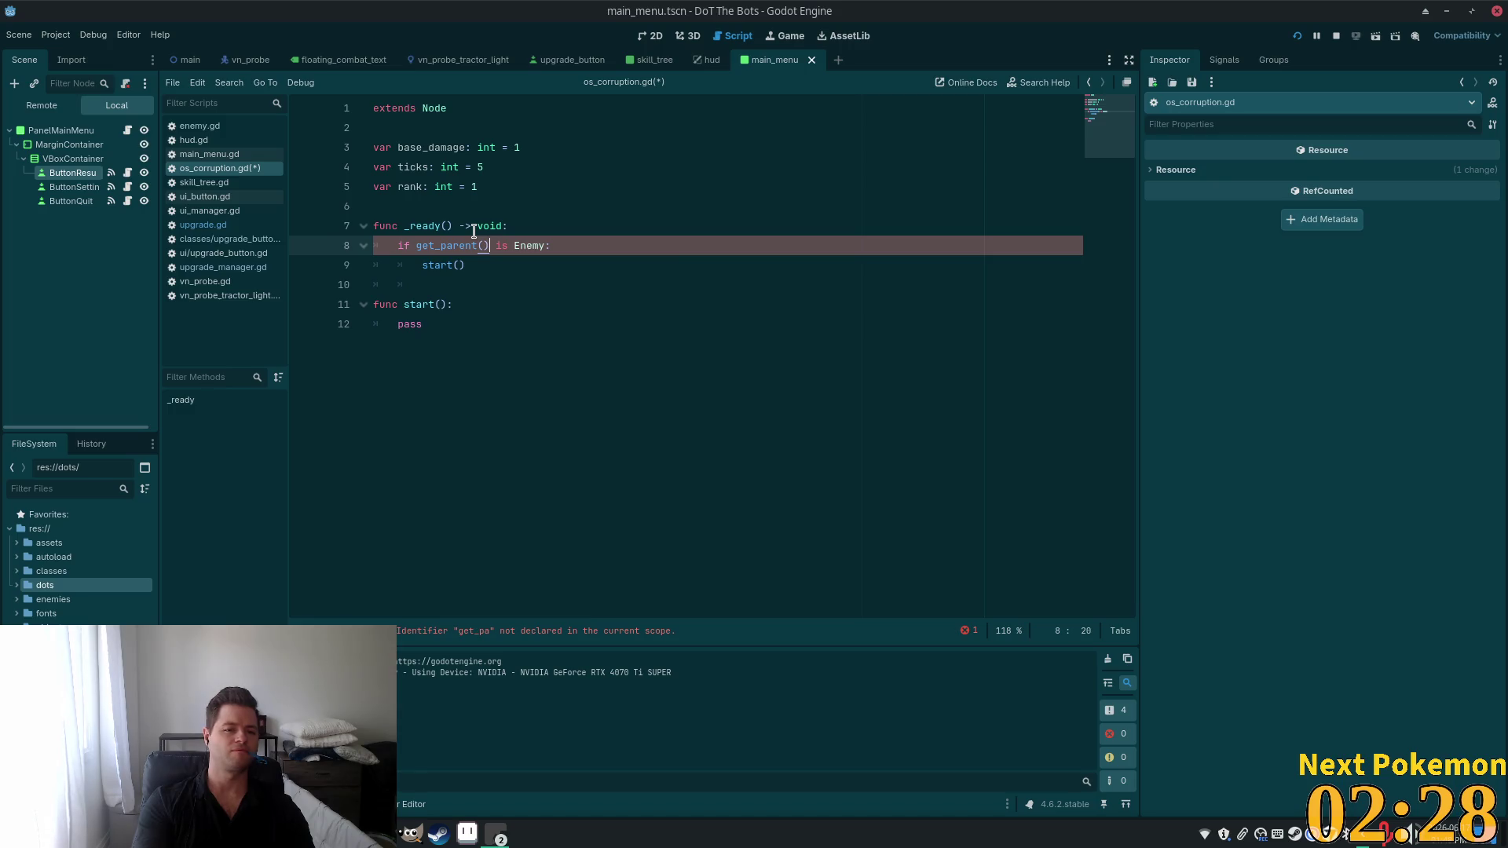
pyautogui.click(495, 210)
pyautogui.click(605, 268)
pyautogui.hotkey('ctrl', 's')
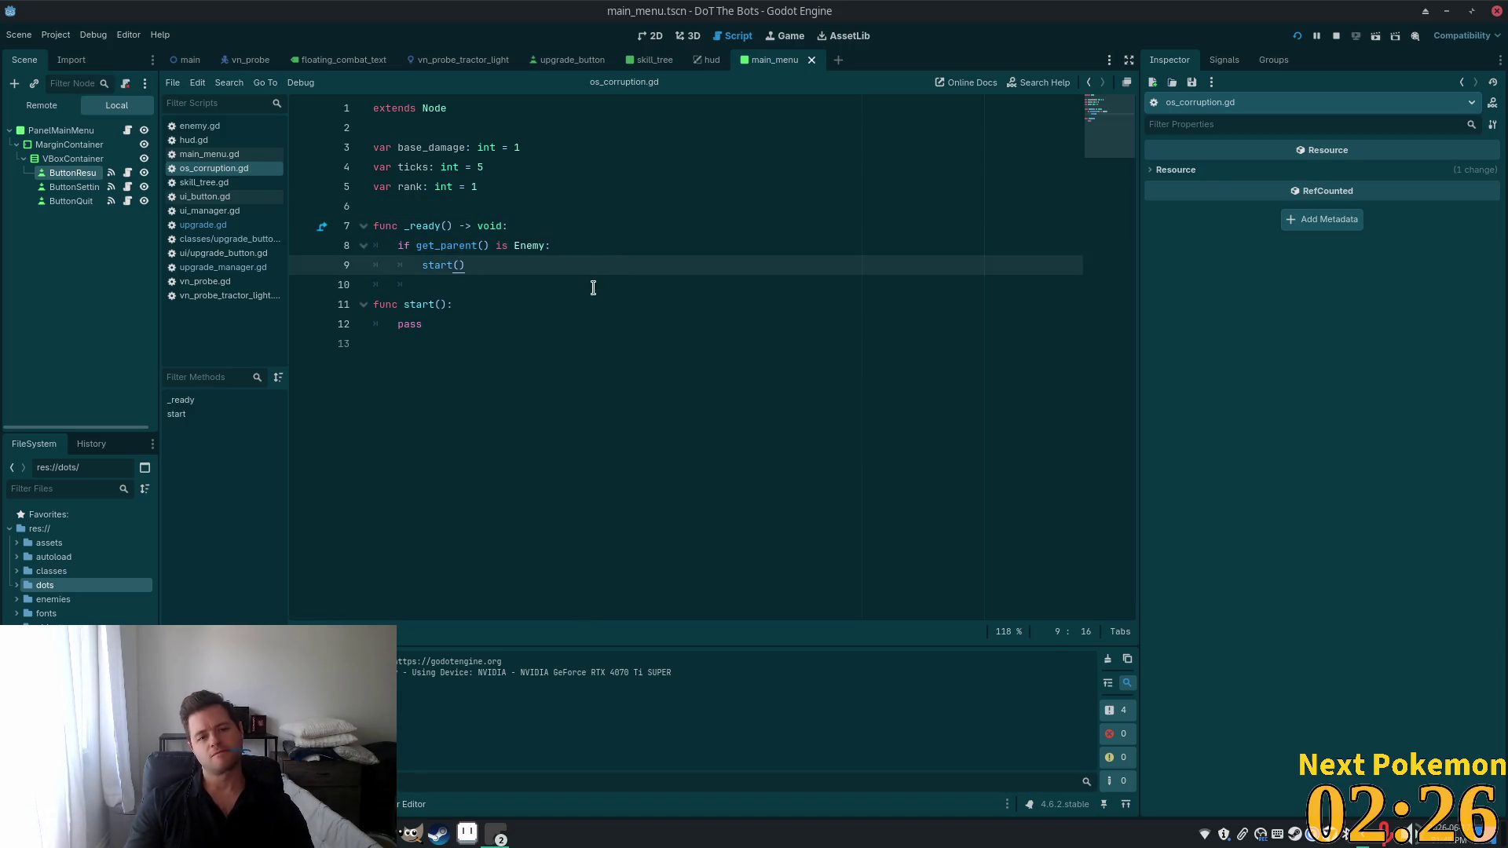
# Declare var parent above _ready() and assign parent = get_parent() as its first line.
pyautogui.click(439, 207)
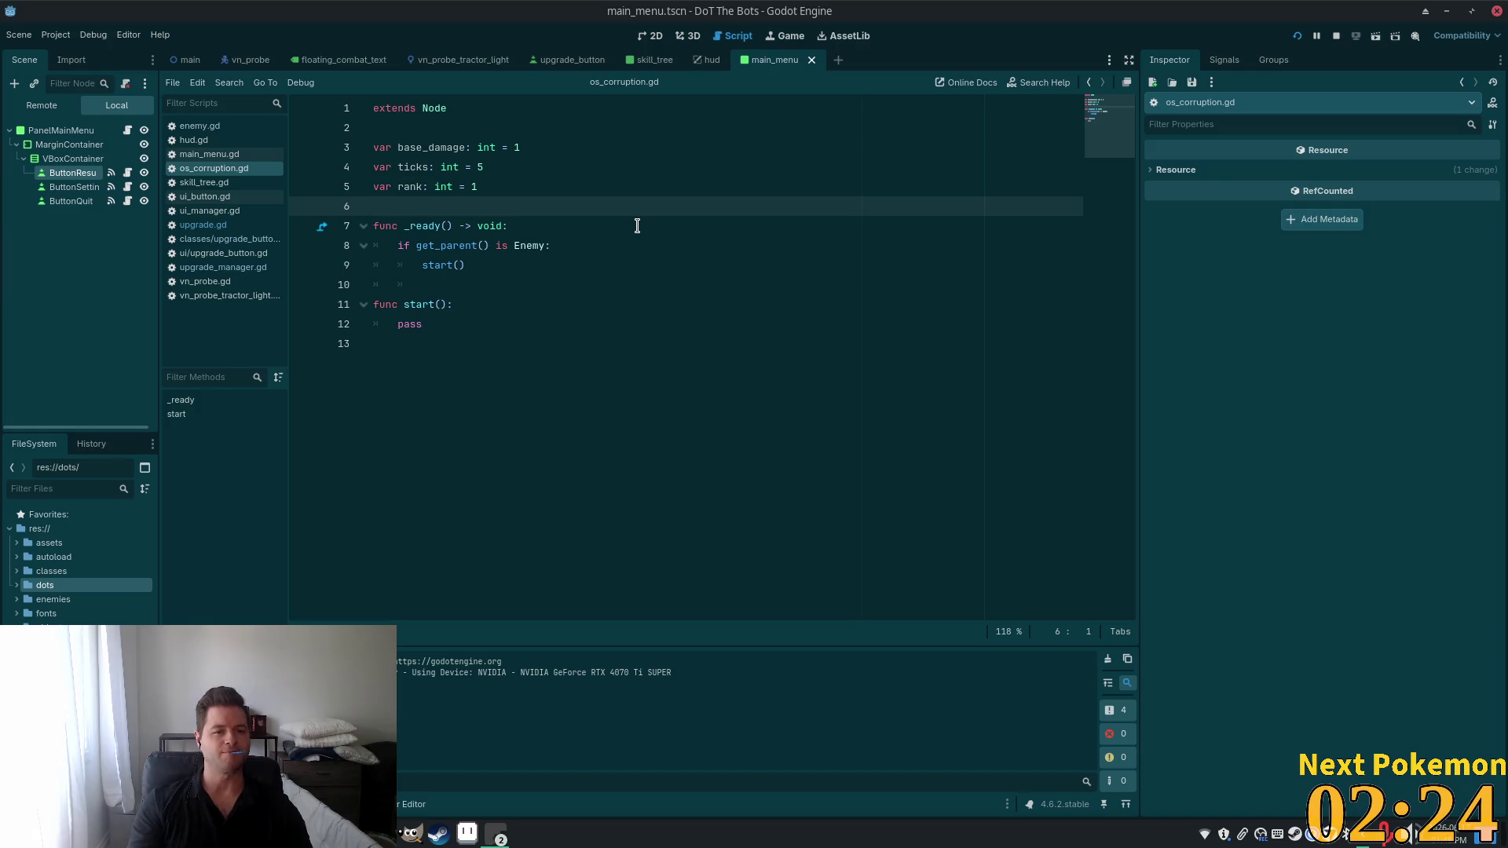
pyautogui.write('var paren')
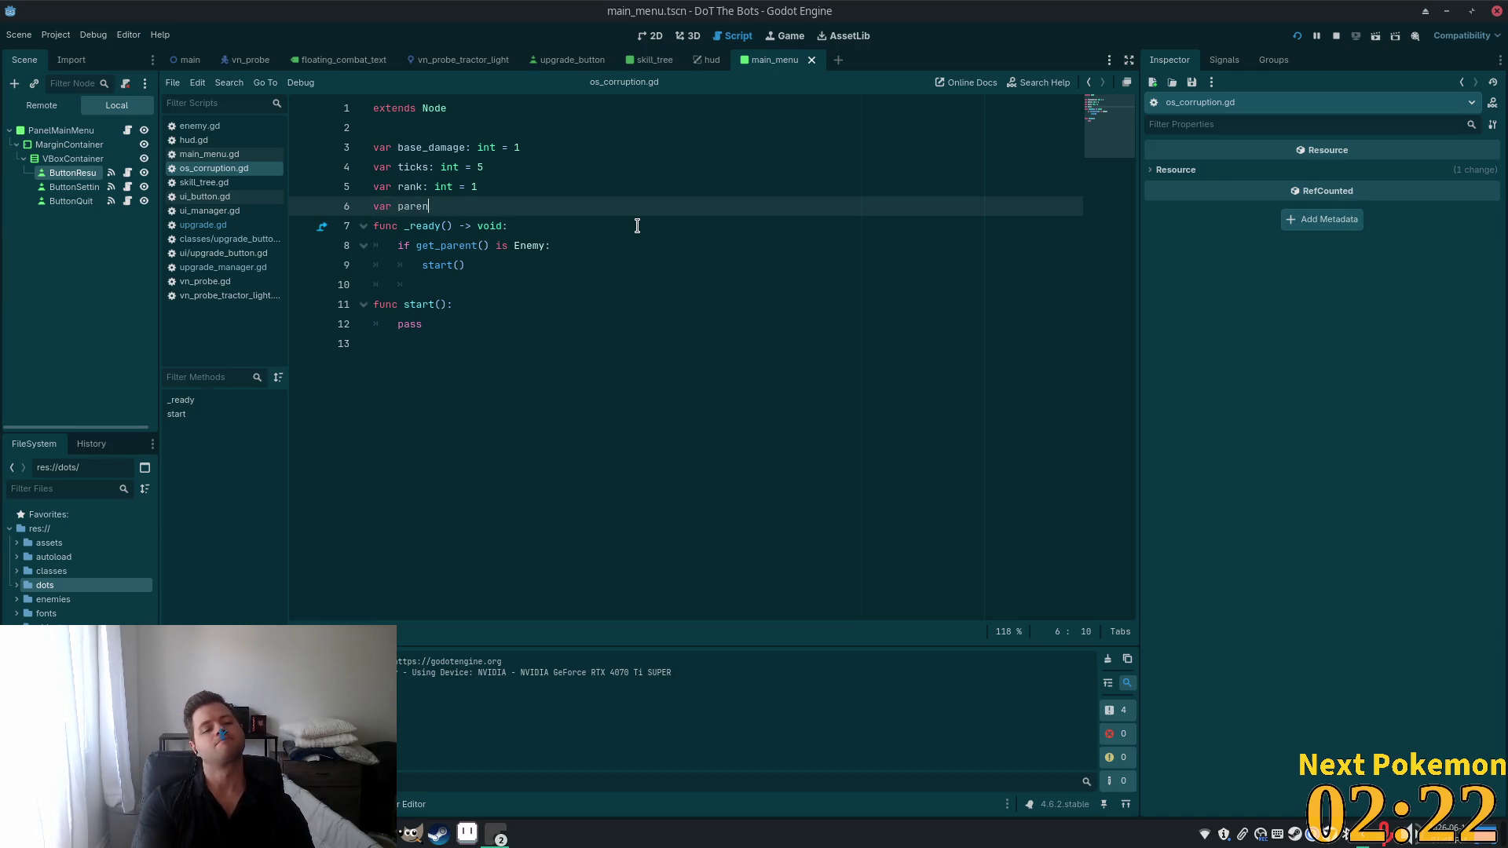
pyautogui.write('t')
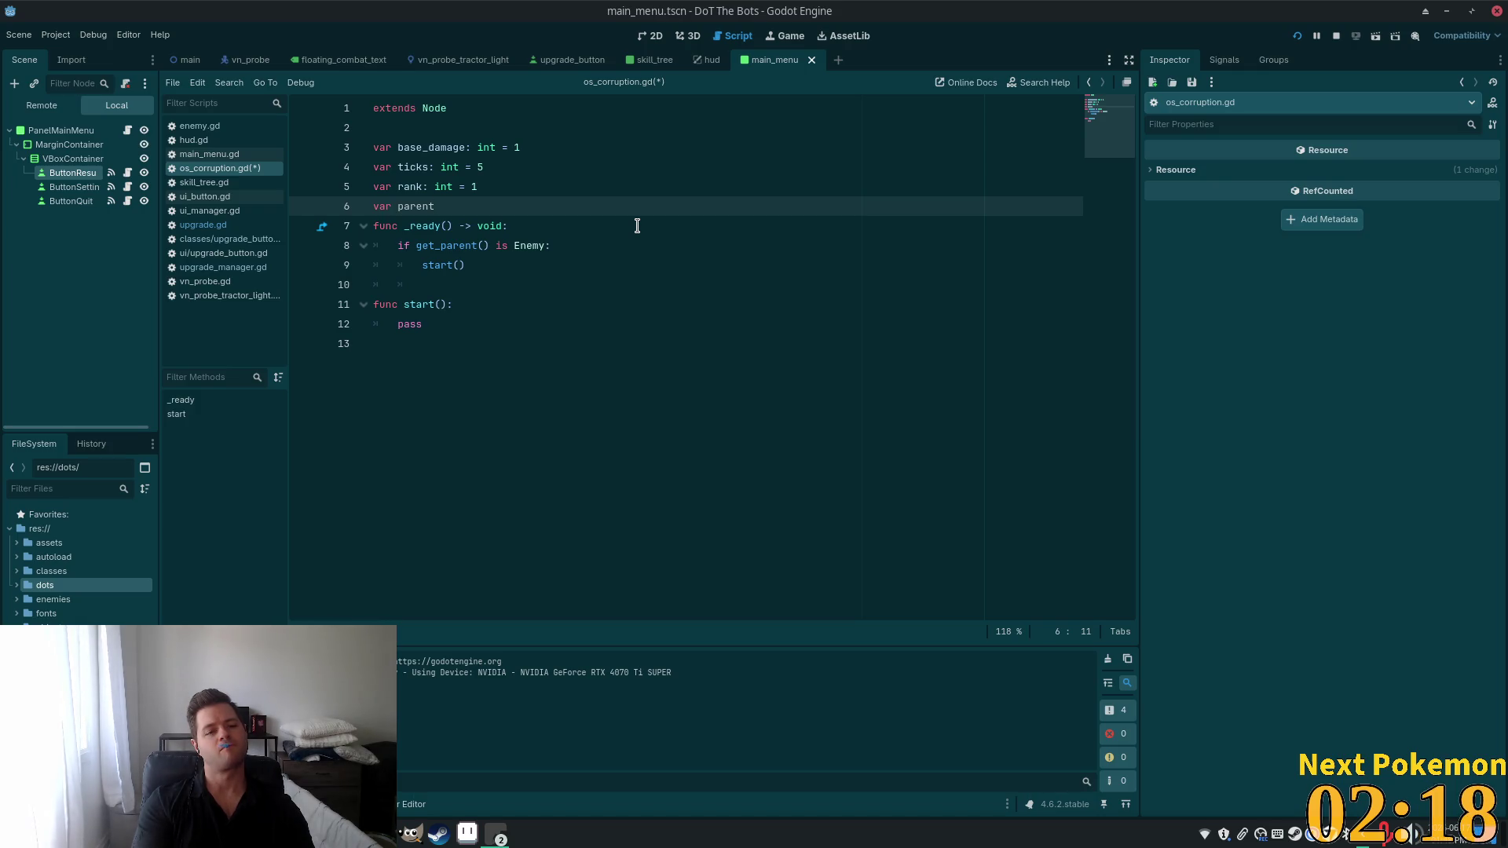
pyautogui.press('Return')
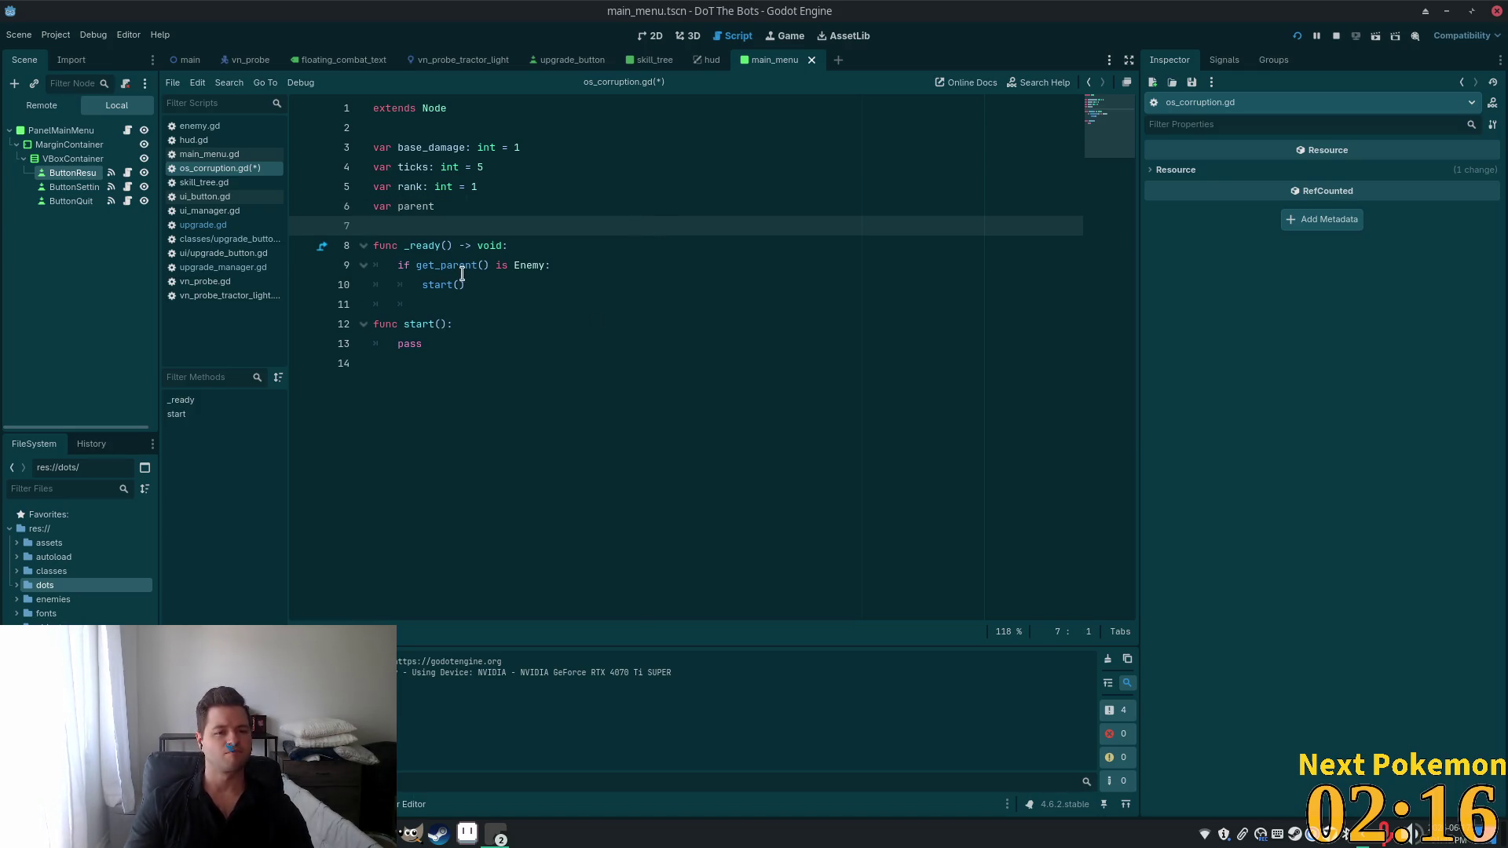
pyautogui.click(461, 274)
pyautogui.click(519, 245)
pyautogui.press('Return')
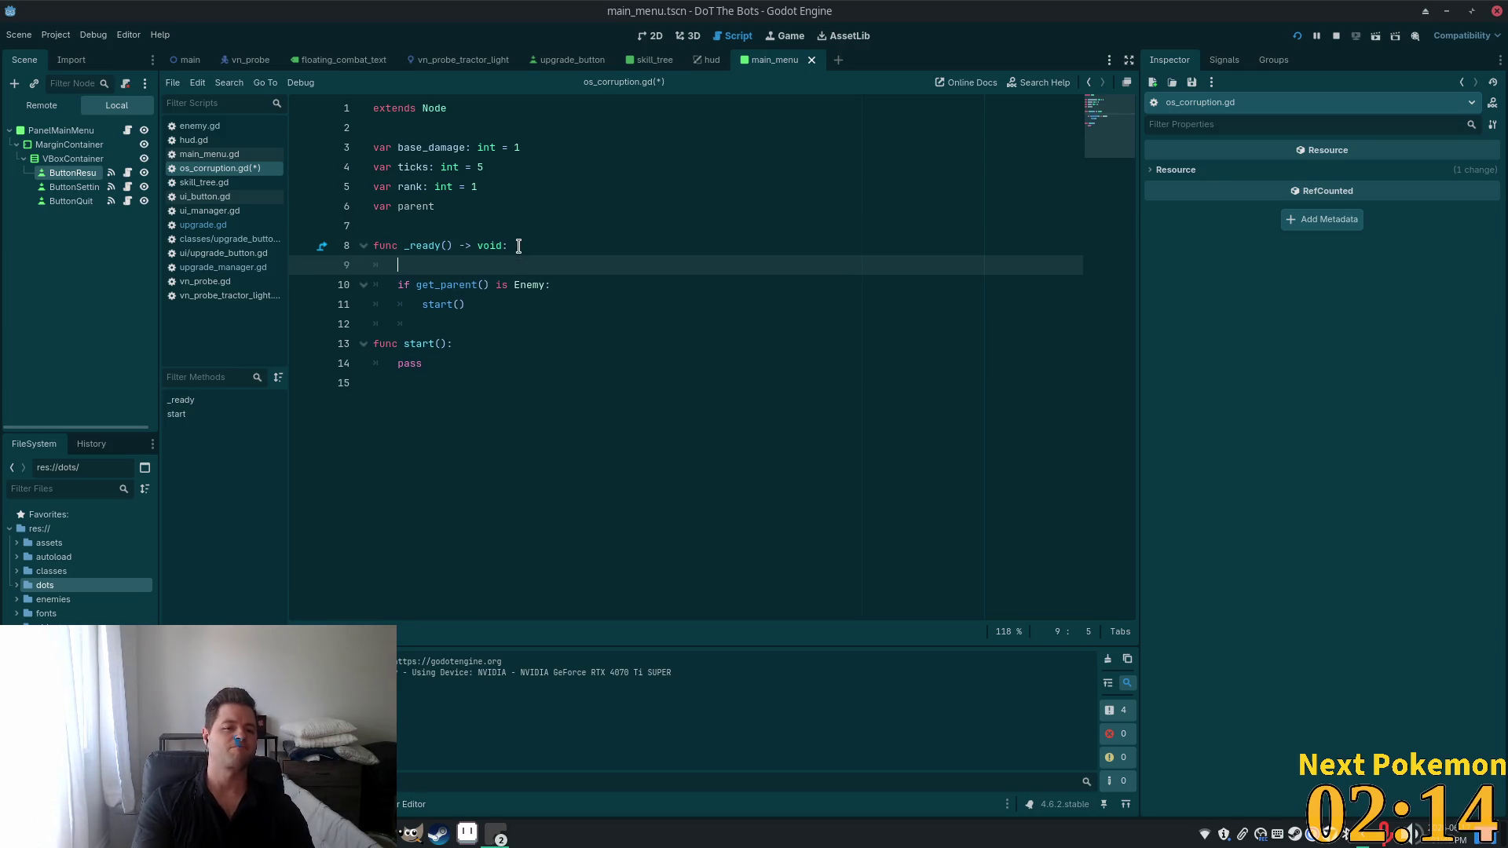
pyautogui.write('parent =')
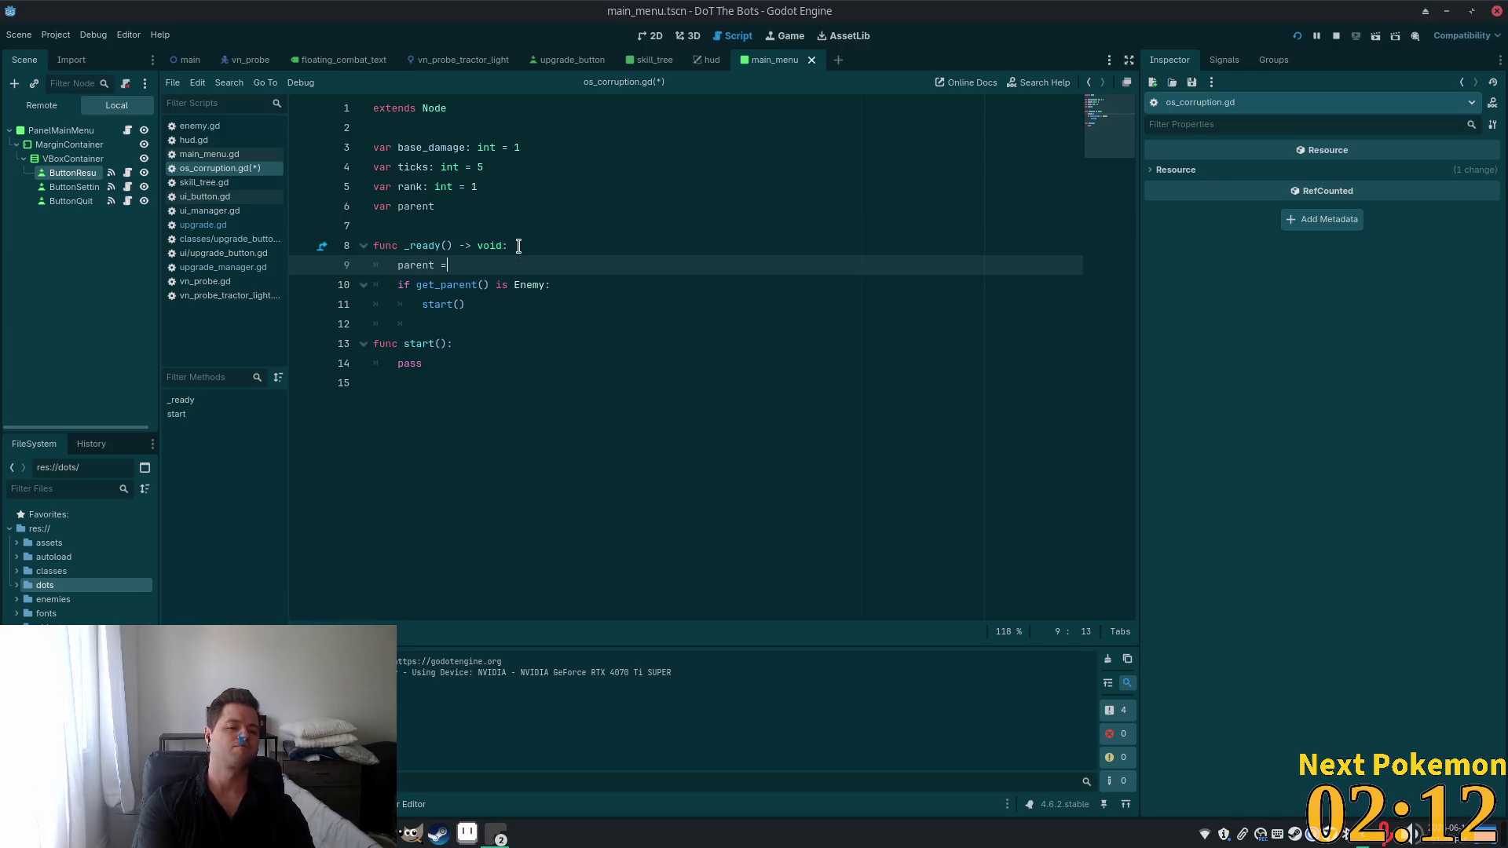
pyautogui.write(' get')
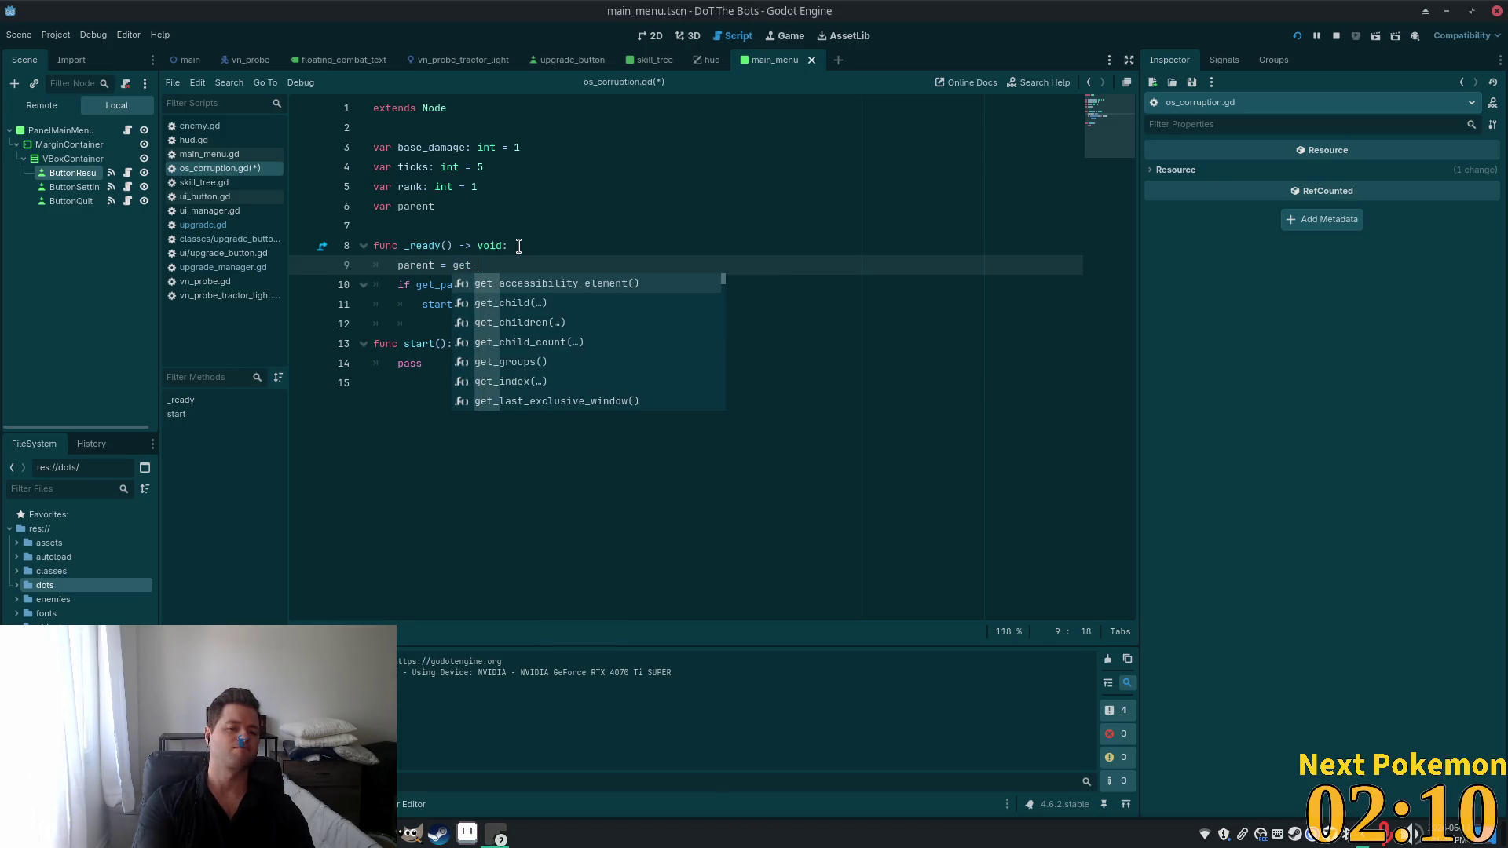
pyautogui.write('_pa')
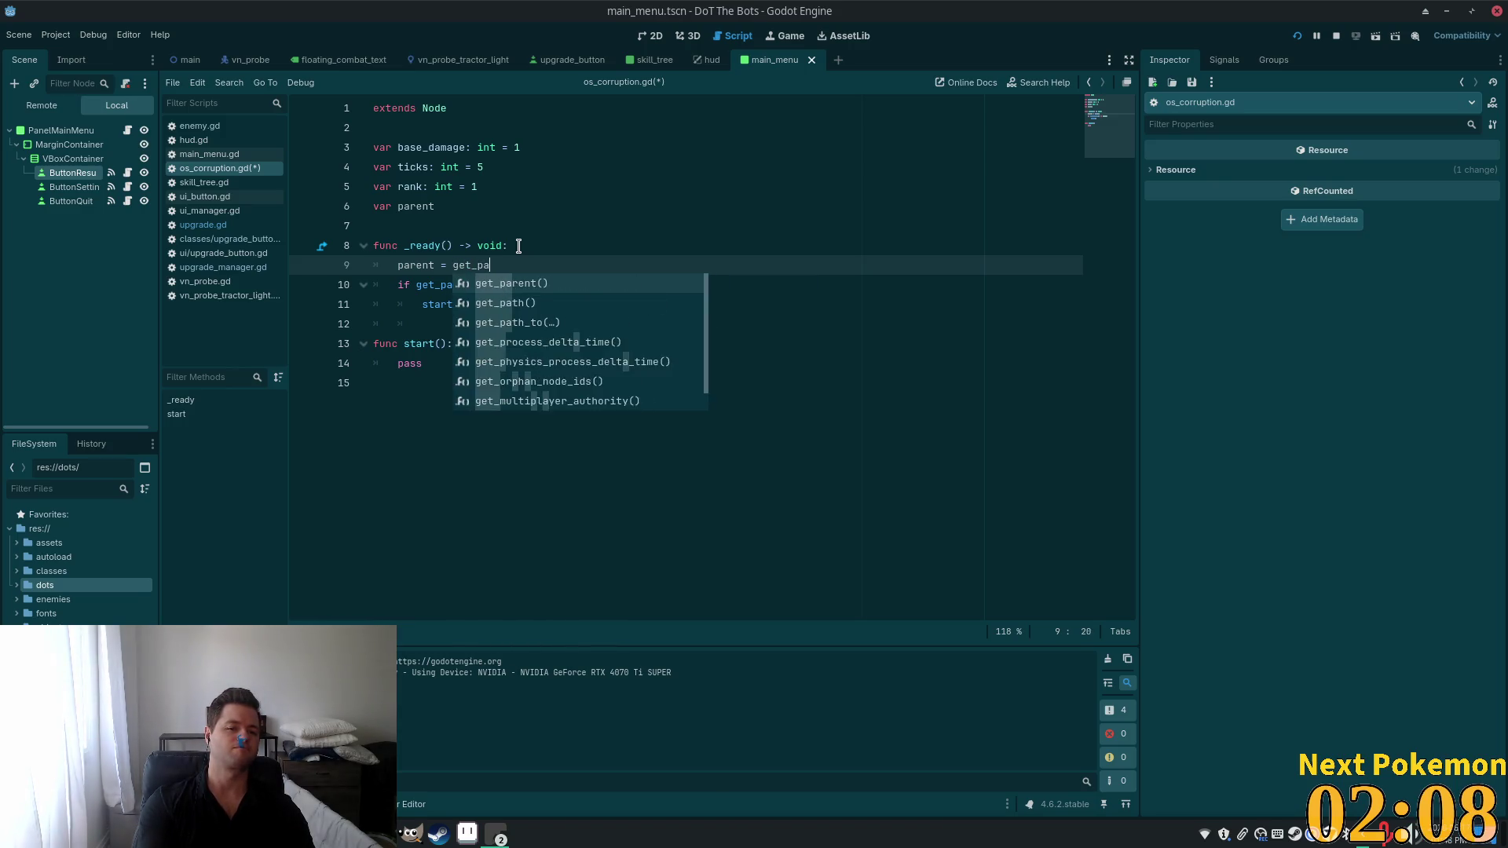
pyautogui.write('r')
pyautogui.press('Return')
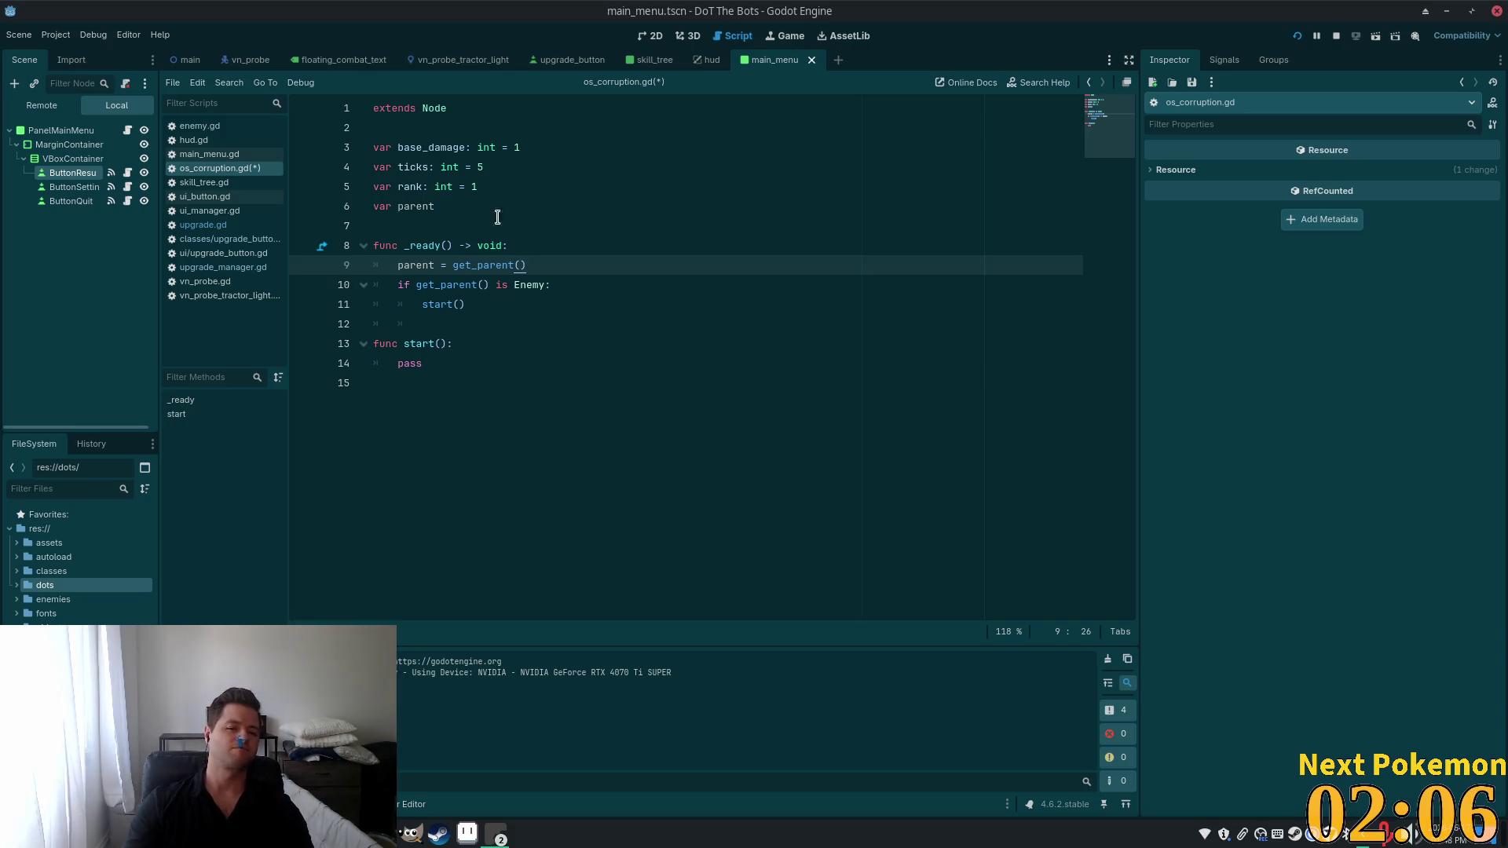
# Make the if condition test parent instead of get_parent(), and initialise parent to null.
pyautogui.click(497, 215)
pyautogui.click(460, 284)
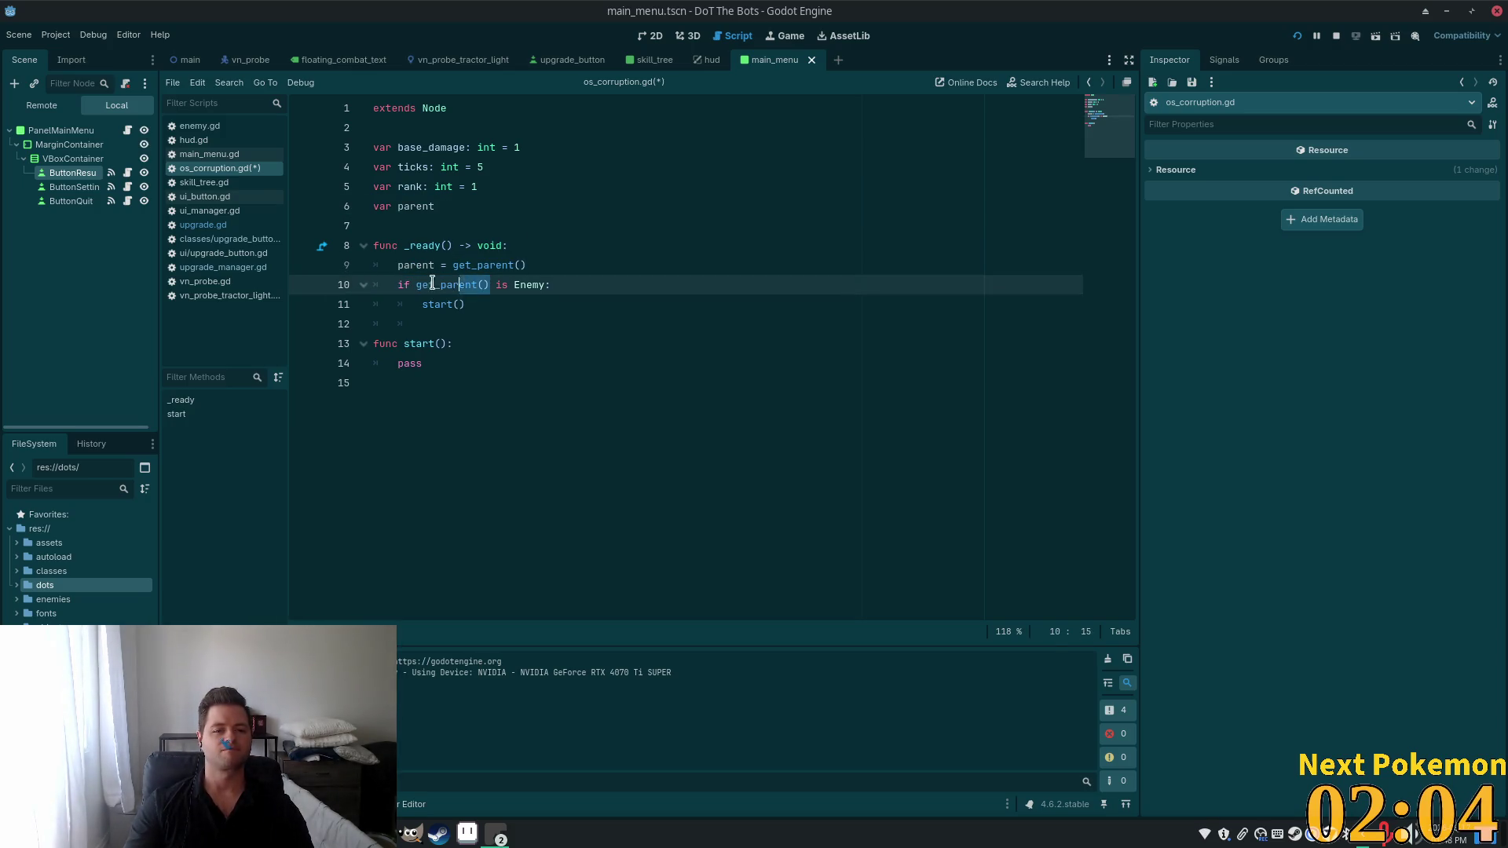
pyautogui.moveTo(436, 284); pyautogui.dragTo(415, 284)
pyautogui.write('parent')
pyautogui.click(448, 206)
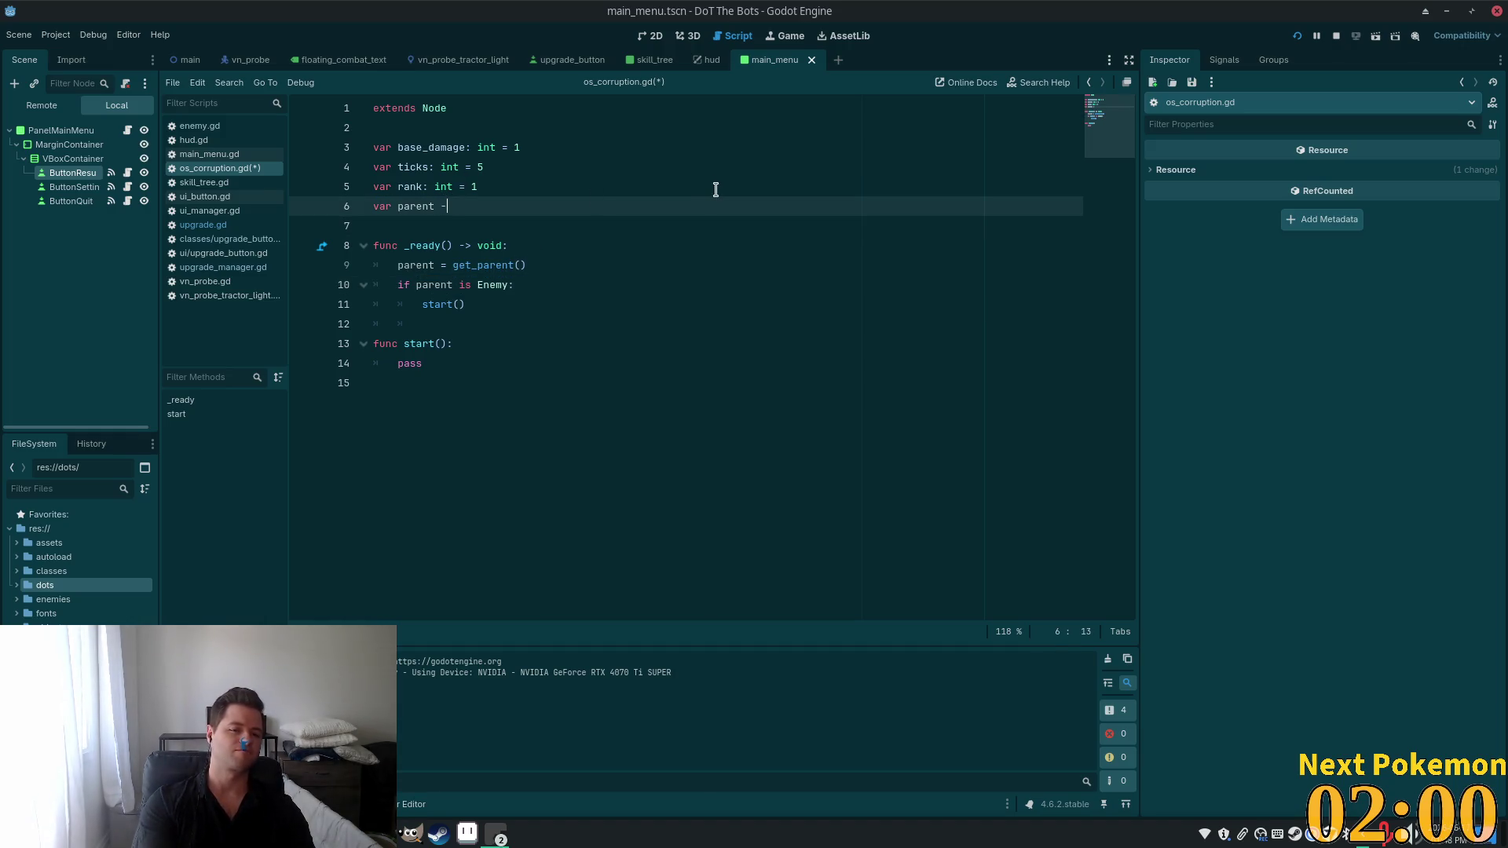
pyautogui.write(' null')
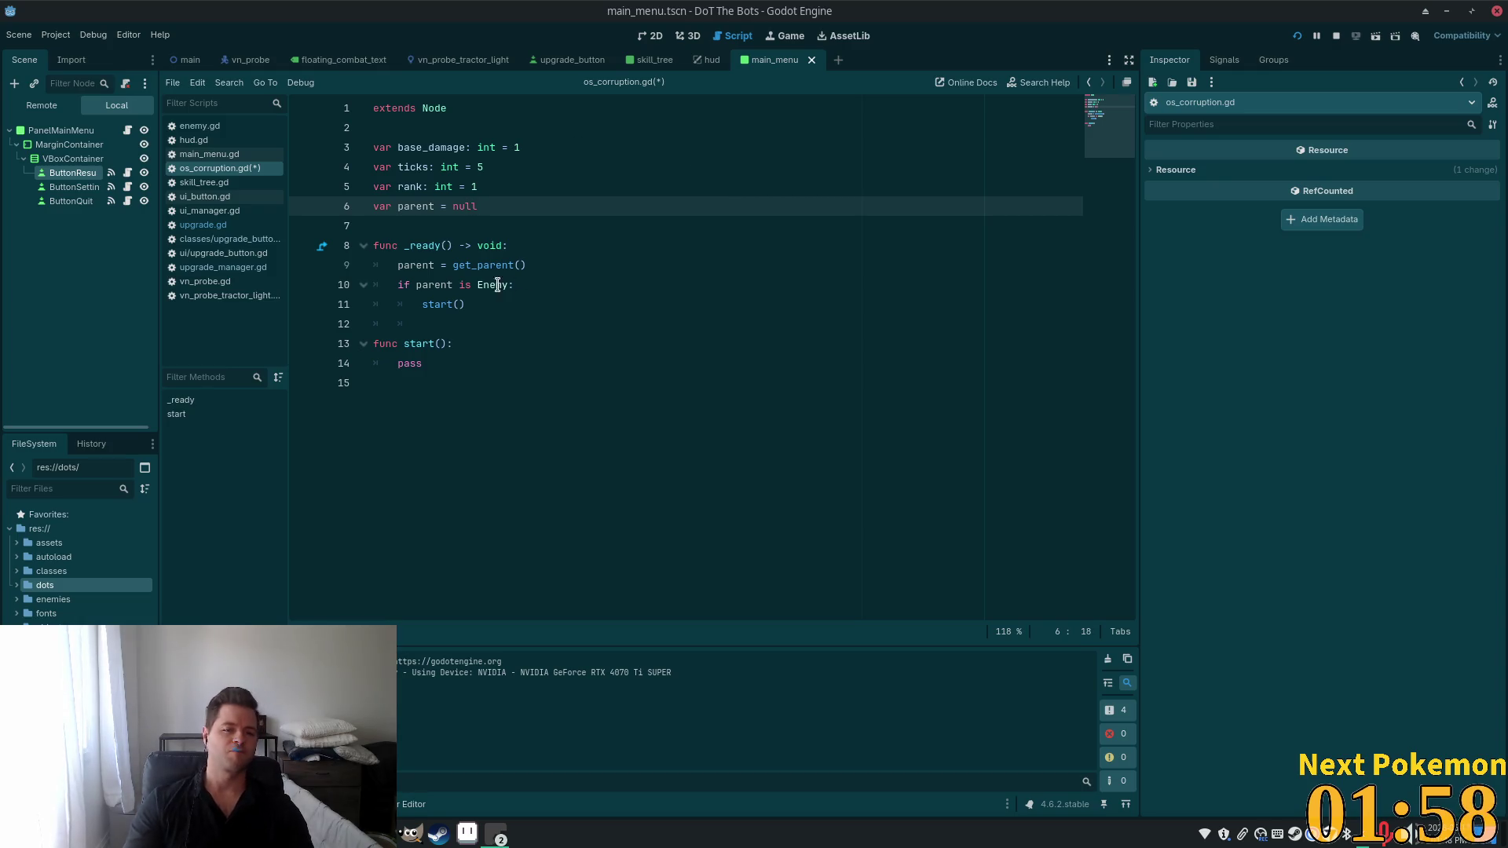
pyautogui.click(416, 284)
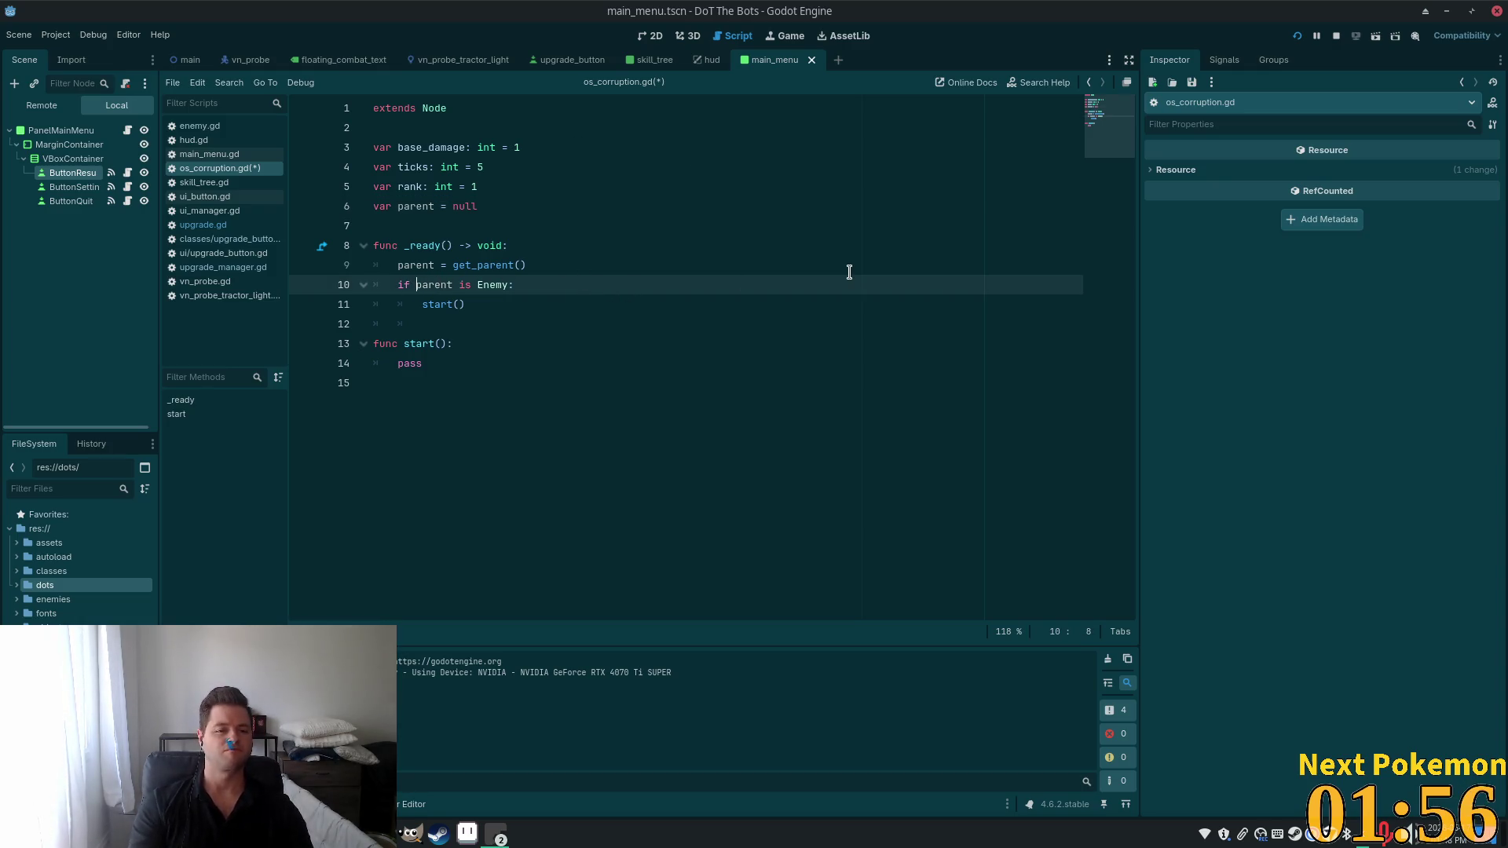
# Rewrite the condition as 'if parent != null and parent is Enemy:', replacing the invalid not.
pyautogui.write('prent')
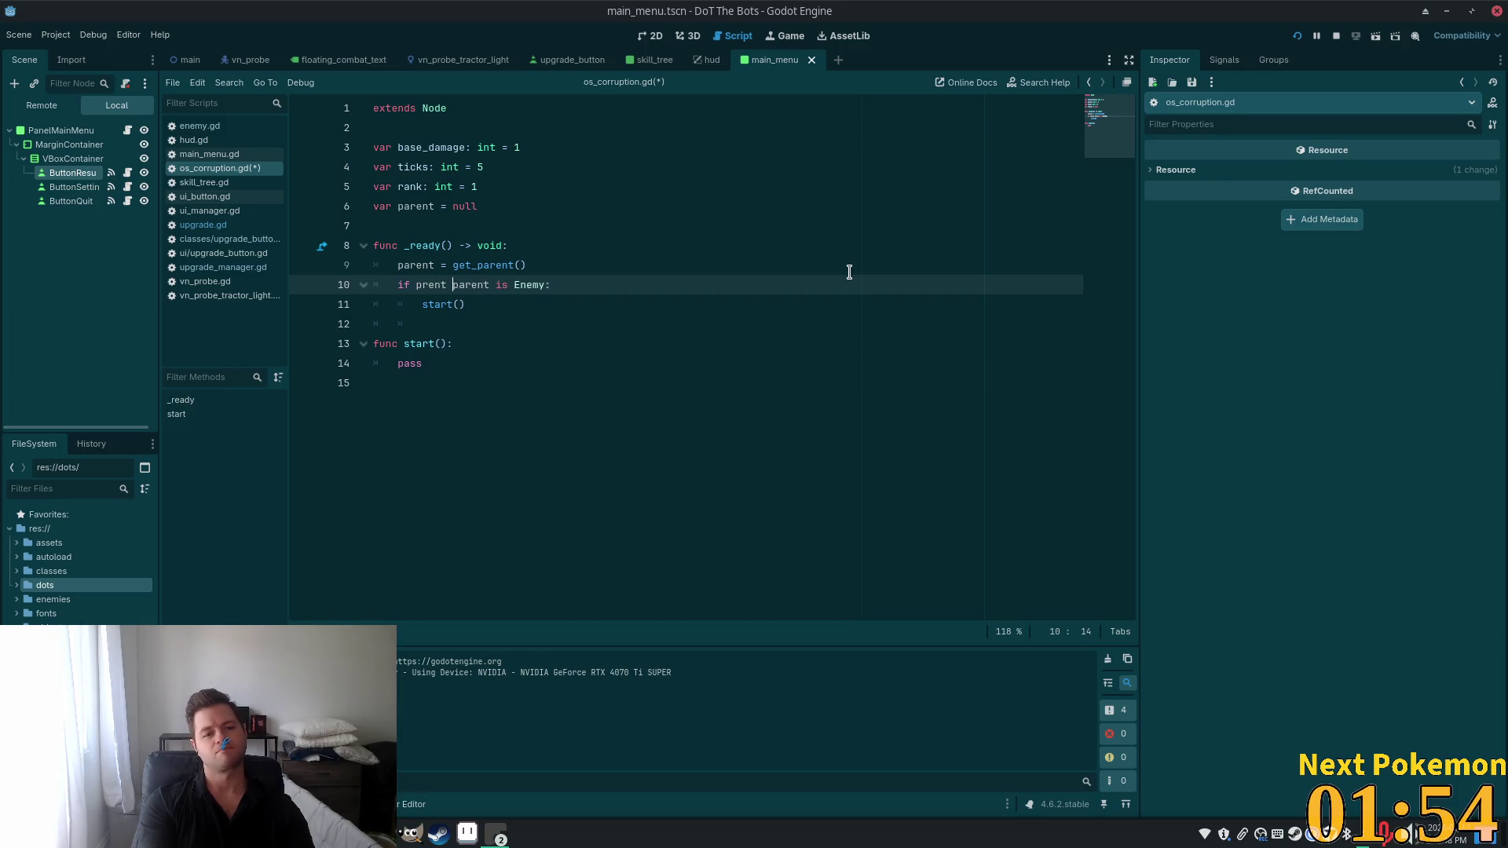
pyautogui.press('BackSpace')
pyautogui.press('BackSpace')
pyautogui.press('BackSpace')
pyautogui.write('arent n')
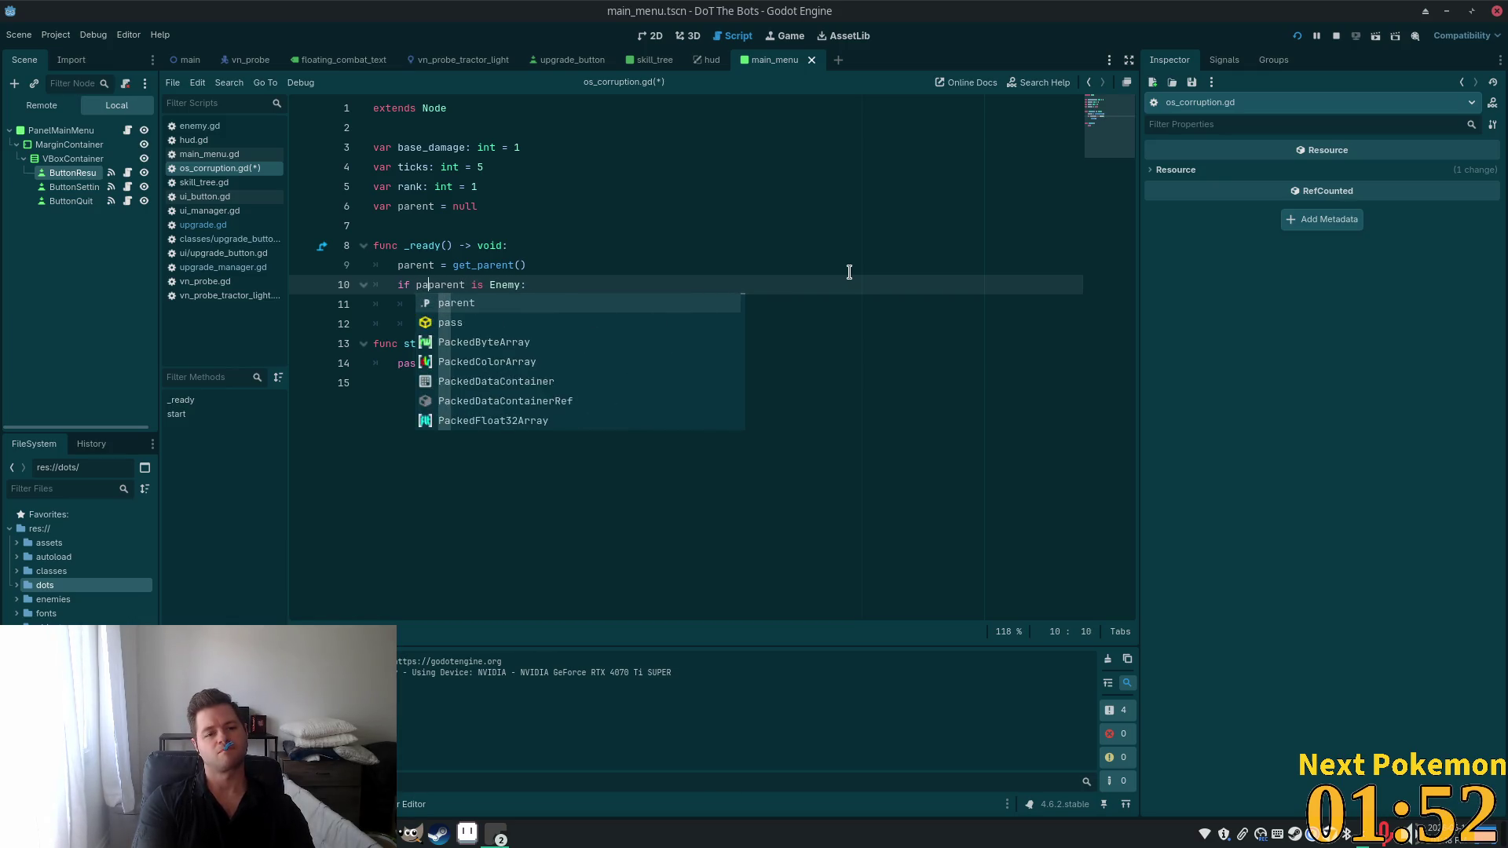
pyautogui.write('ot null and')
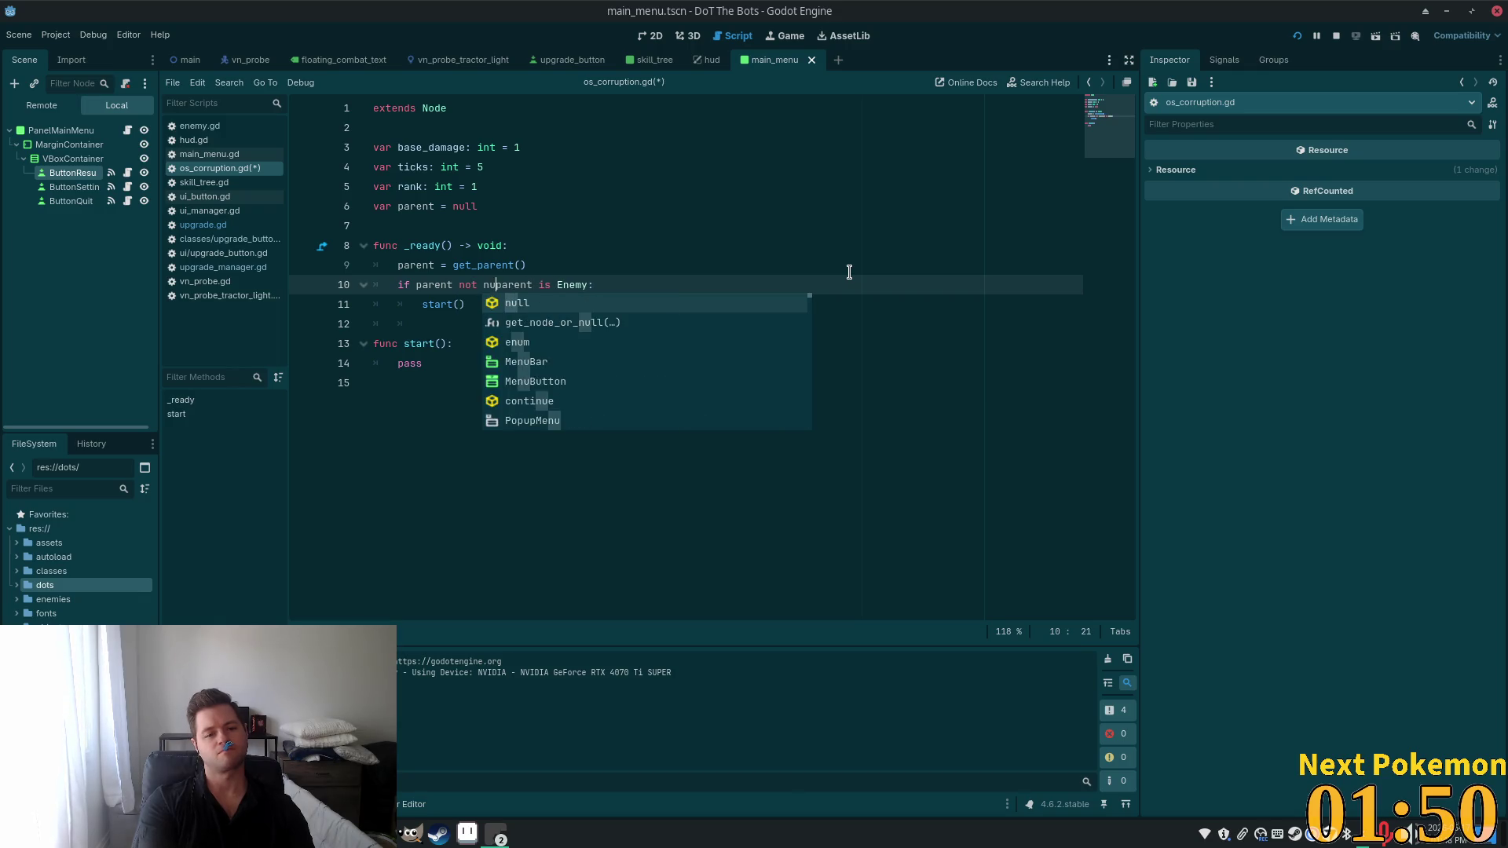
pyautogui.click(761, 245)
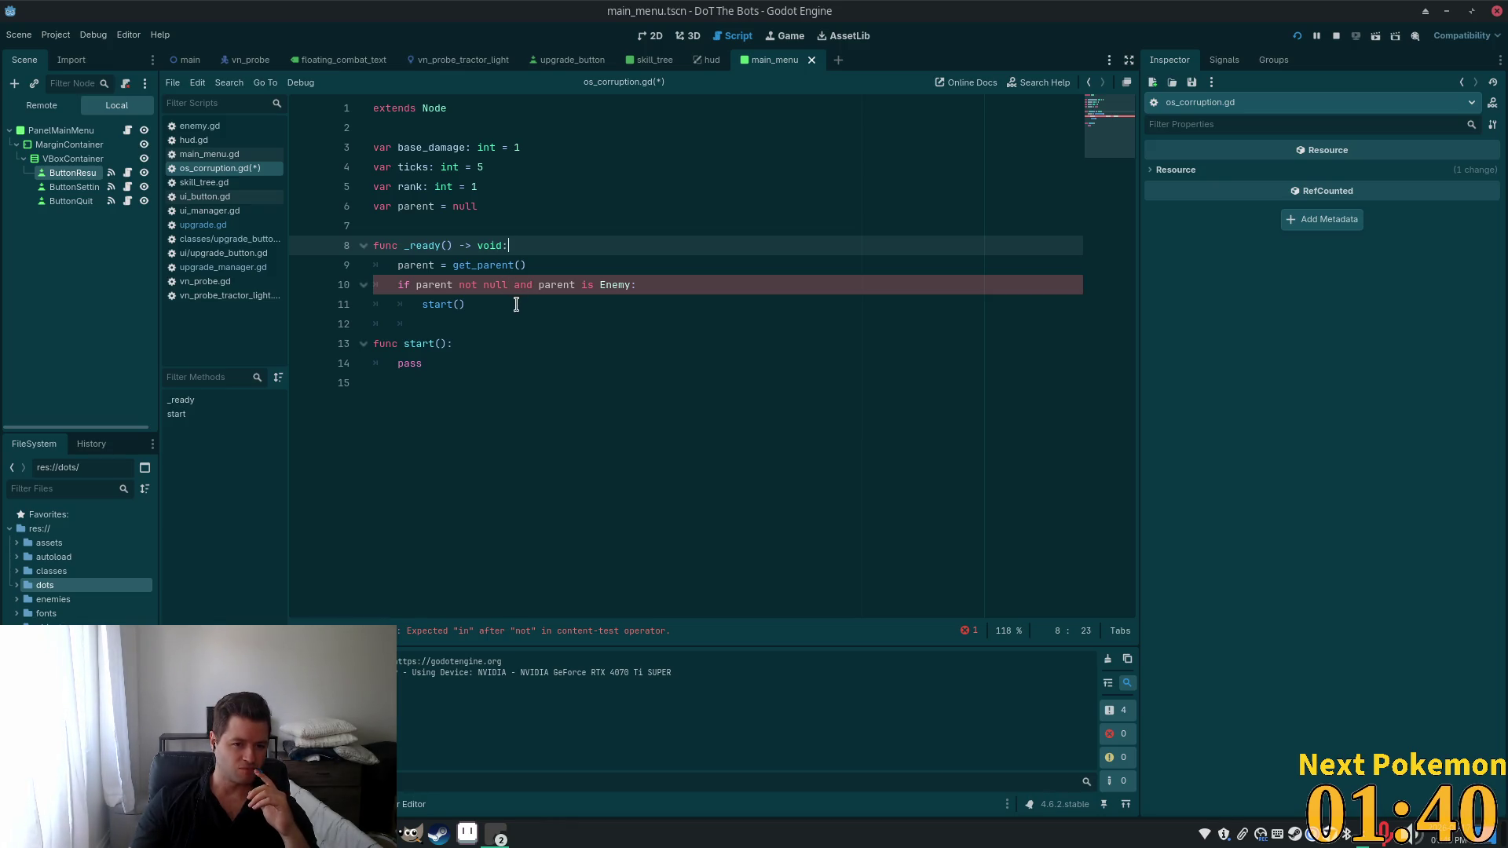
pyautogui.click(482, 284)
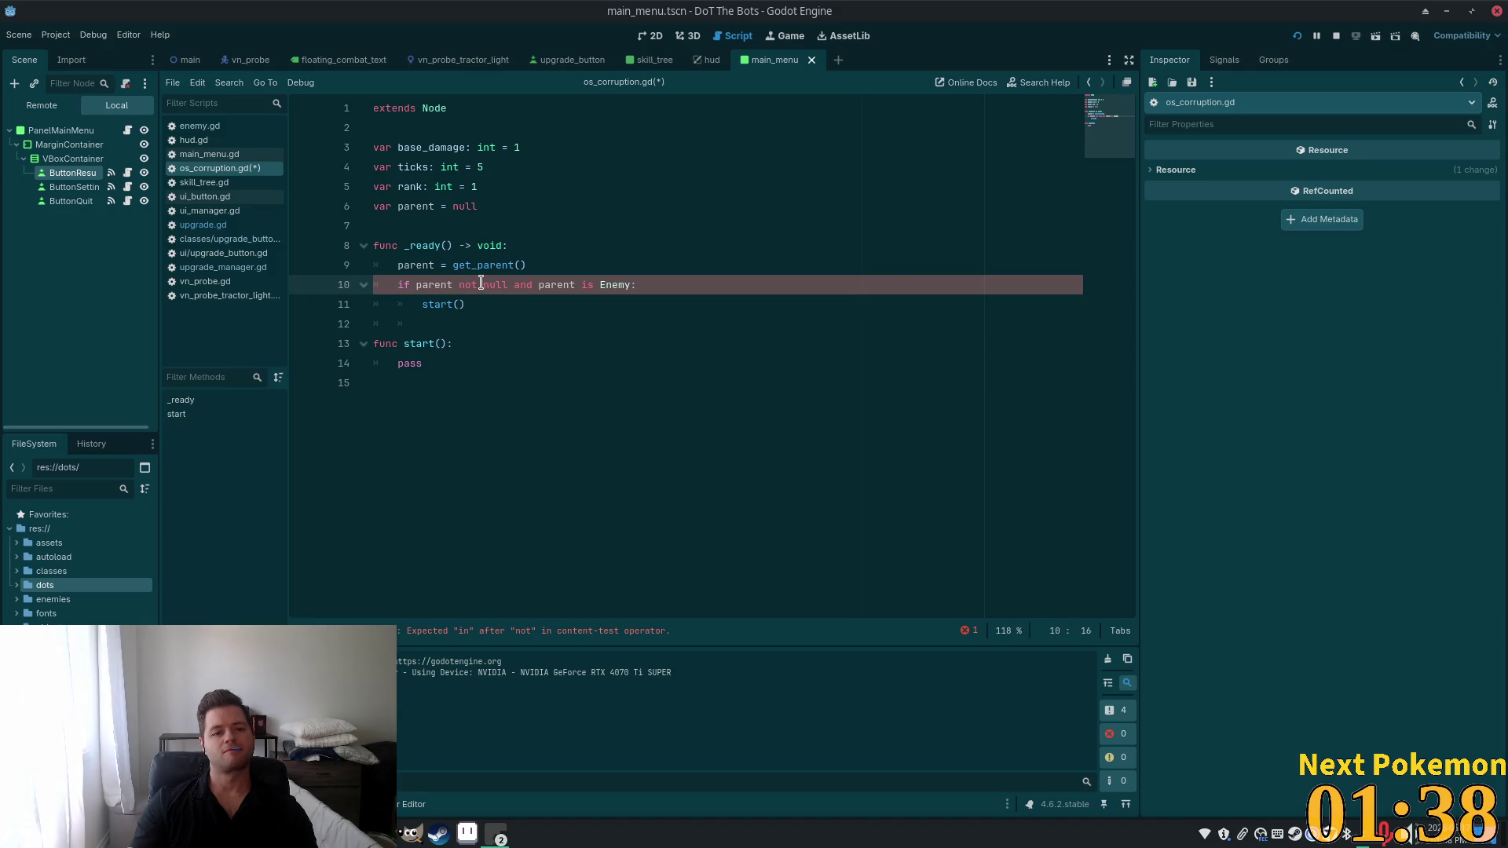
pyautogui.press('BackSpace')
pyautogui.press('BackSpace')
pyautogui.press('BackSpace')
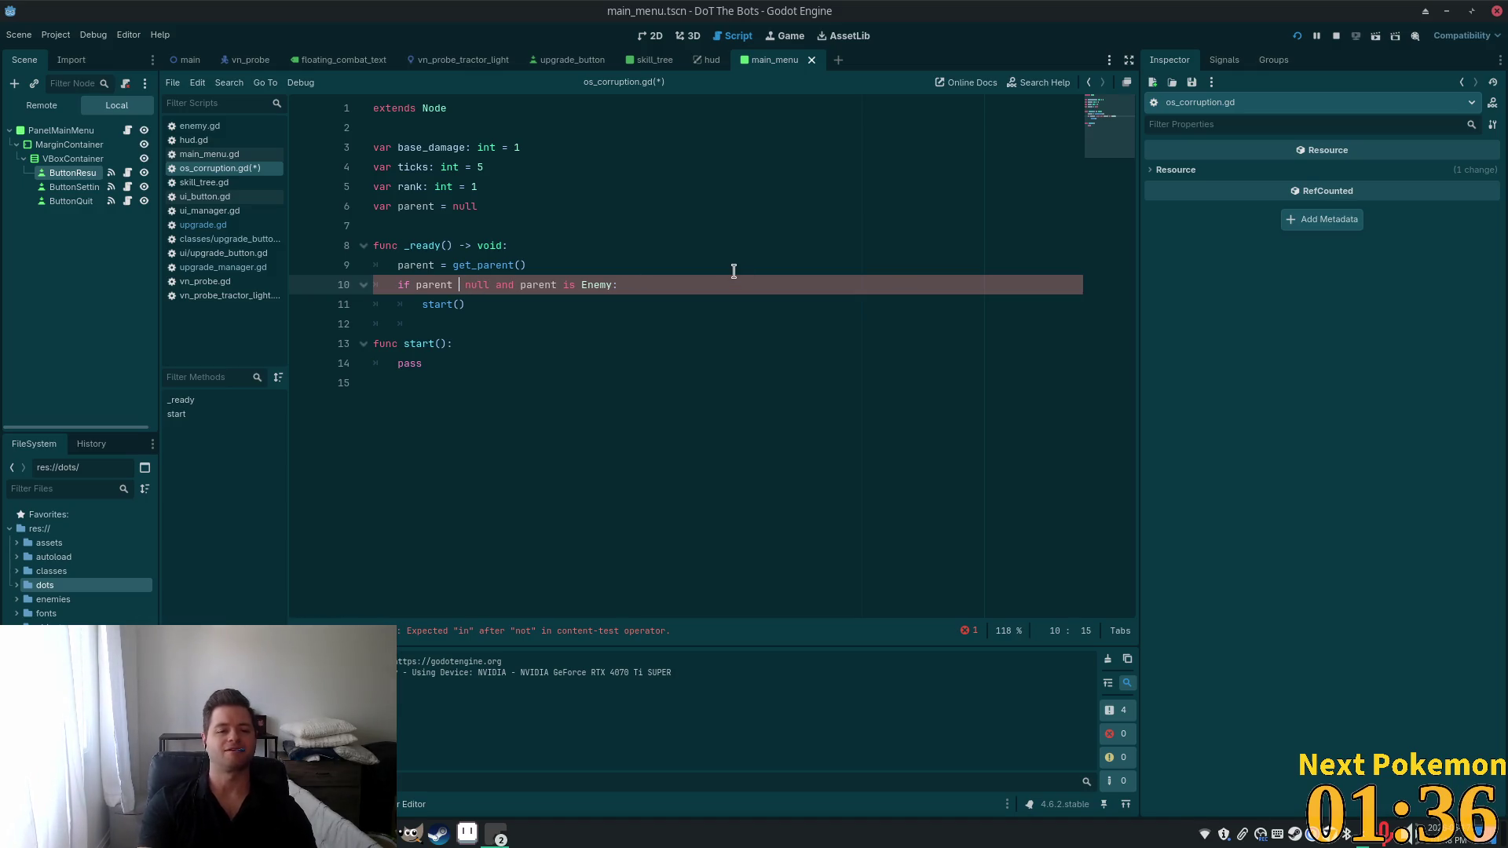
pyautogui.write('!=')
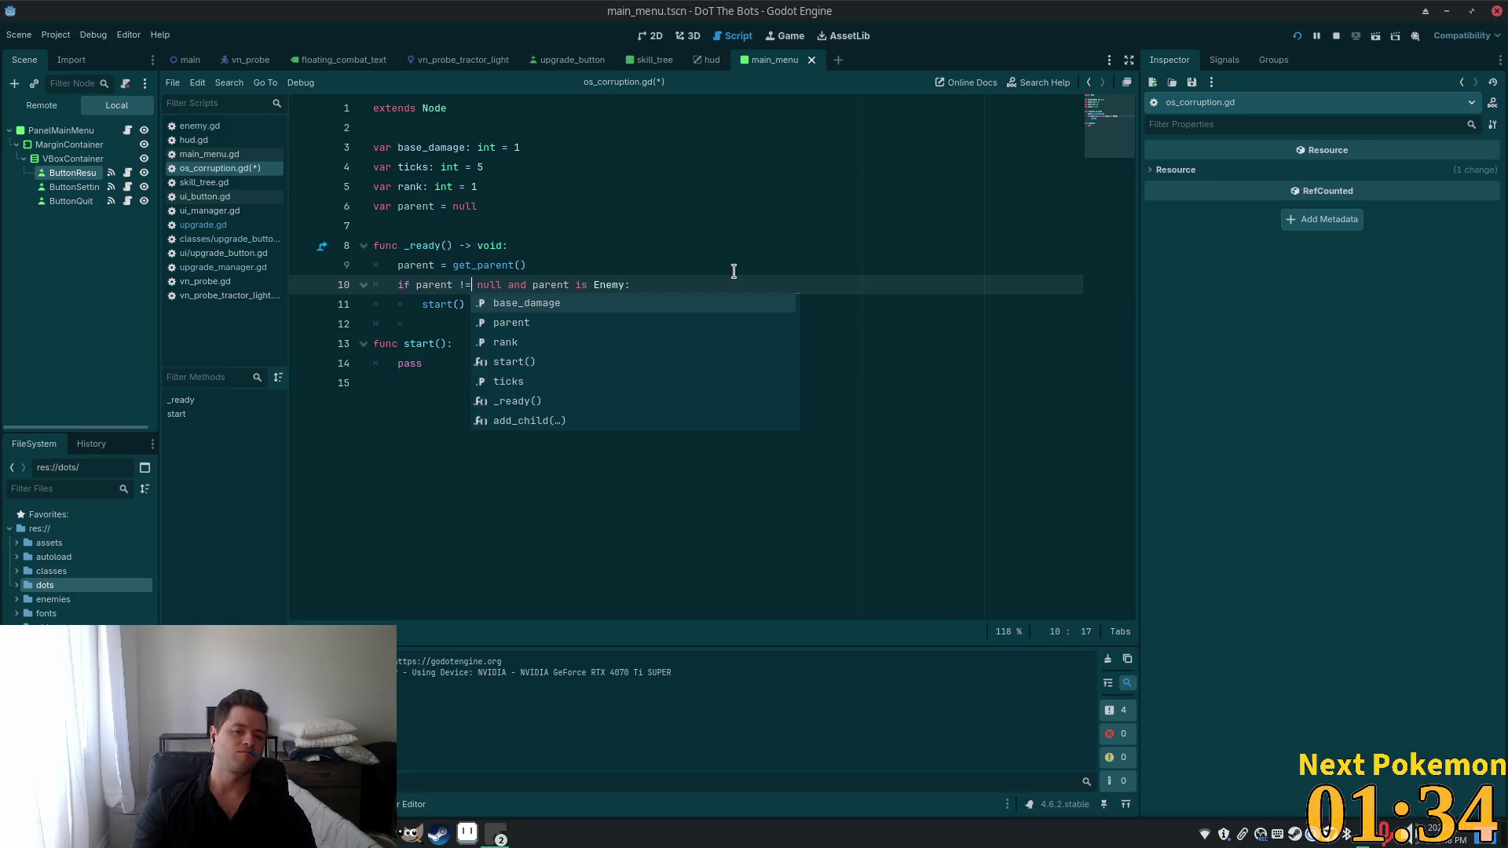
pyautogui.click(656, 173)
pyautogui.click(542, 306)
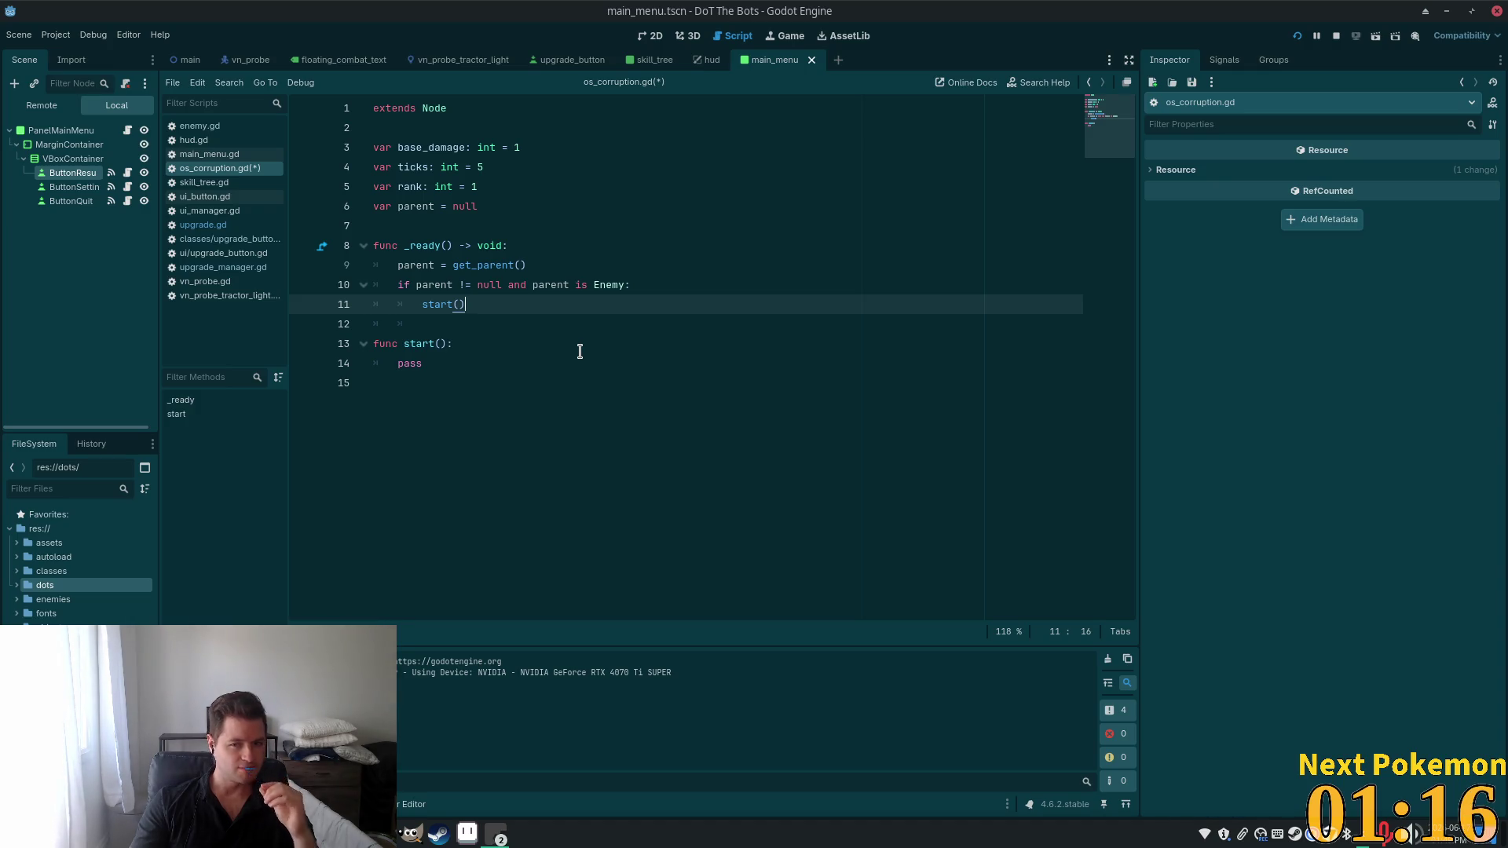
pyautogui.click(55, 135)
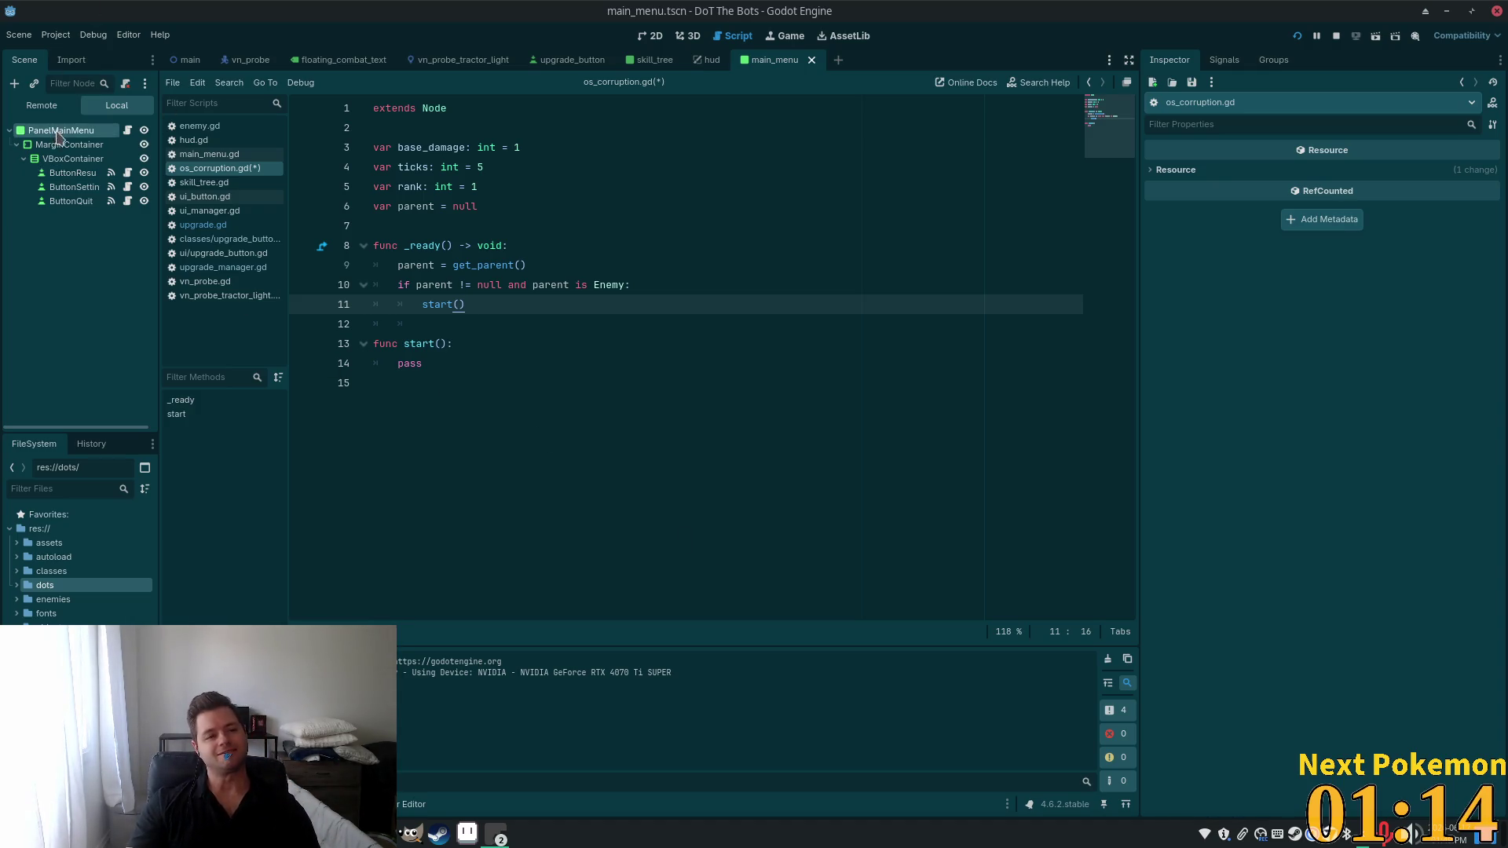
# In the vn_probe scene, add a Timer node under VNProbe, then delete it again.
pyautogui.click(247, 61)
pyautogui.hotkey('ctrl', 'a')
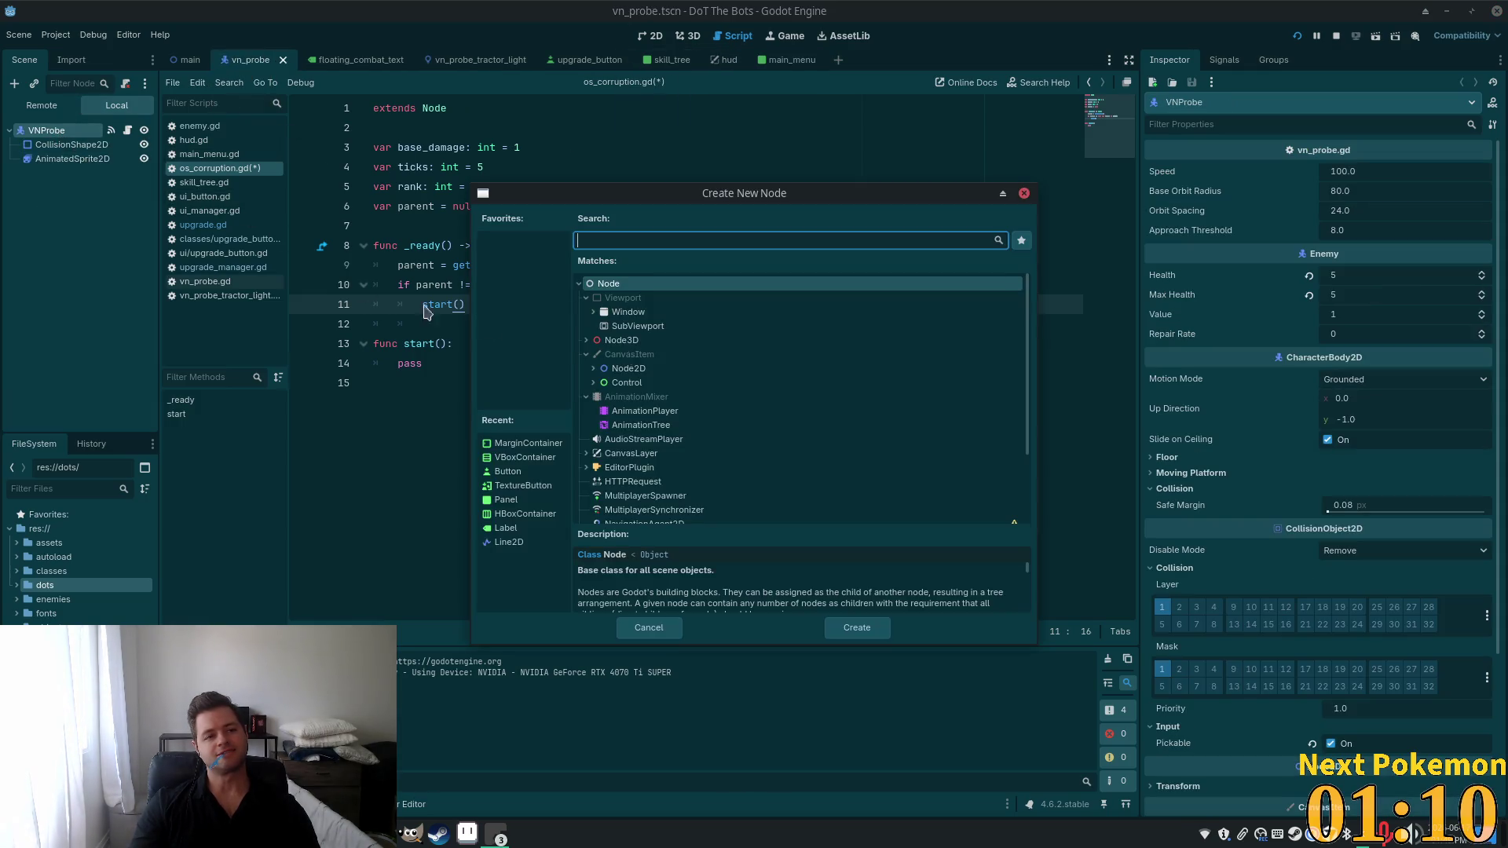
pyautogui.write('timer')
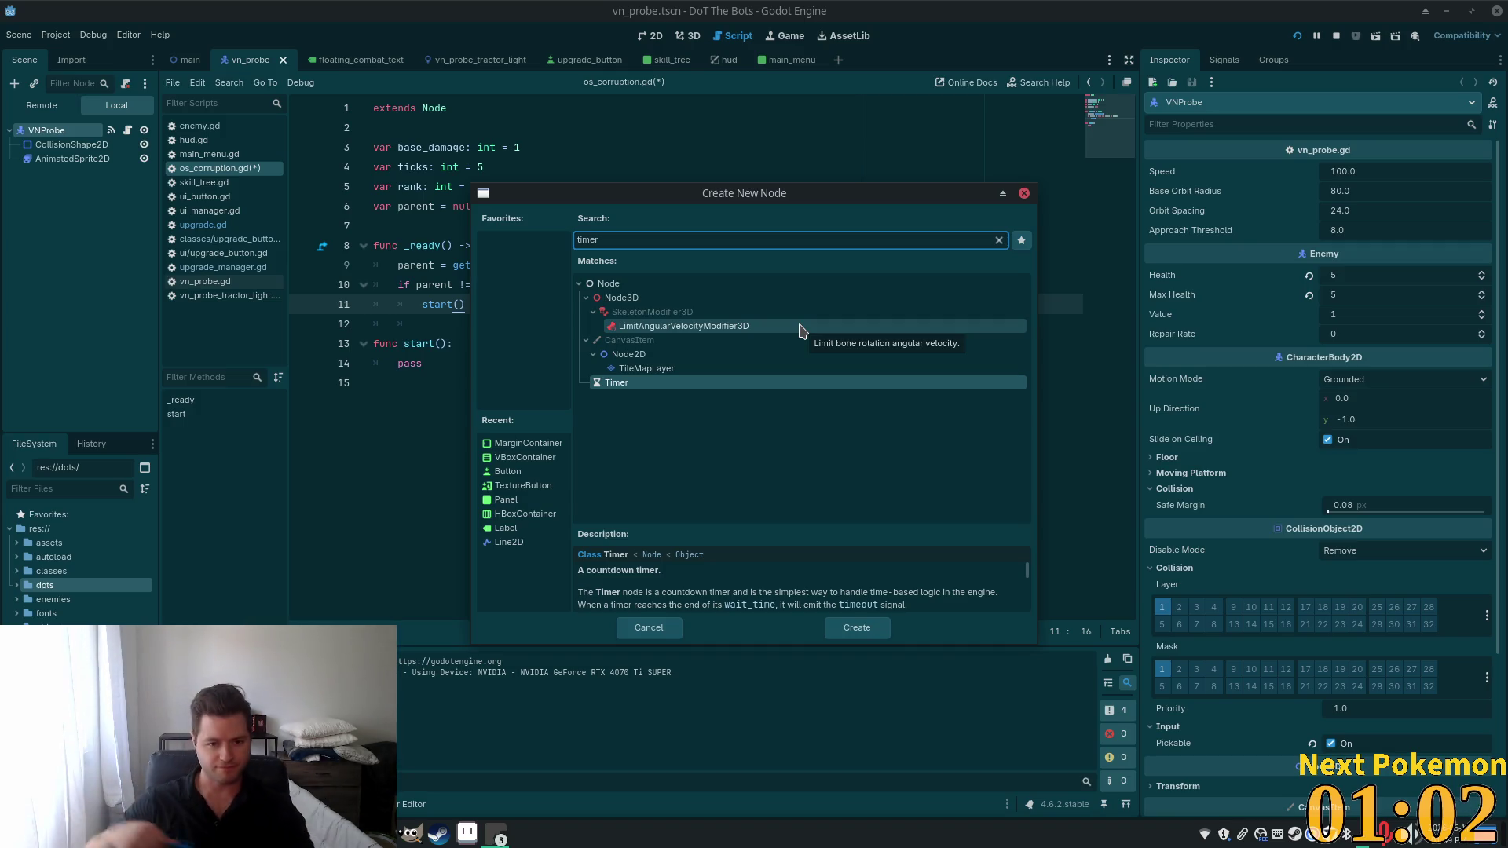
pyautogui.doubleClick(707, 384)
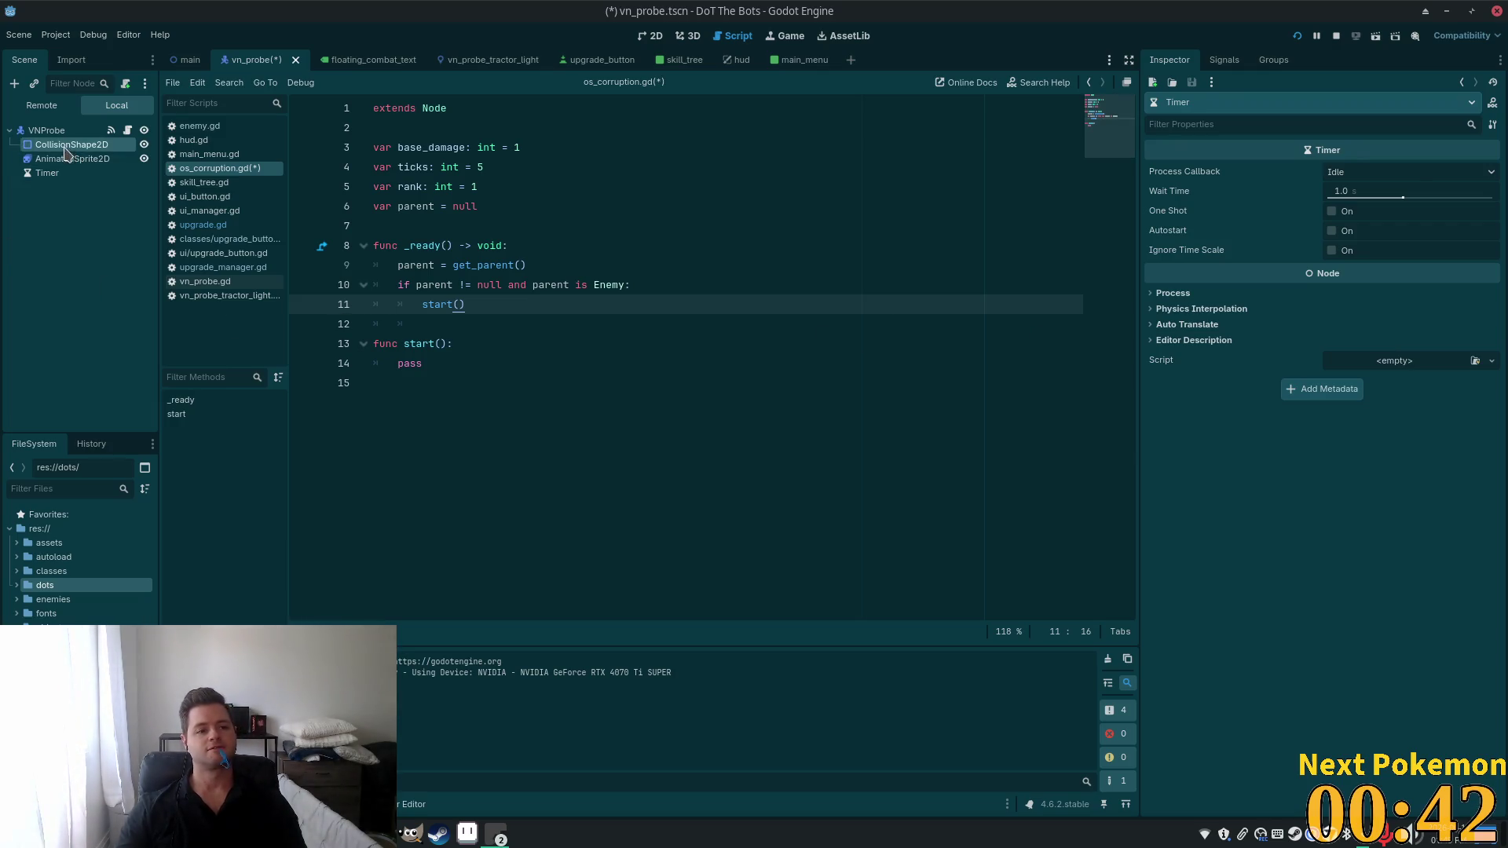
pyautogui.press('Delete')
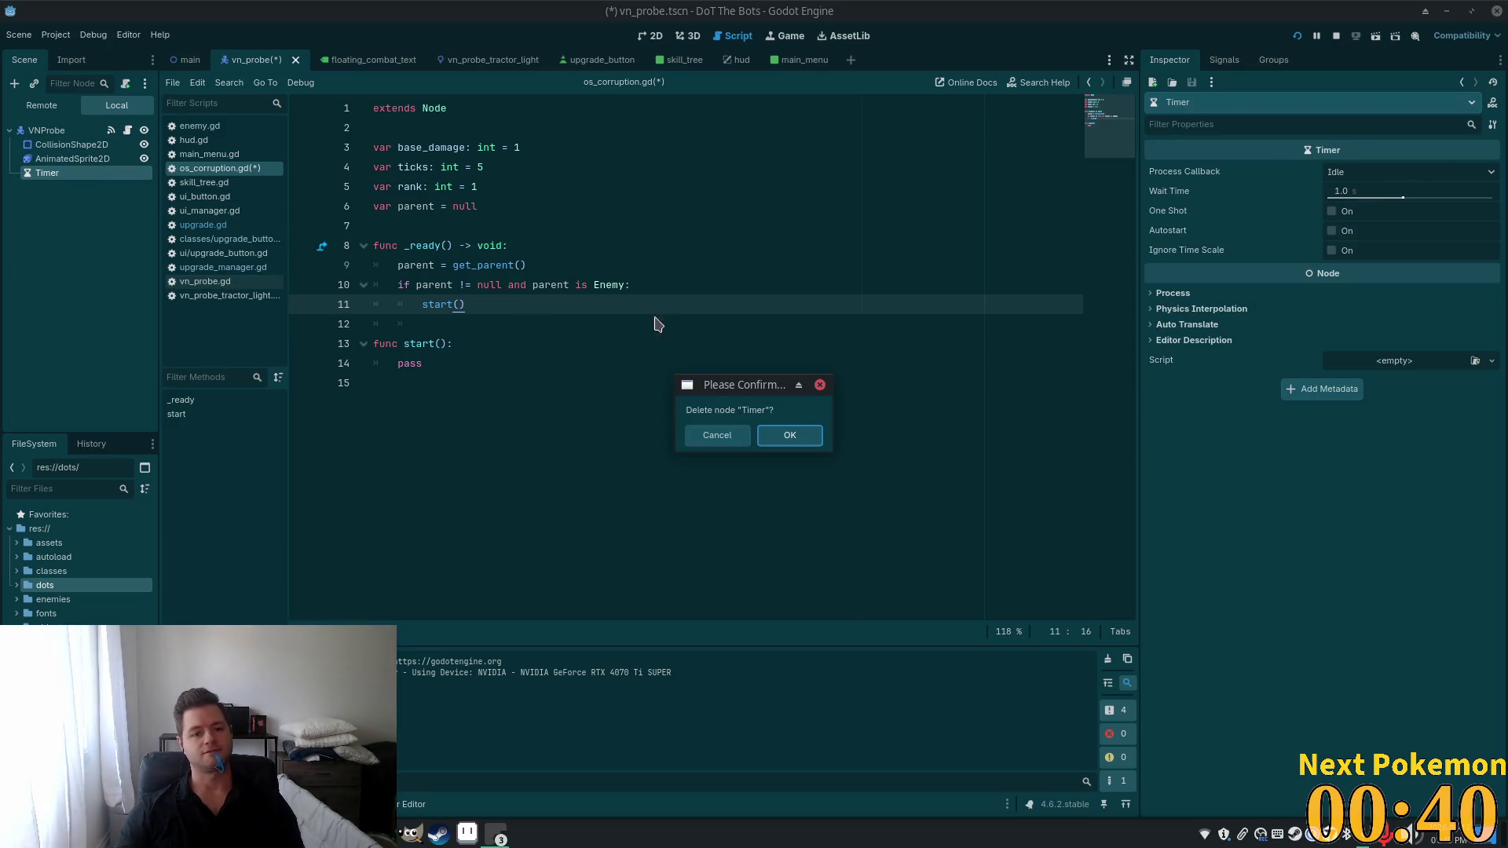
pyautogui.click(790, 431)
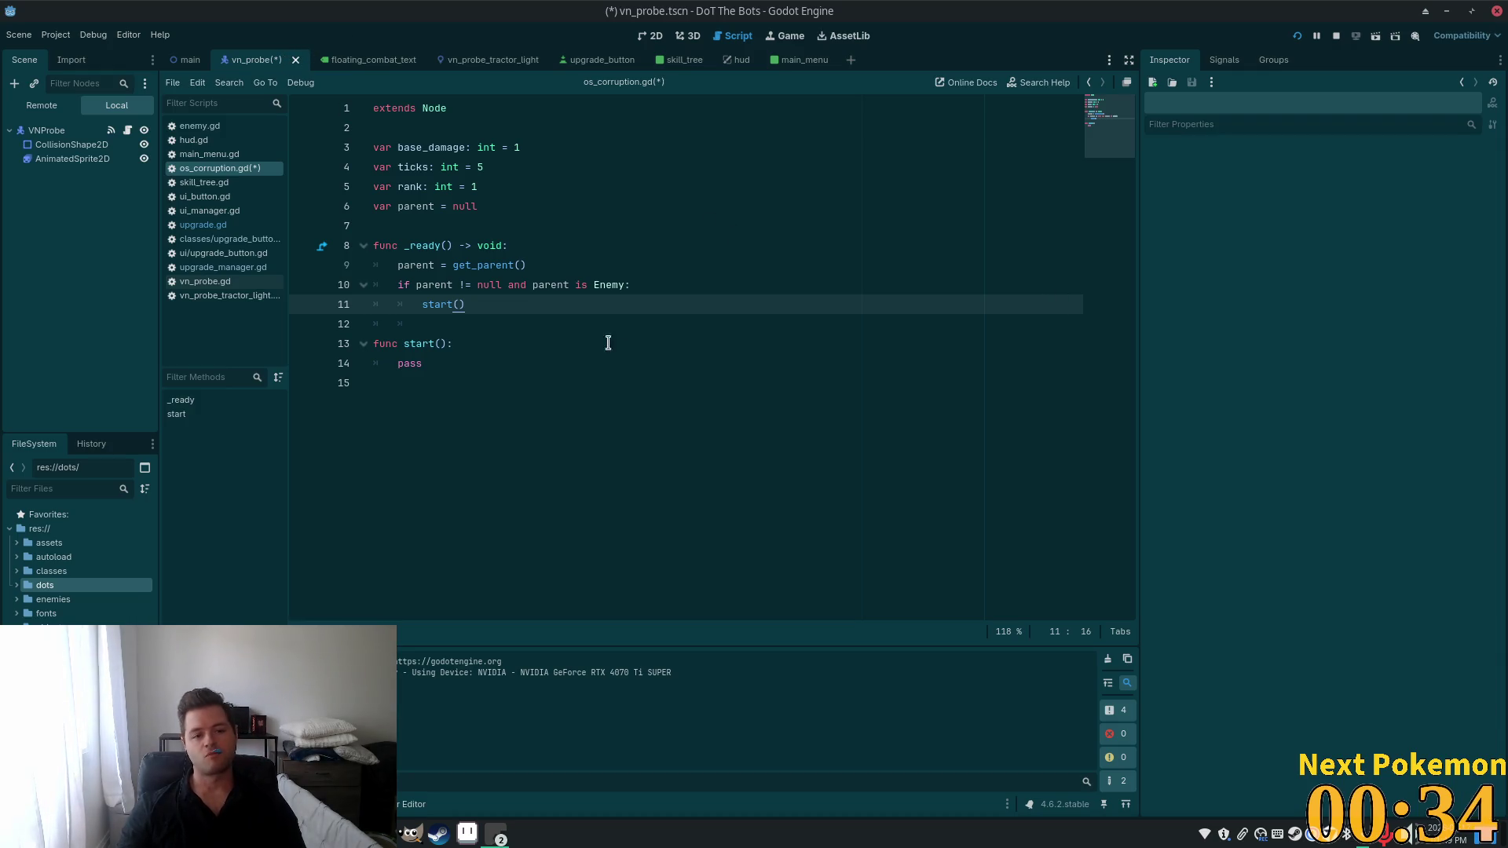
pyautogui.click(465, 228)
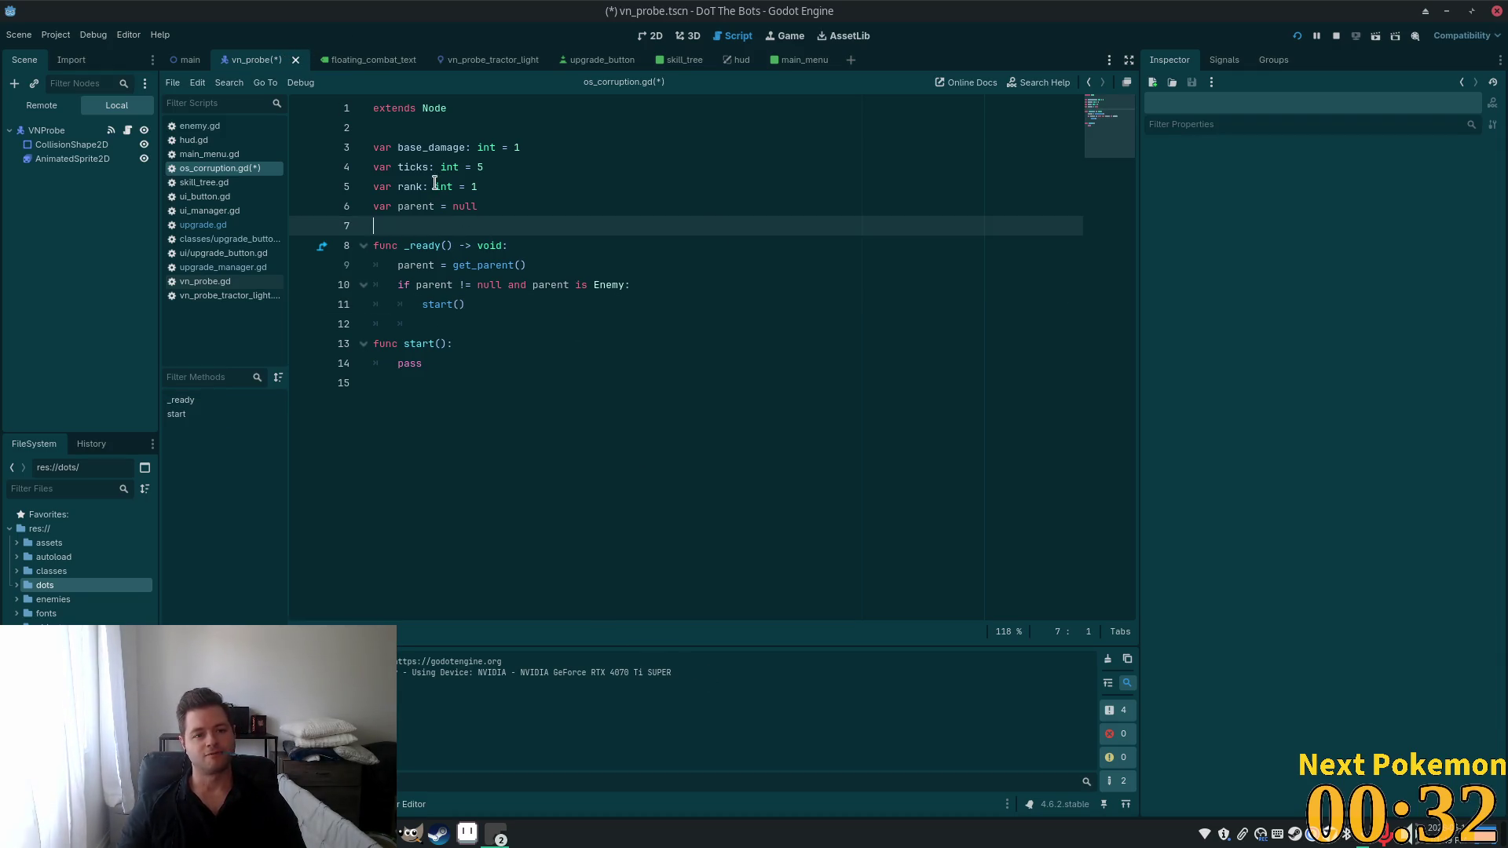
pyautogui.doubleClick(422, 167)
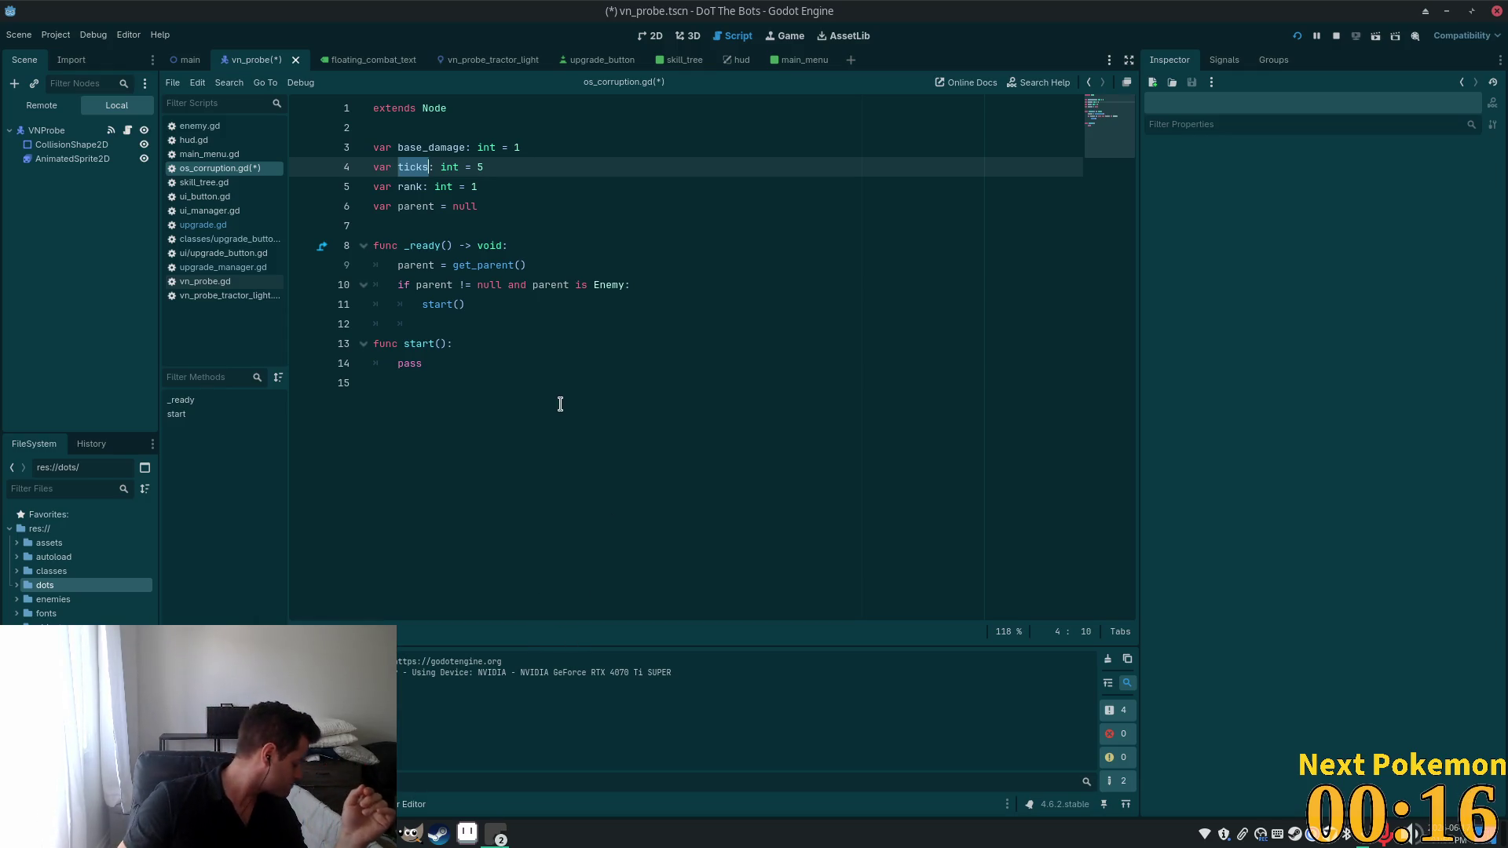
pyautogui.click(455, 267)
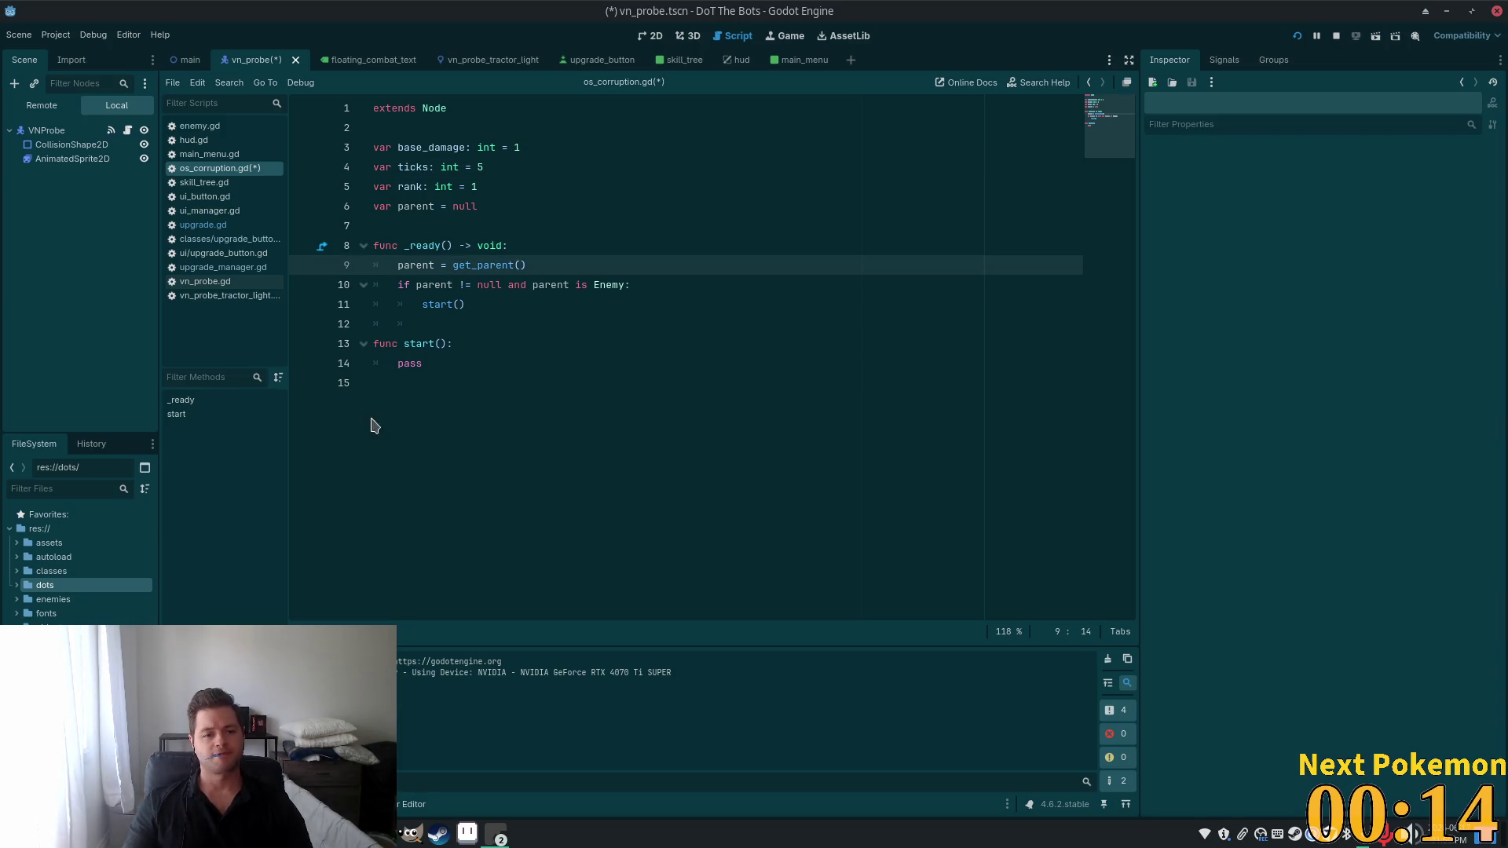
pyautogui.click(420, 344)
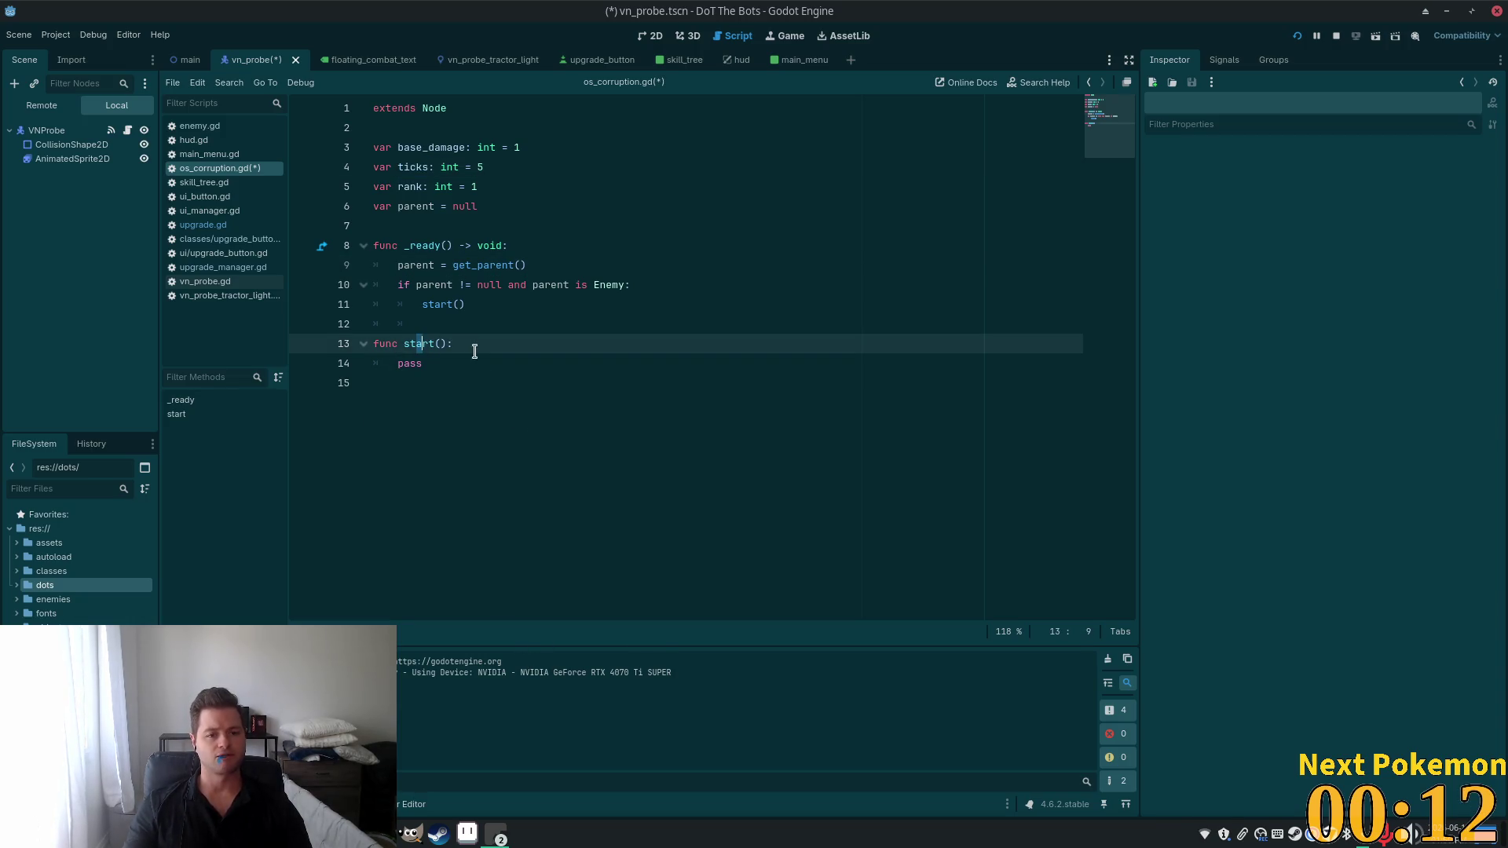
pyautogui.hotkey('alt', 'Tab')
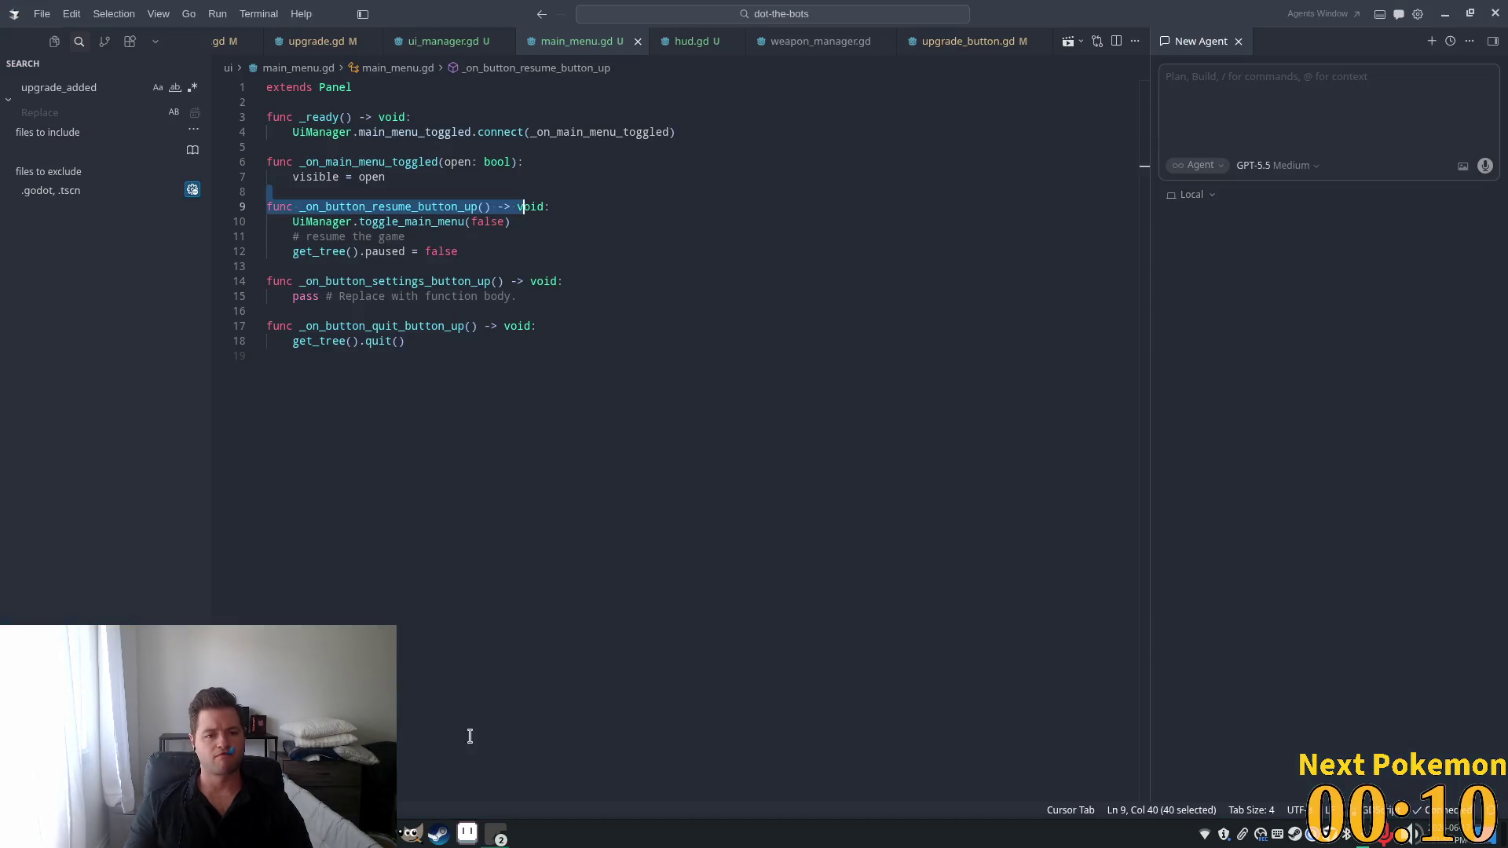
# Open os_corruption.gd in Cursor and add a new line inside start().
pyautogui.hotkey('ctrl', 'p')
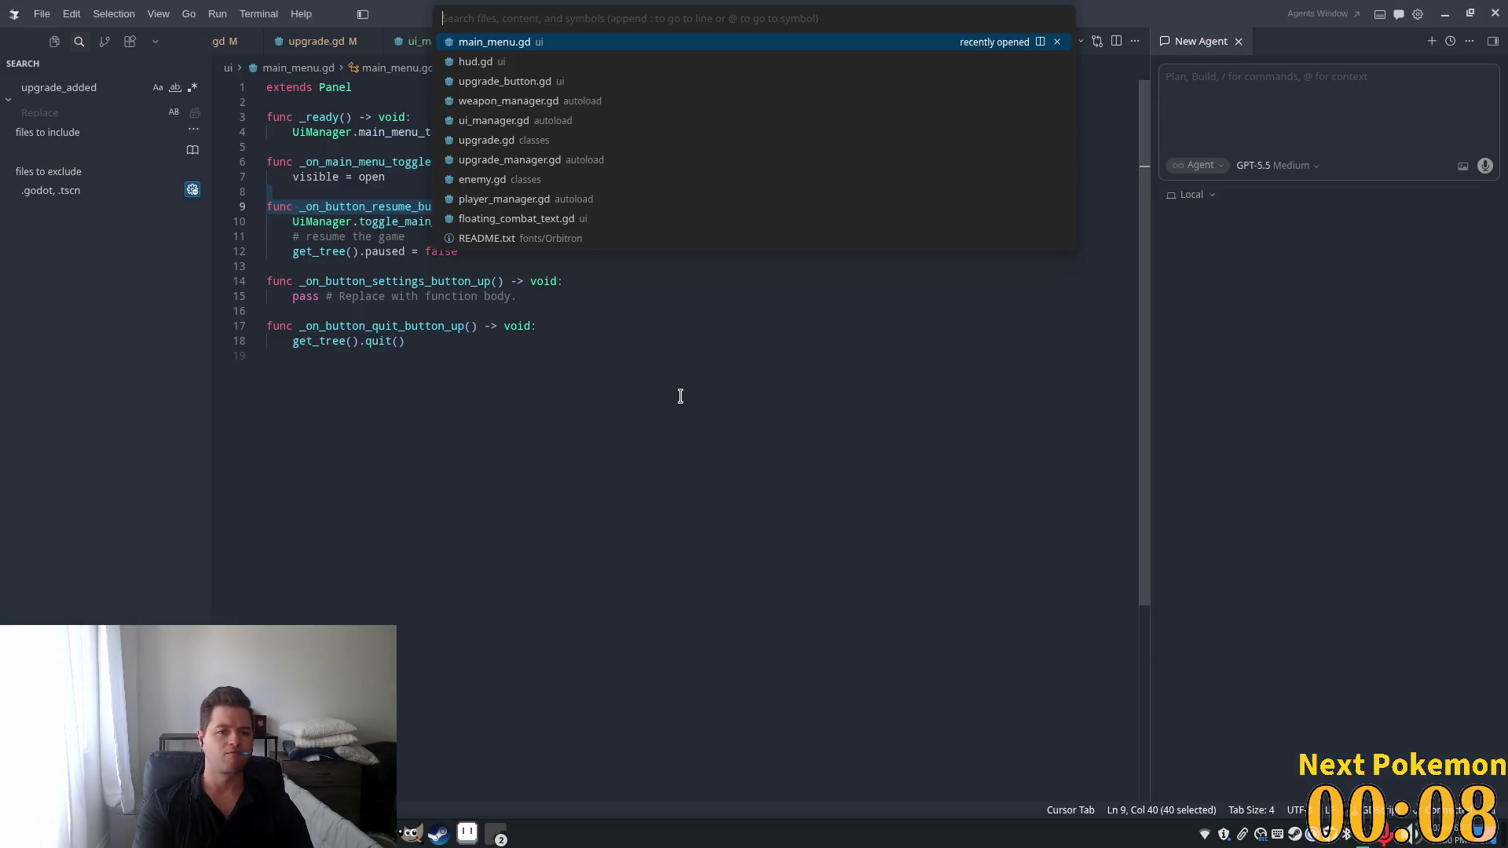
pyautogui.write('os_')
pyautogui.press('Return')
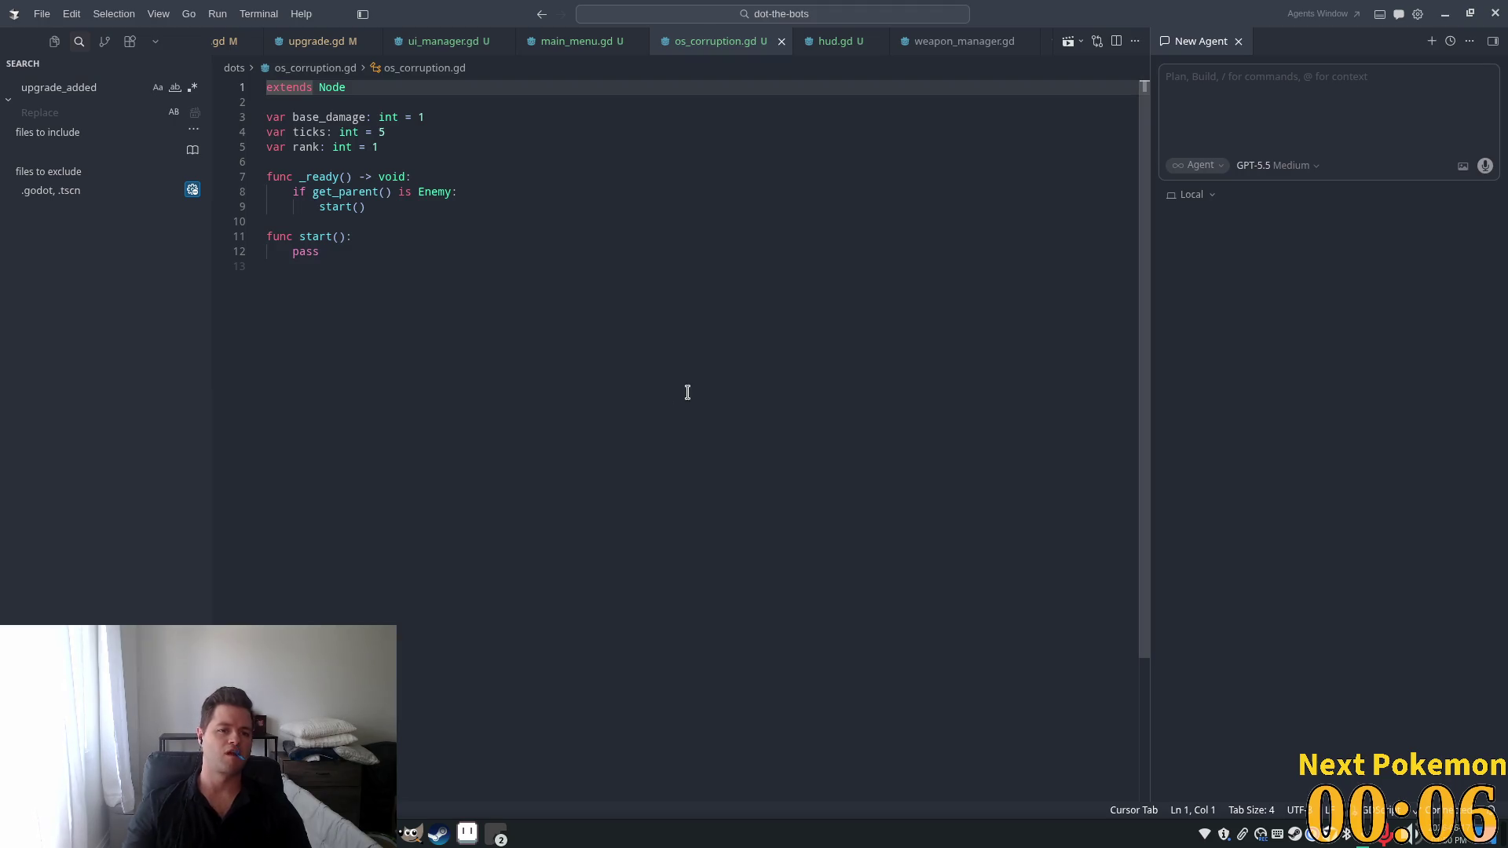
pyautogui.click(351, 237)
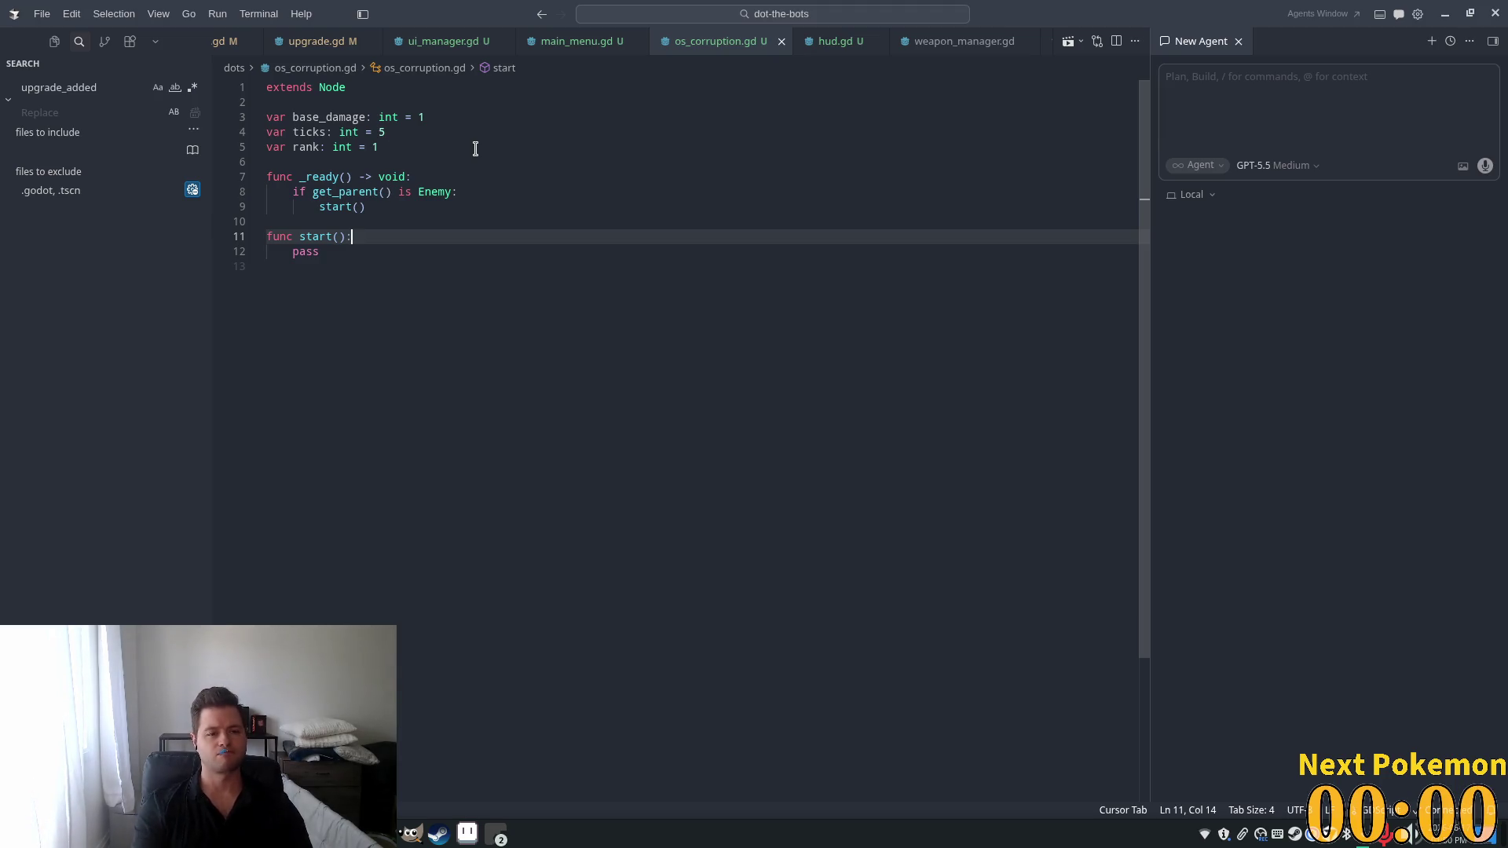
pyautogui.press('Return')
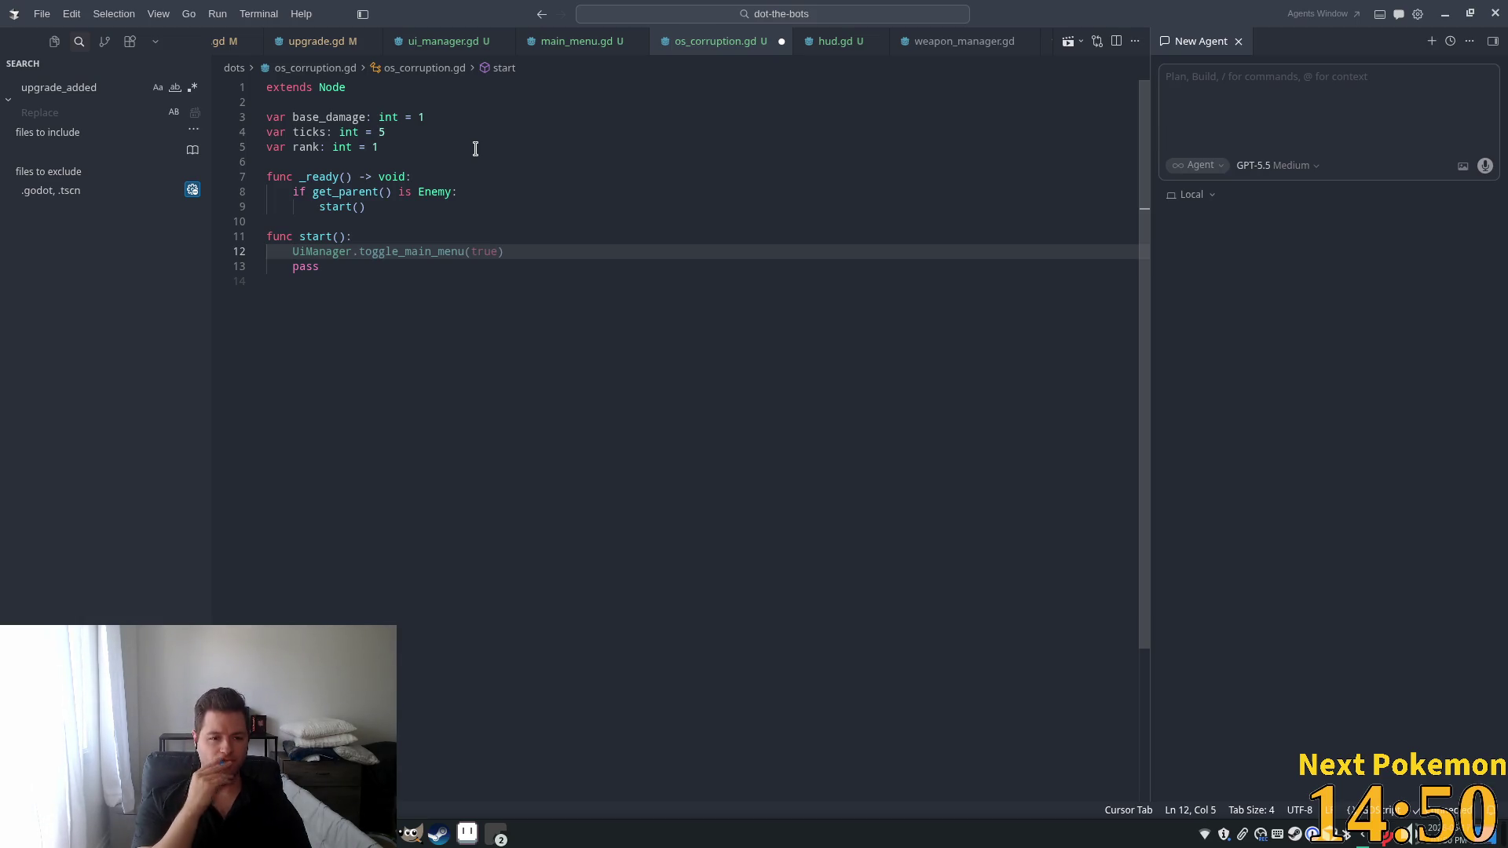
# Add a line below start() and begin a new 'func' declaration.
pyautogui.click(347, 197)
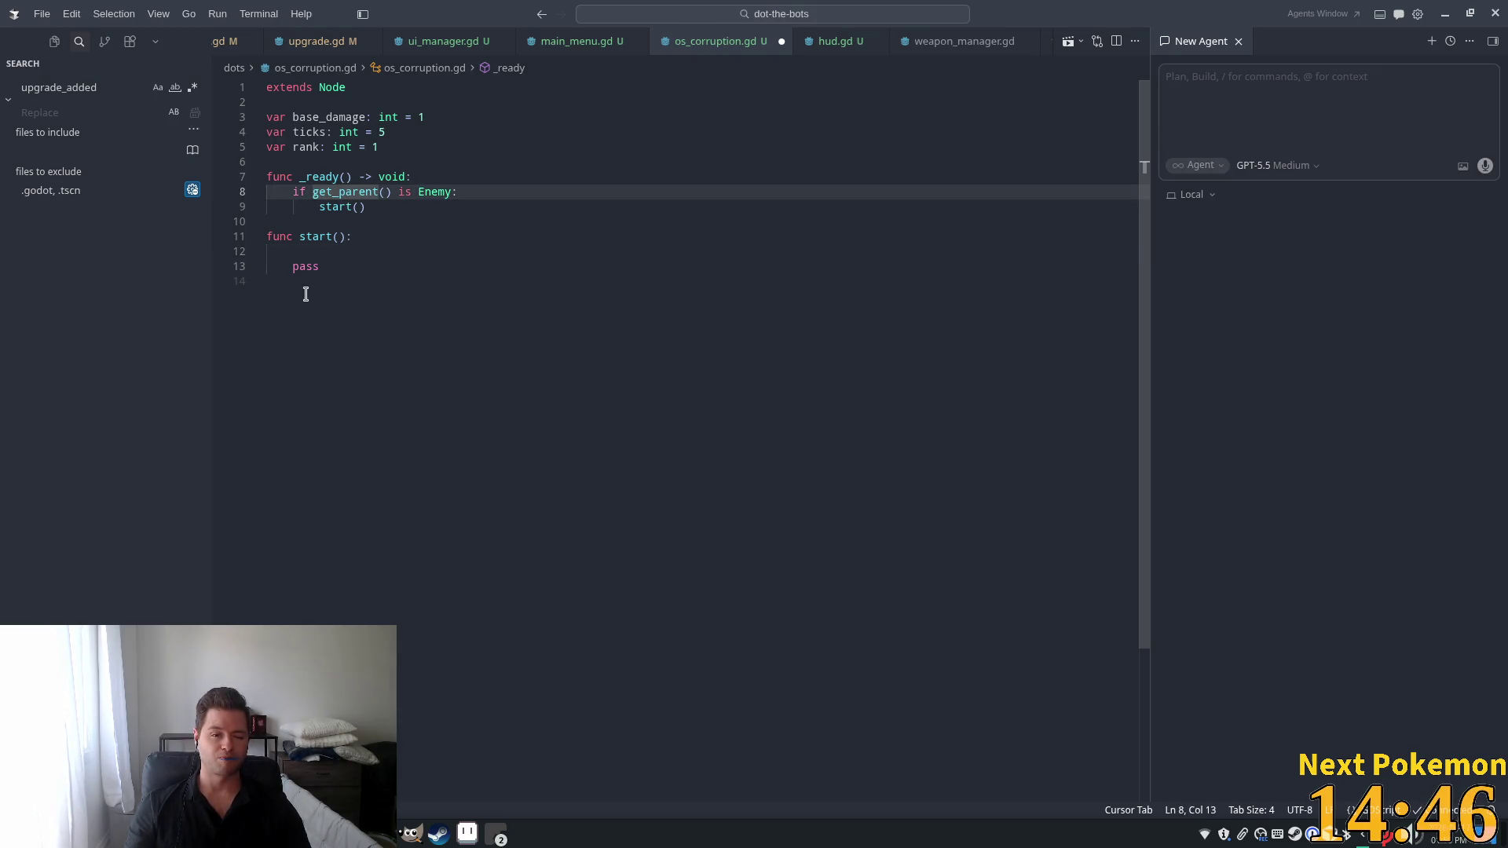
pyautogui.click(363, 276)
pyautogui.press('Return')
pyautogui.write('func')
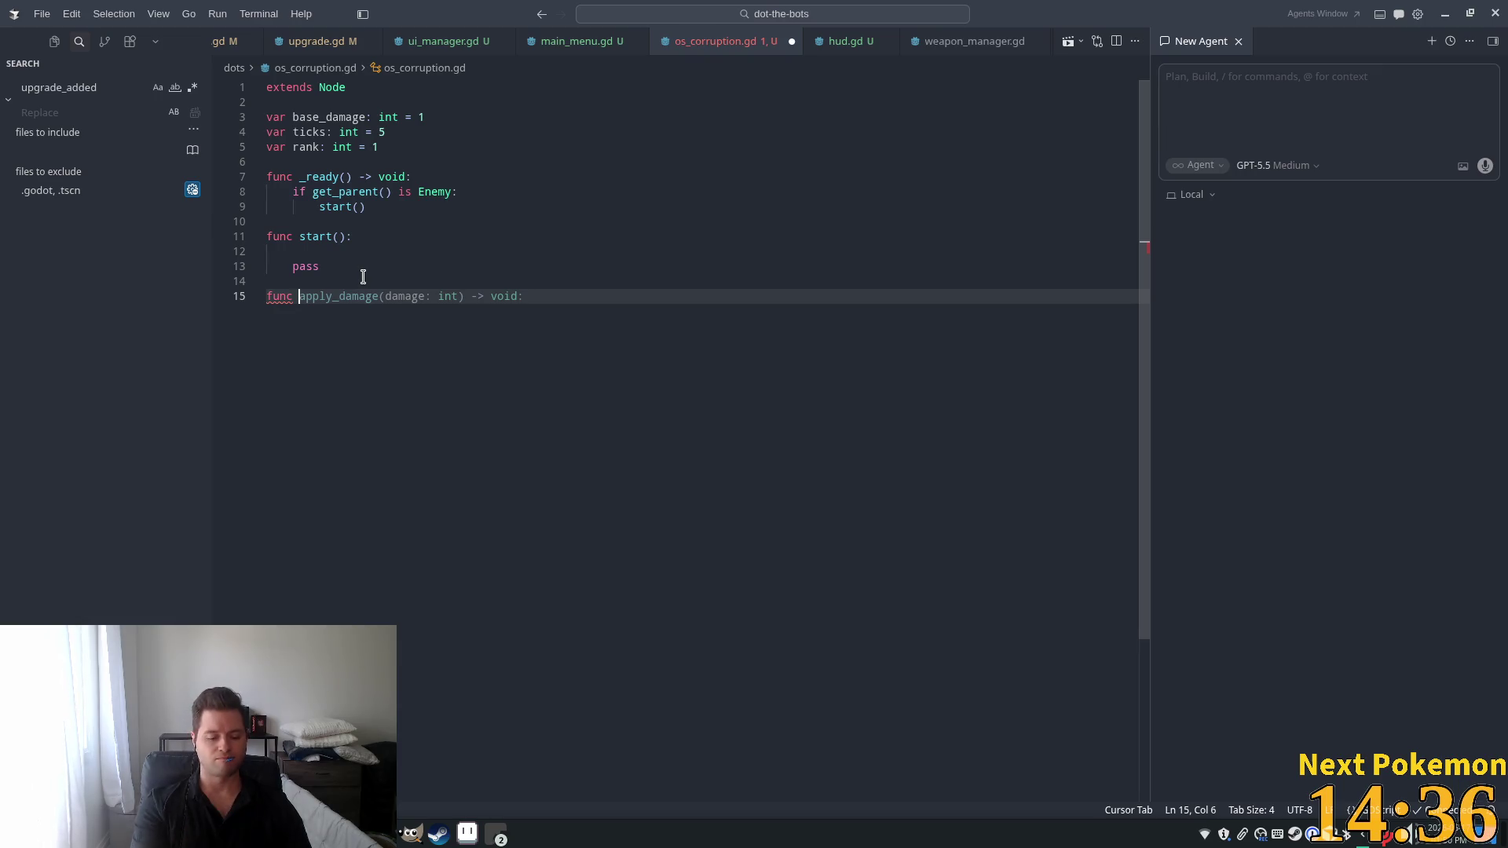
# Declare _on_damage_timer_timeout and build a repeating 1.0-second damage Timer in start().
pyautogui.write('_on_dama')
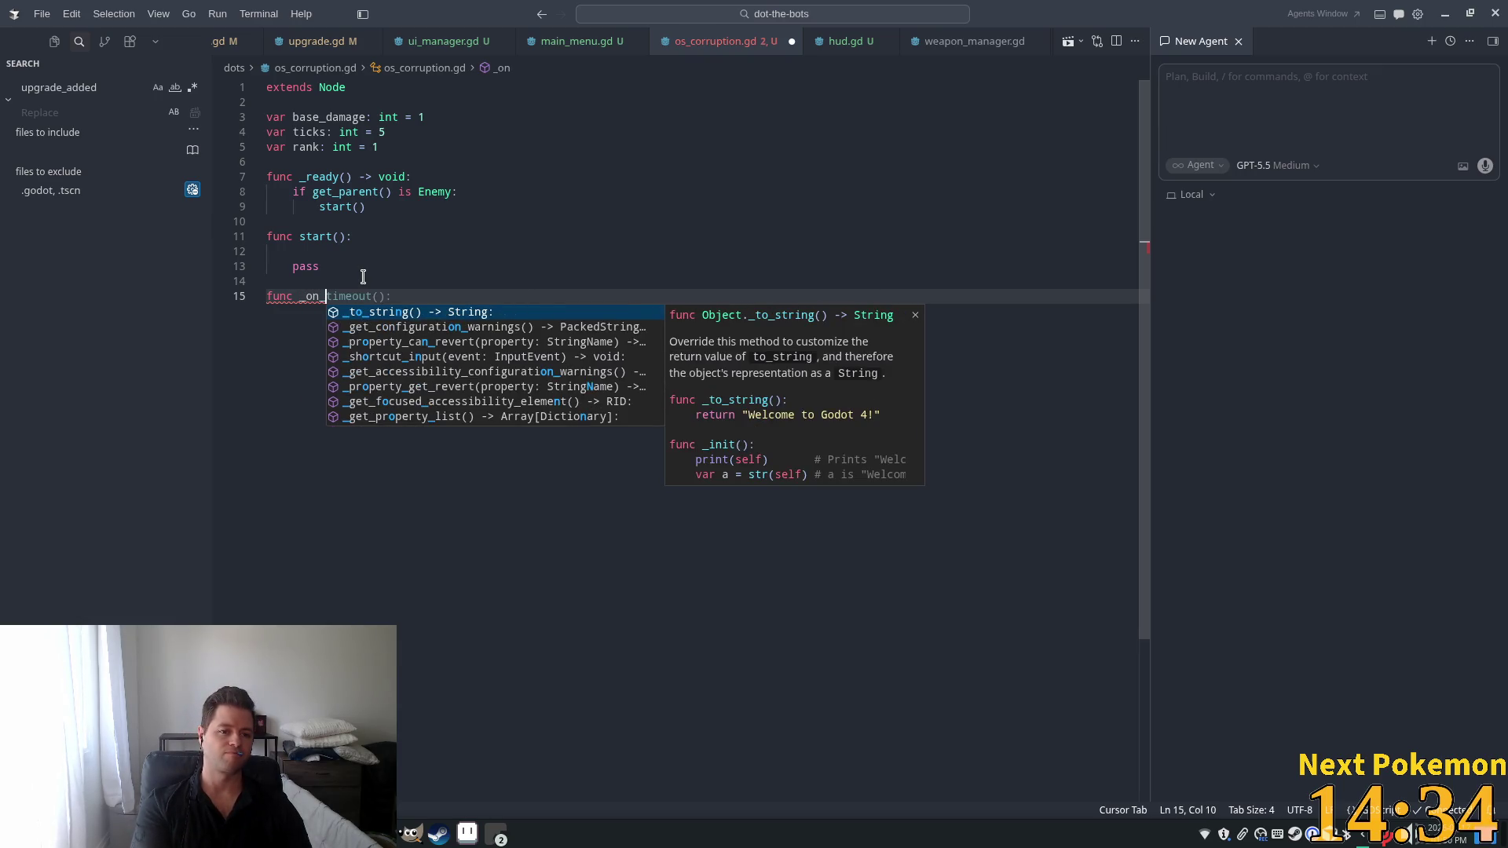
pyautogui.write('ge')
pyautogui.press('Tab')
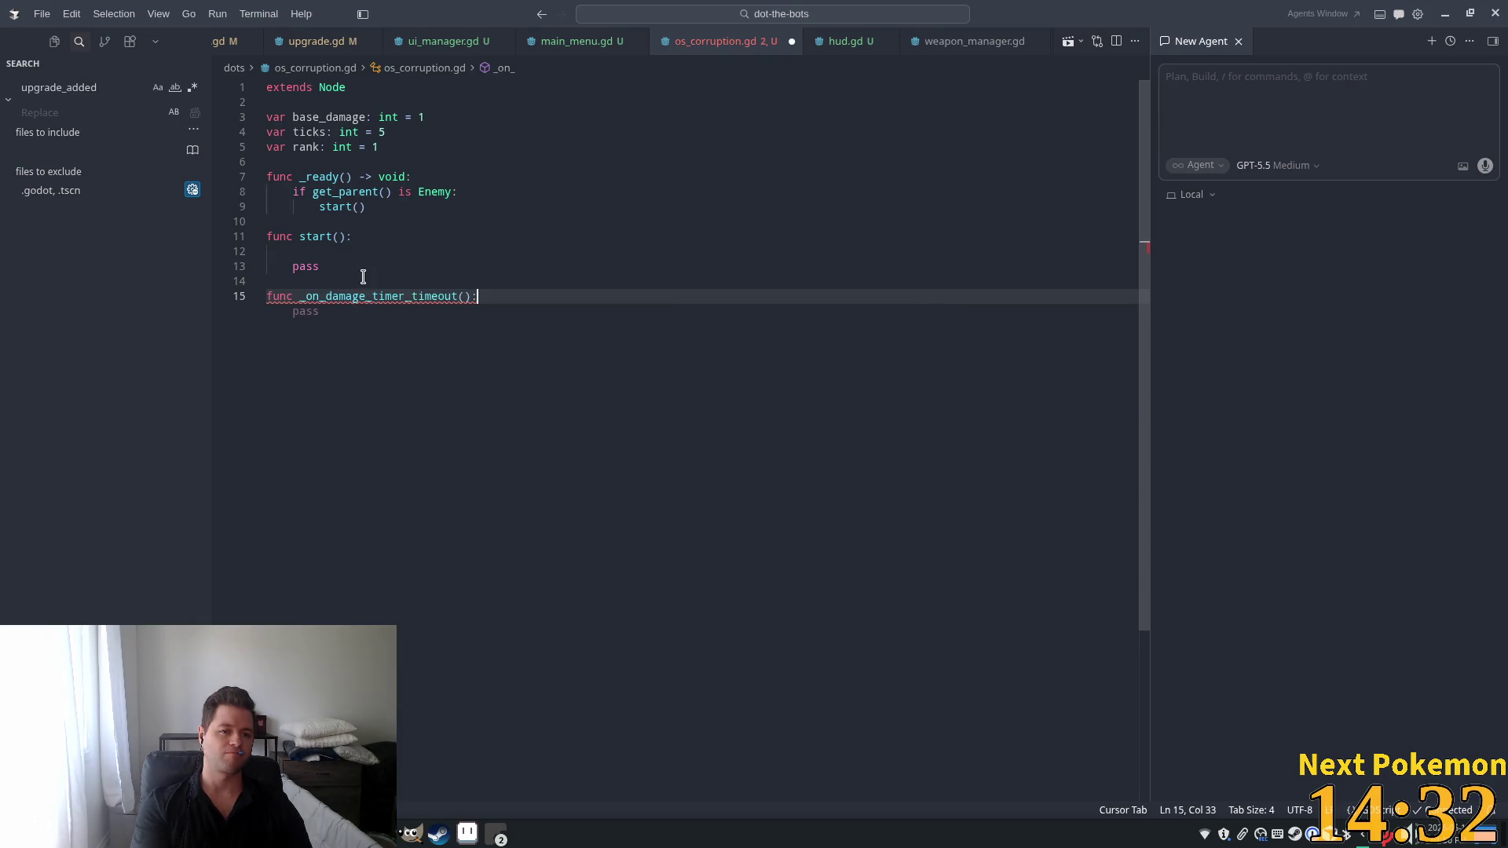
pyautogui.press('Tab')
pyautogui.click(482, 253)
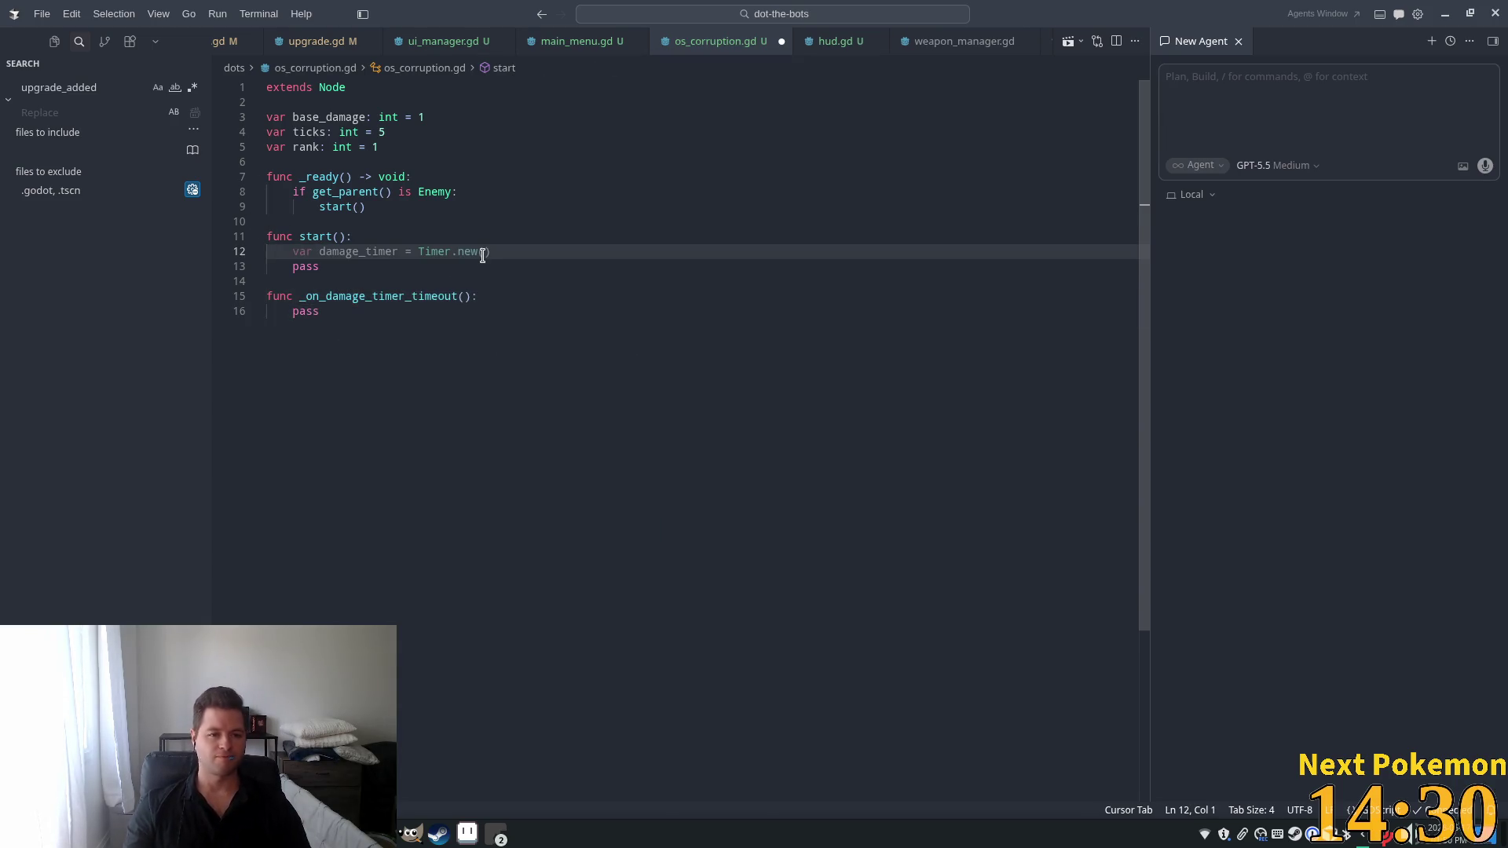
pyautogui.press('Tab')
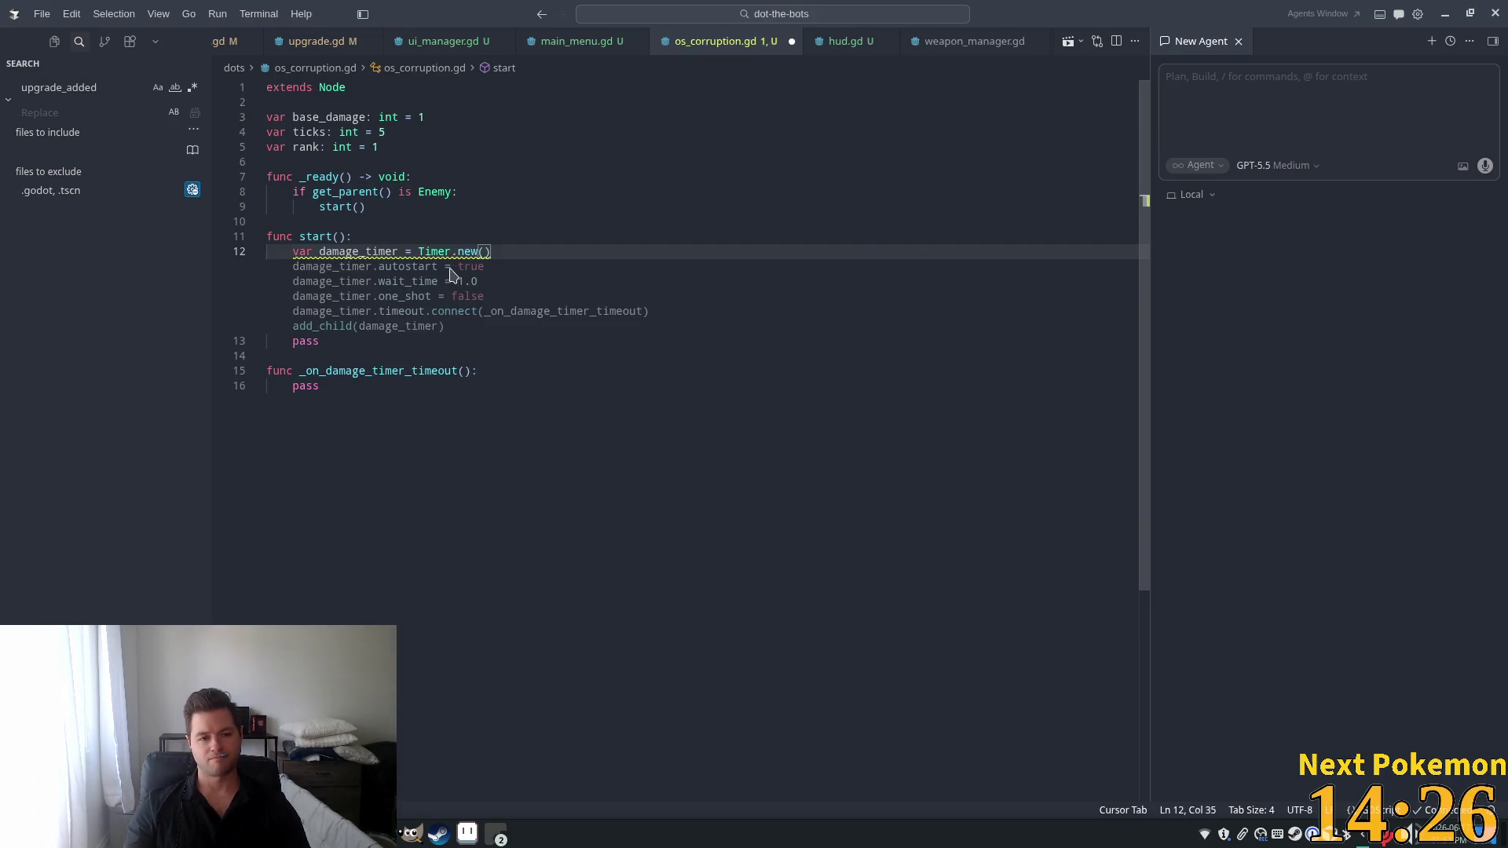
pyautogui.press('Tab')
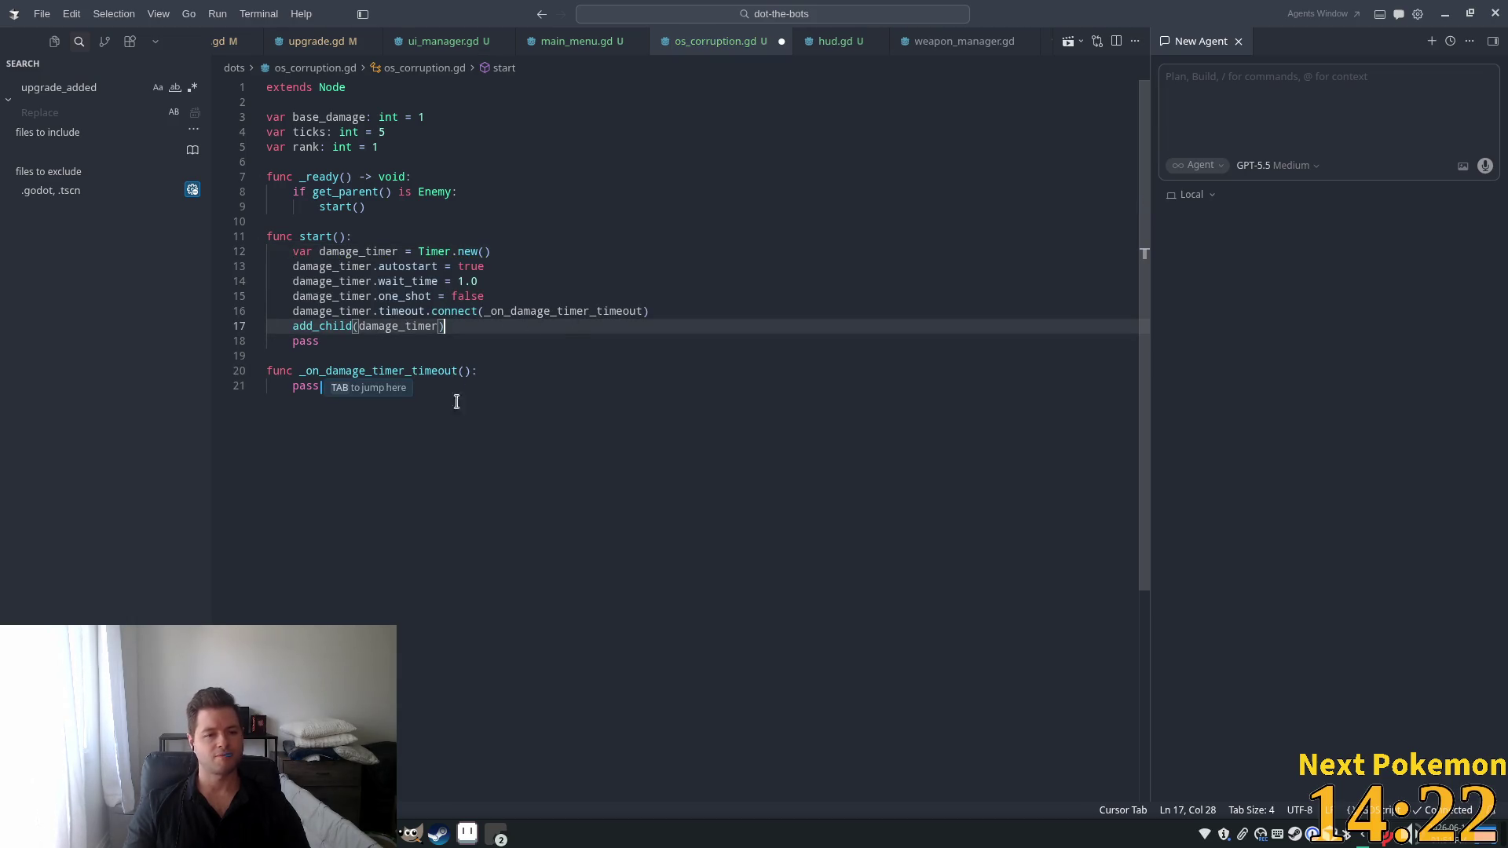
pyautogui.moveTo(320, 341); pyautogui.dragTo(267, 341)
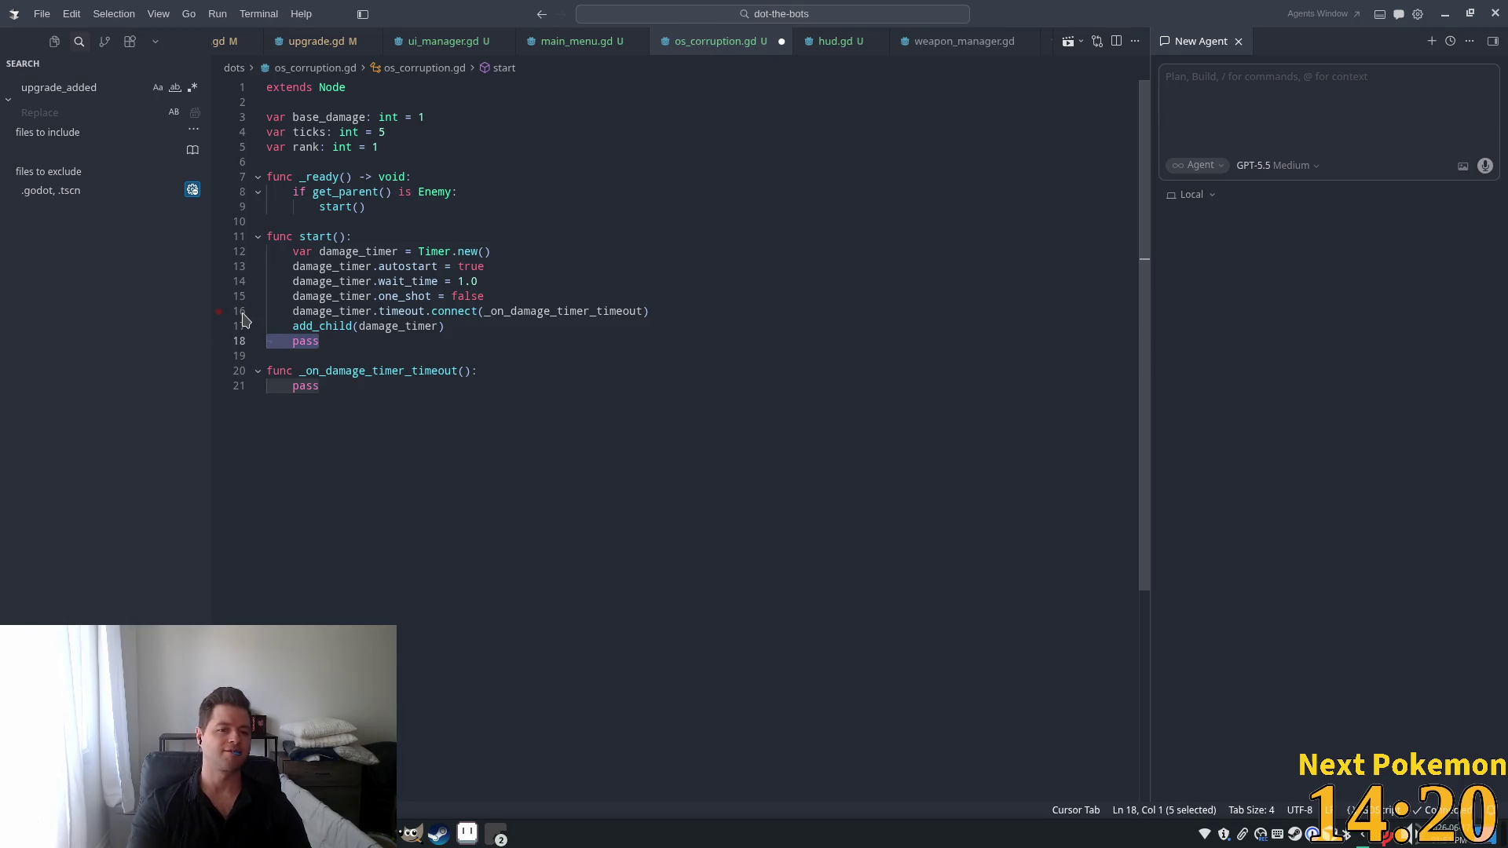
pyautogui.press('BackSpace')
pyautogui.press('BackSpace')
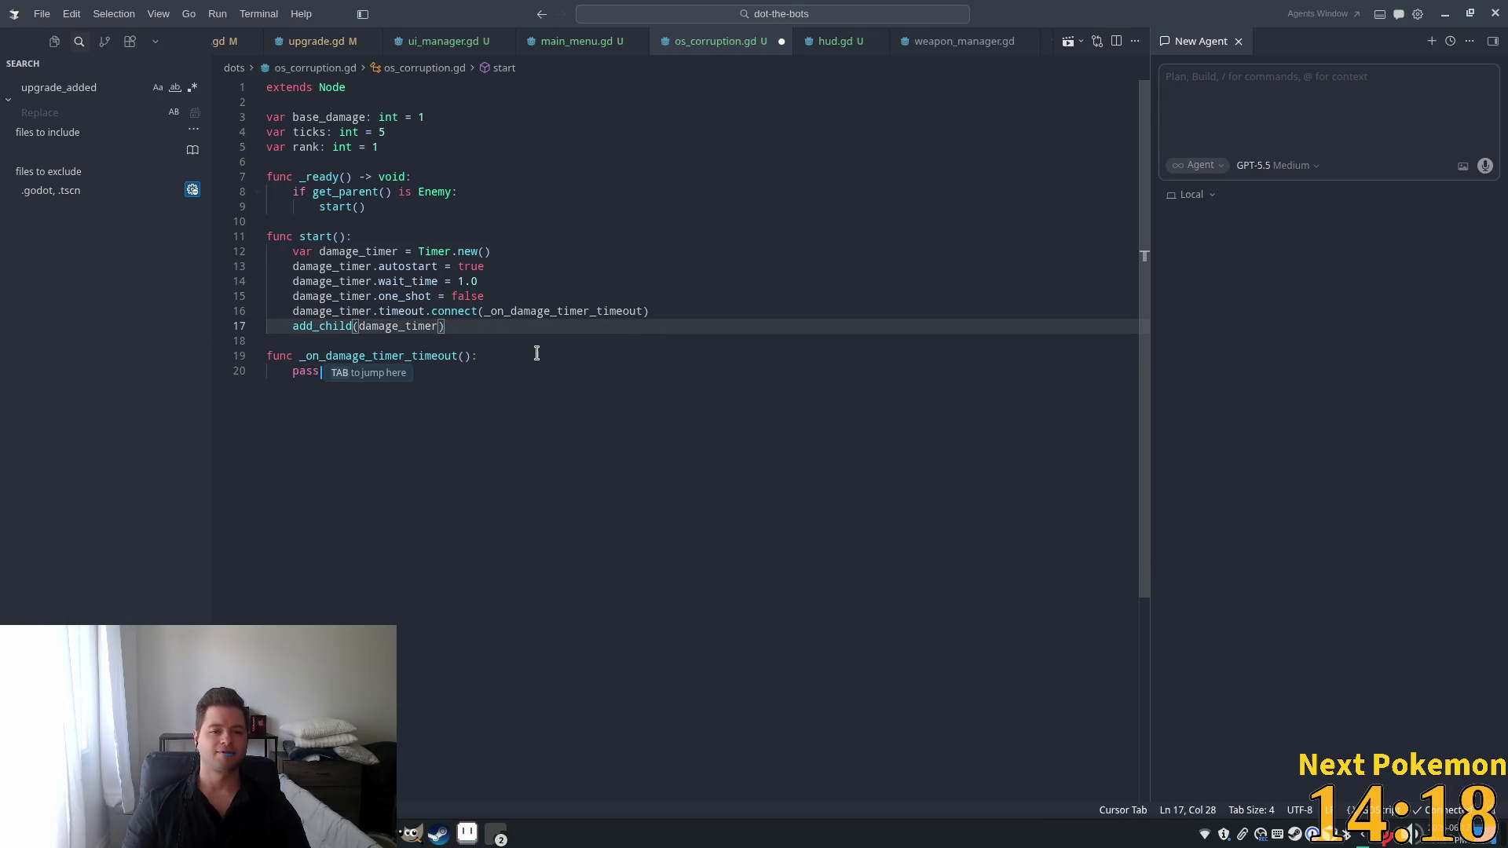
# Make the timeout handler call parent.take_damage(base_damage).
pyautogui.press('Tab')
pyautogui.press('Return')
pyautogui.write('pa')
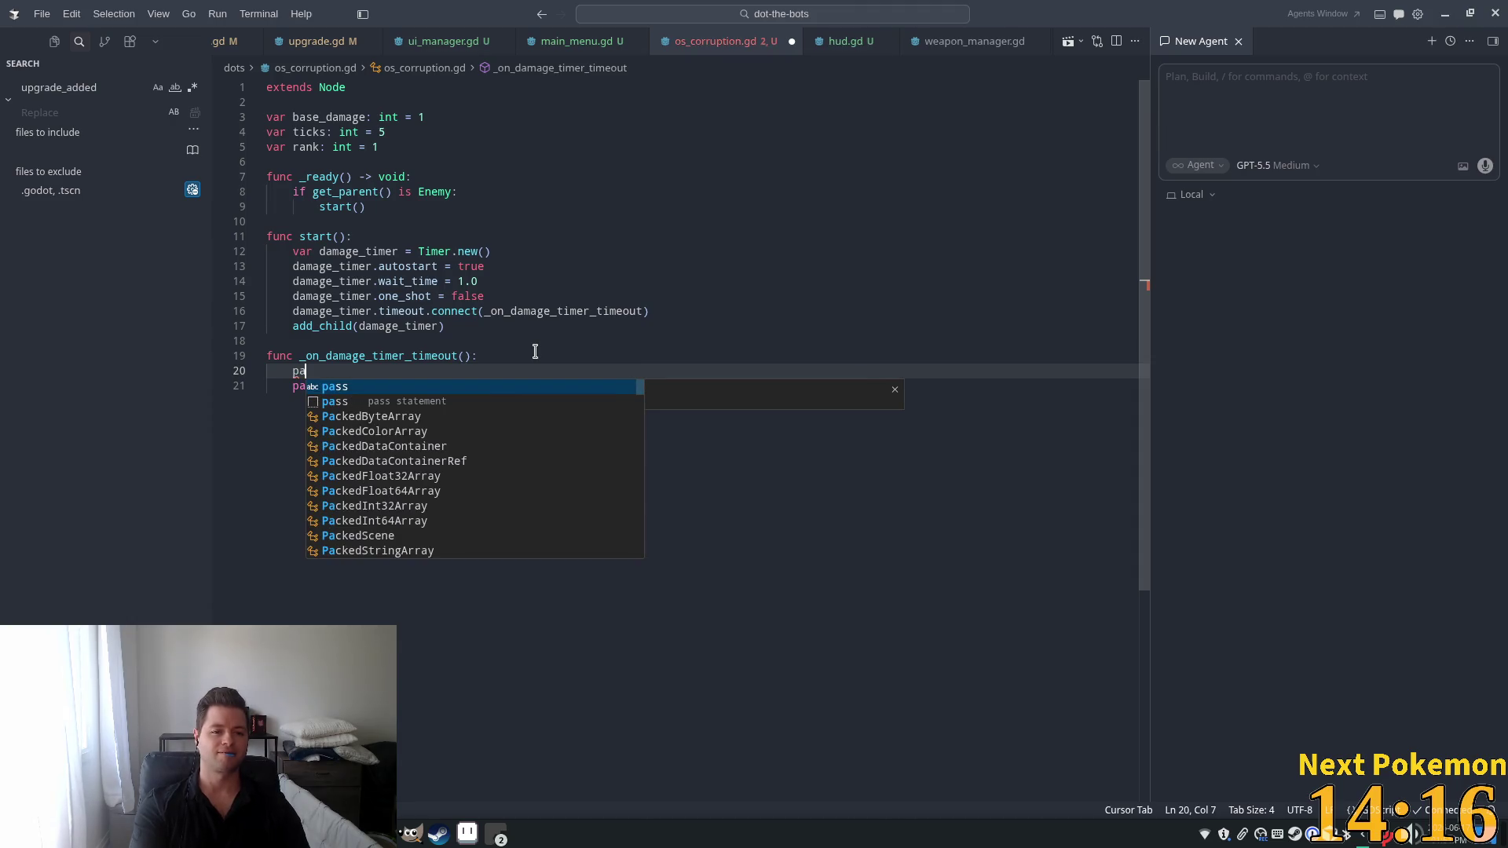
pyautogui.write('rent')
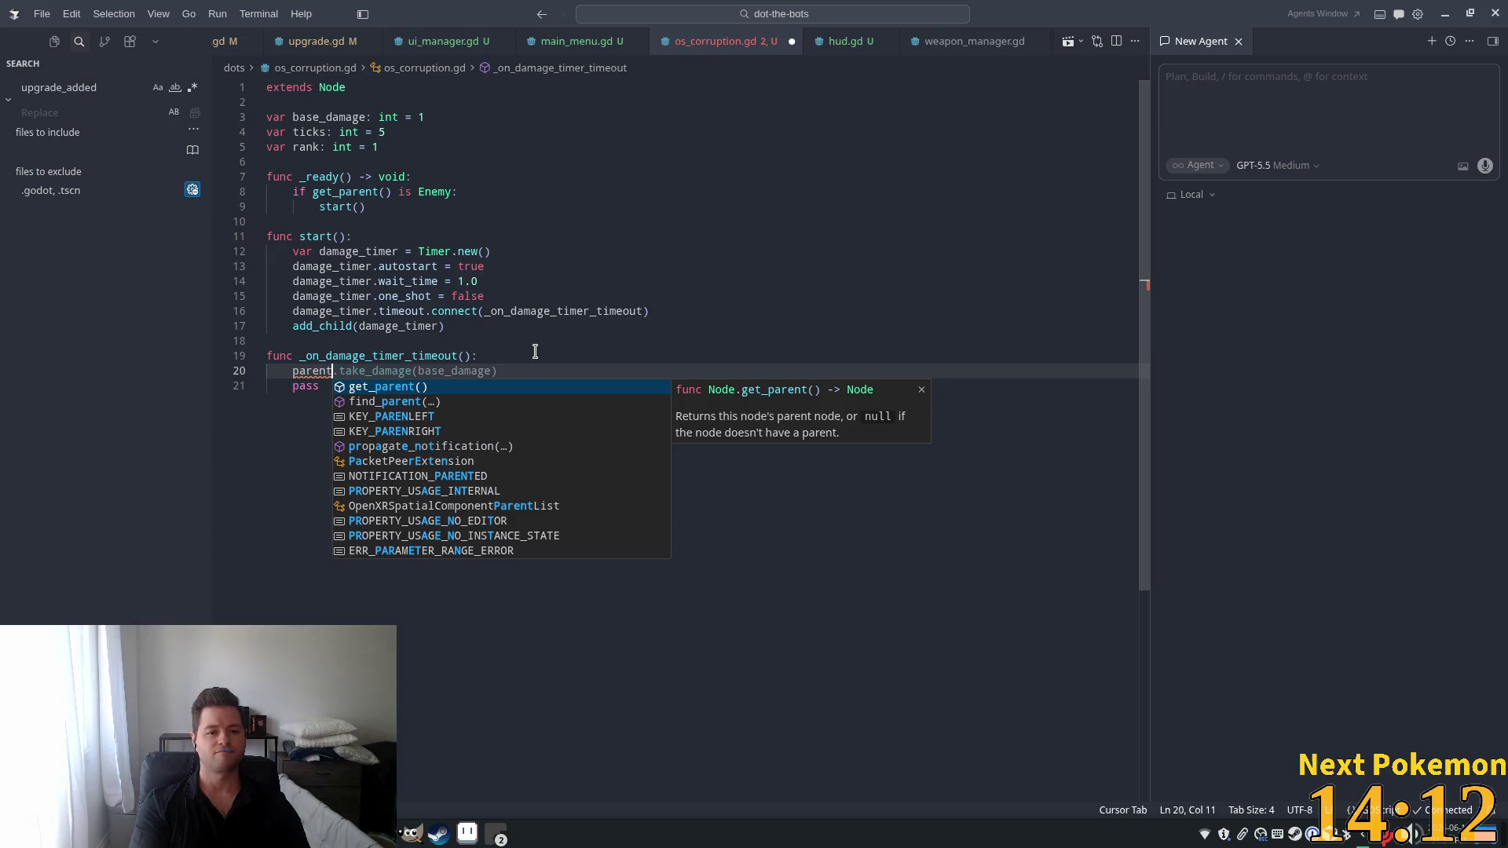
pyautogui.press('Tab')
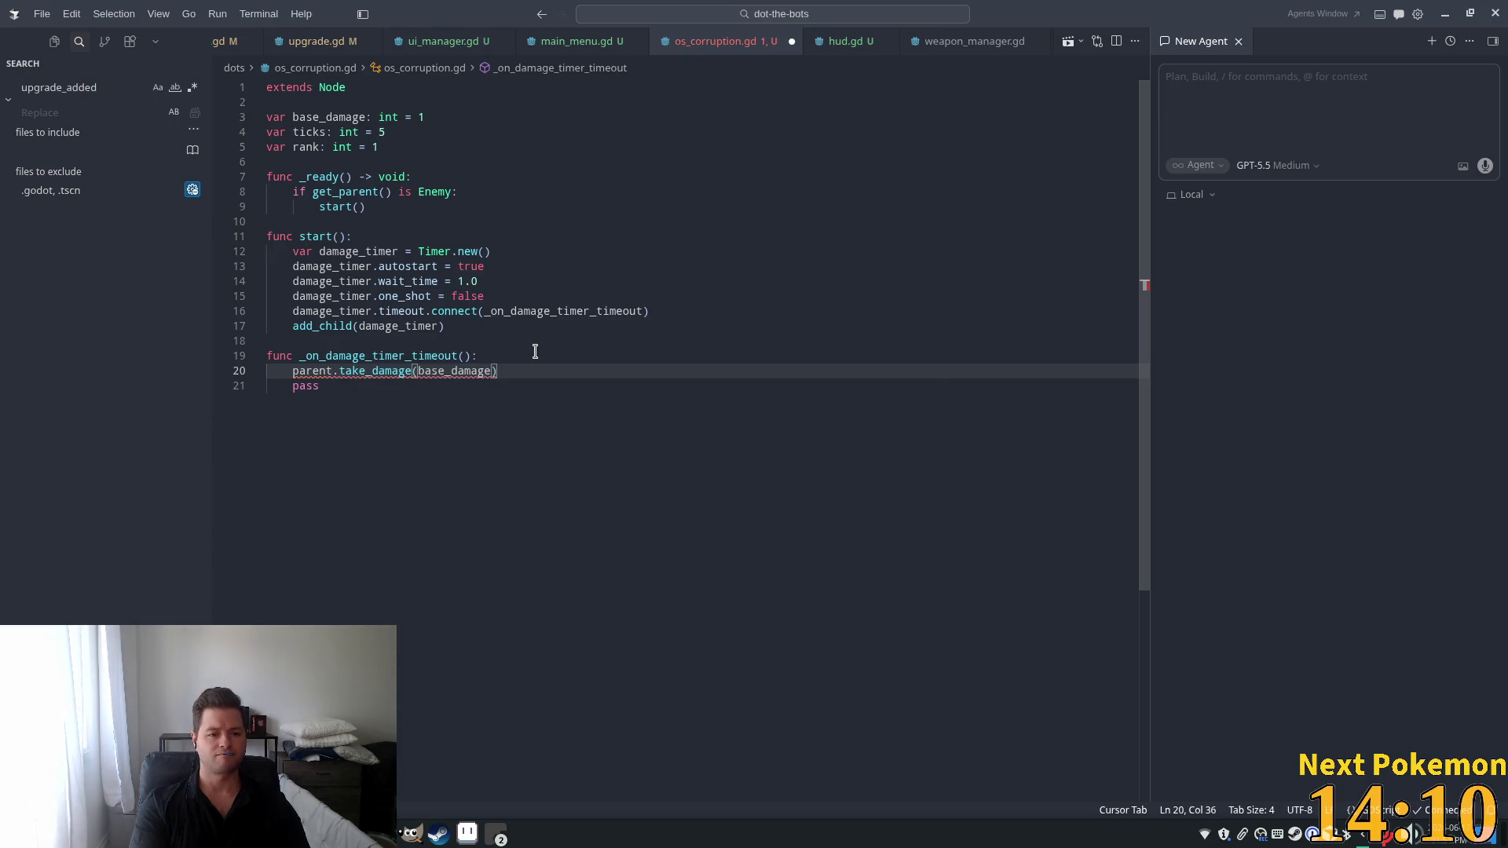
pyautogui.keyDown('ctrl'); pyautogui.click(433, 201); pyautogui.keyUp('ctrl')
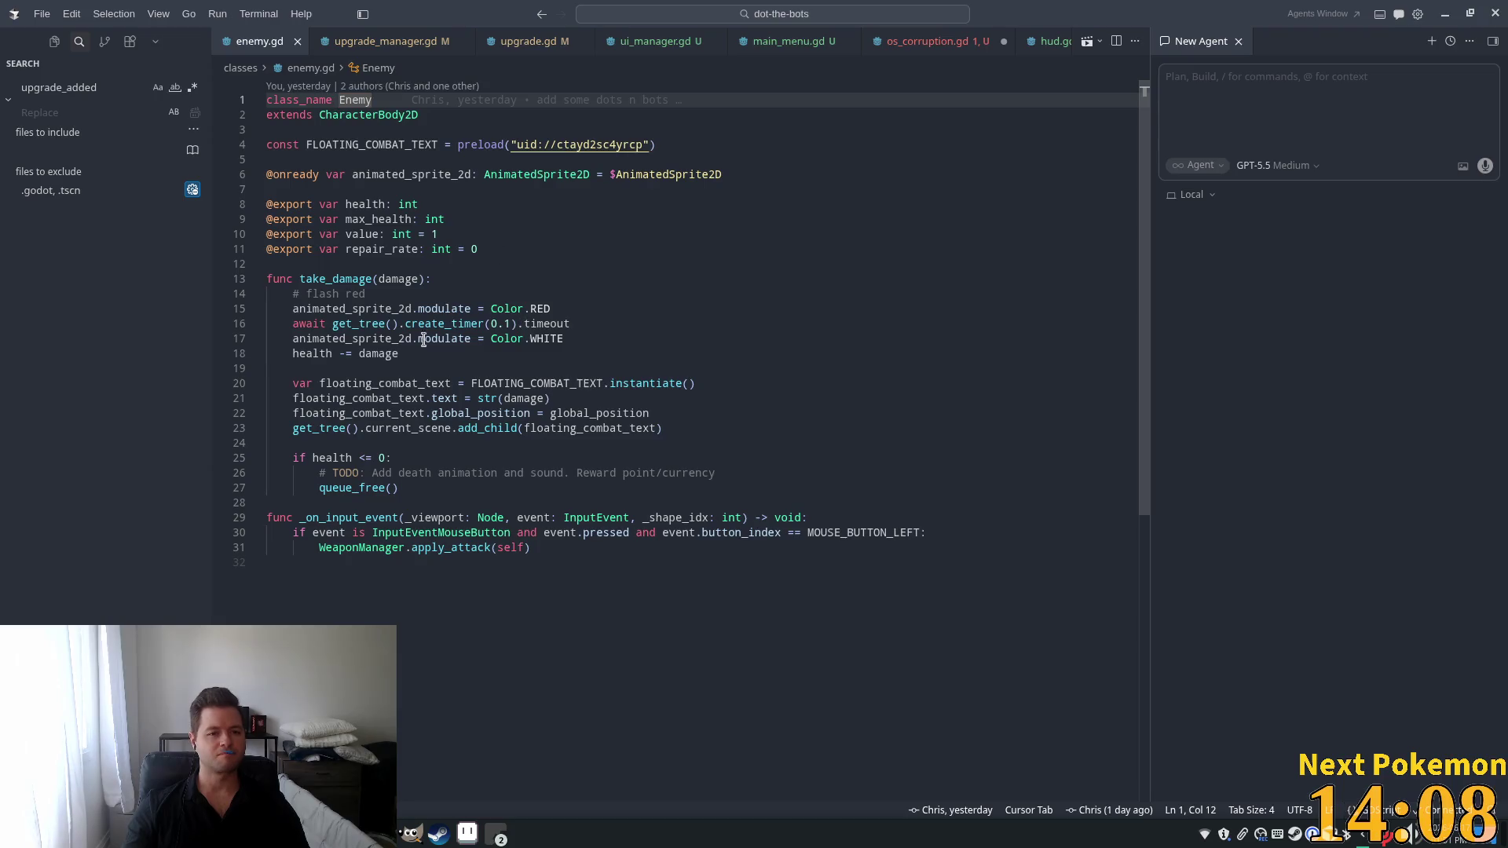
# Inspect the take_damage function in enemy.gd.
pyautogui.doubleClick(345, 278)
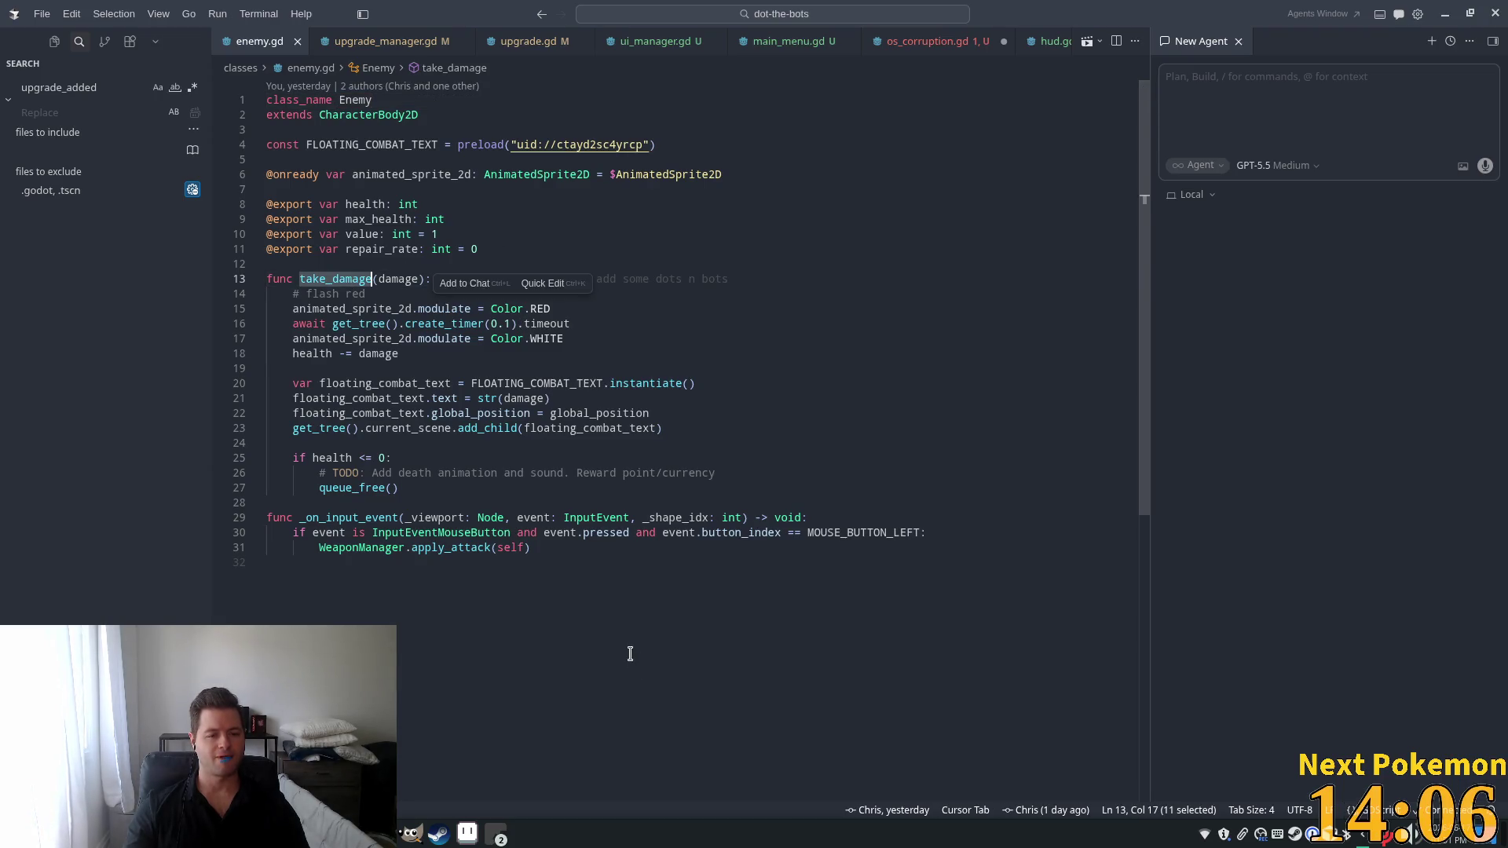
pyautogui.click(373, 267)
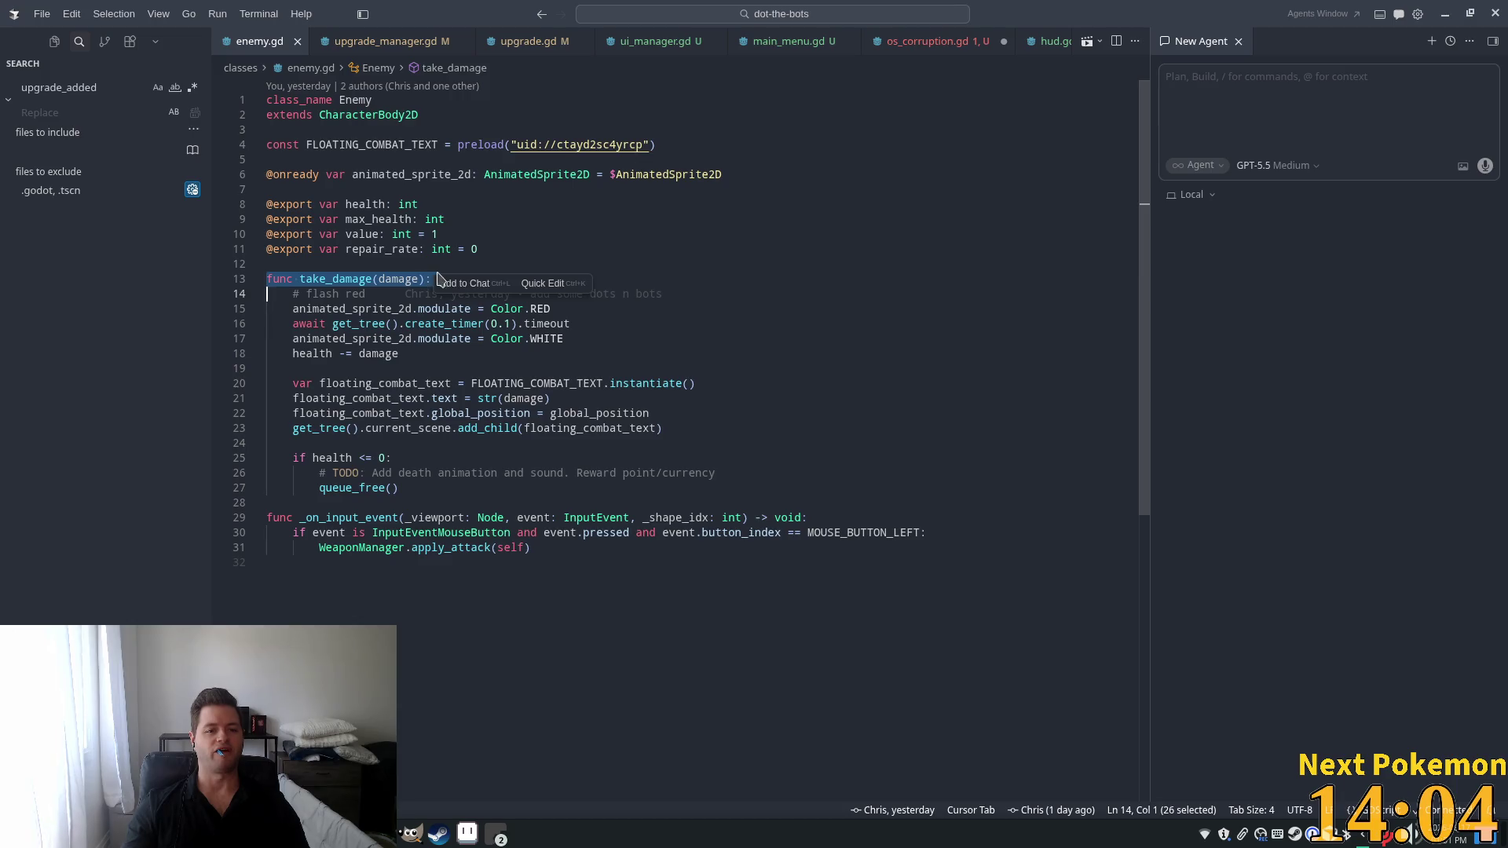
pyautogui.click(389, 265)
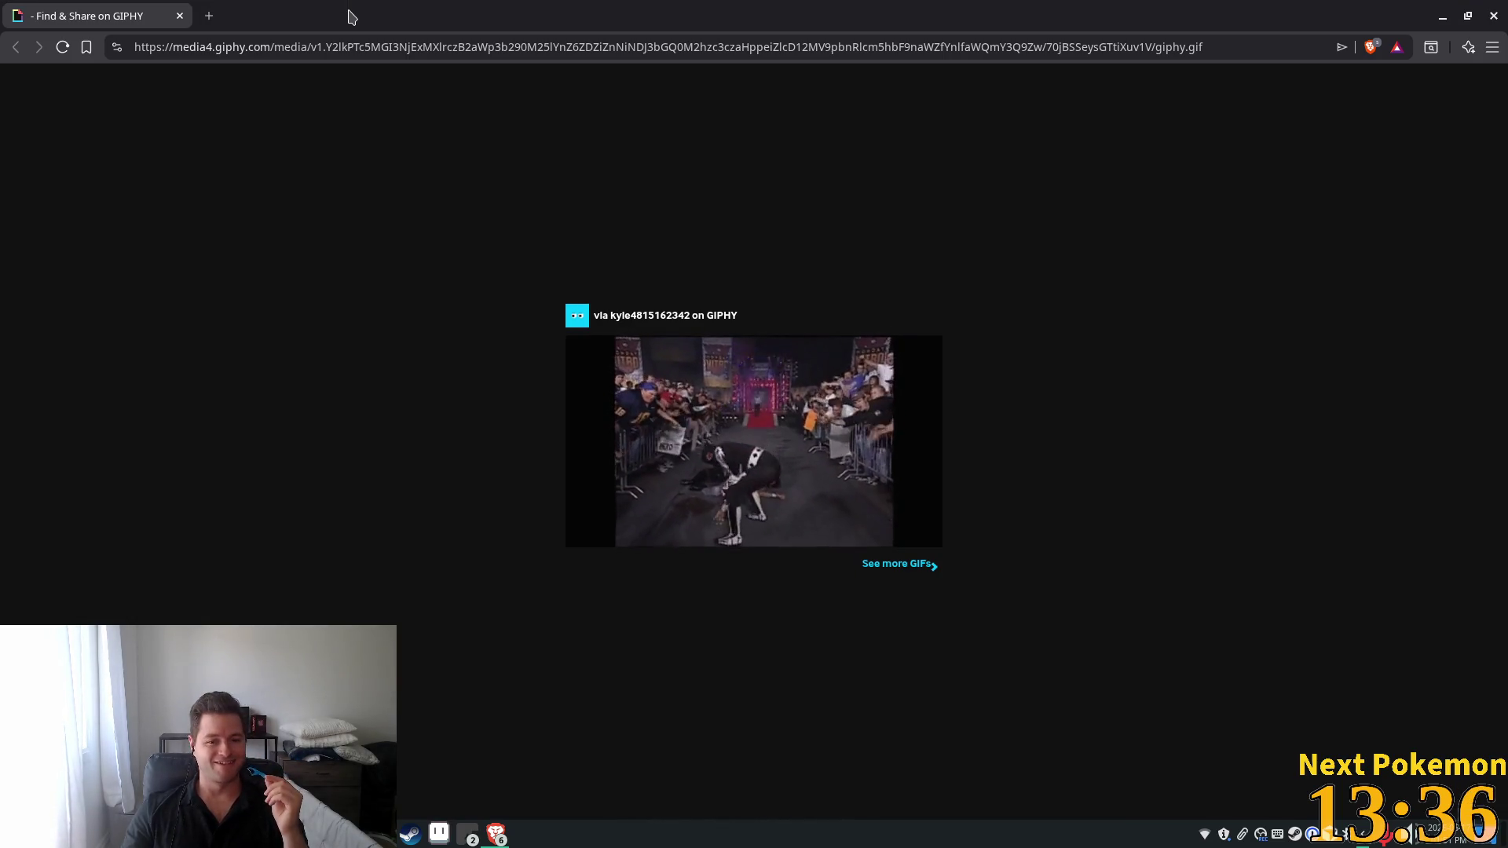
# Close the GIPHY browser tab.
pyautogui.click(180, 16)
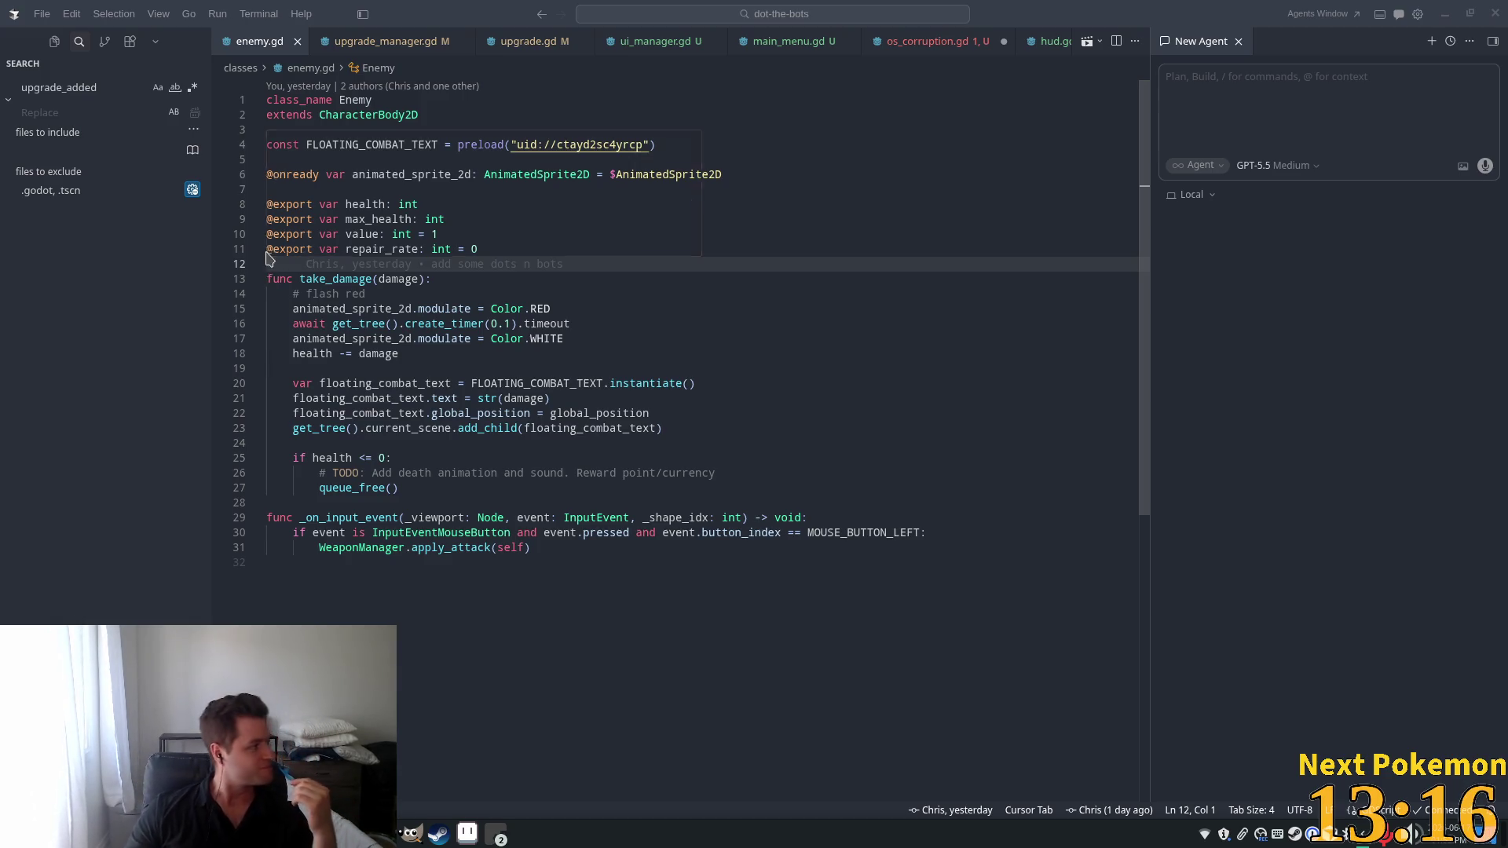
# Move the caret to the end of the repair_rate line in enemy.gd.
pyautogui.press('Left')
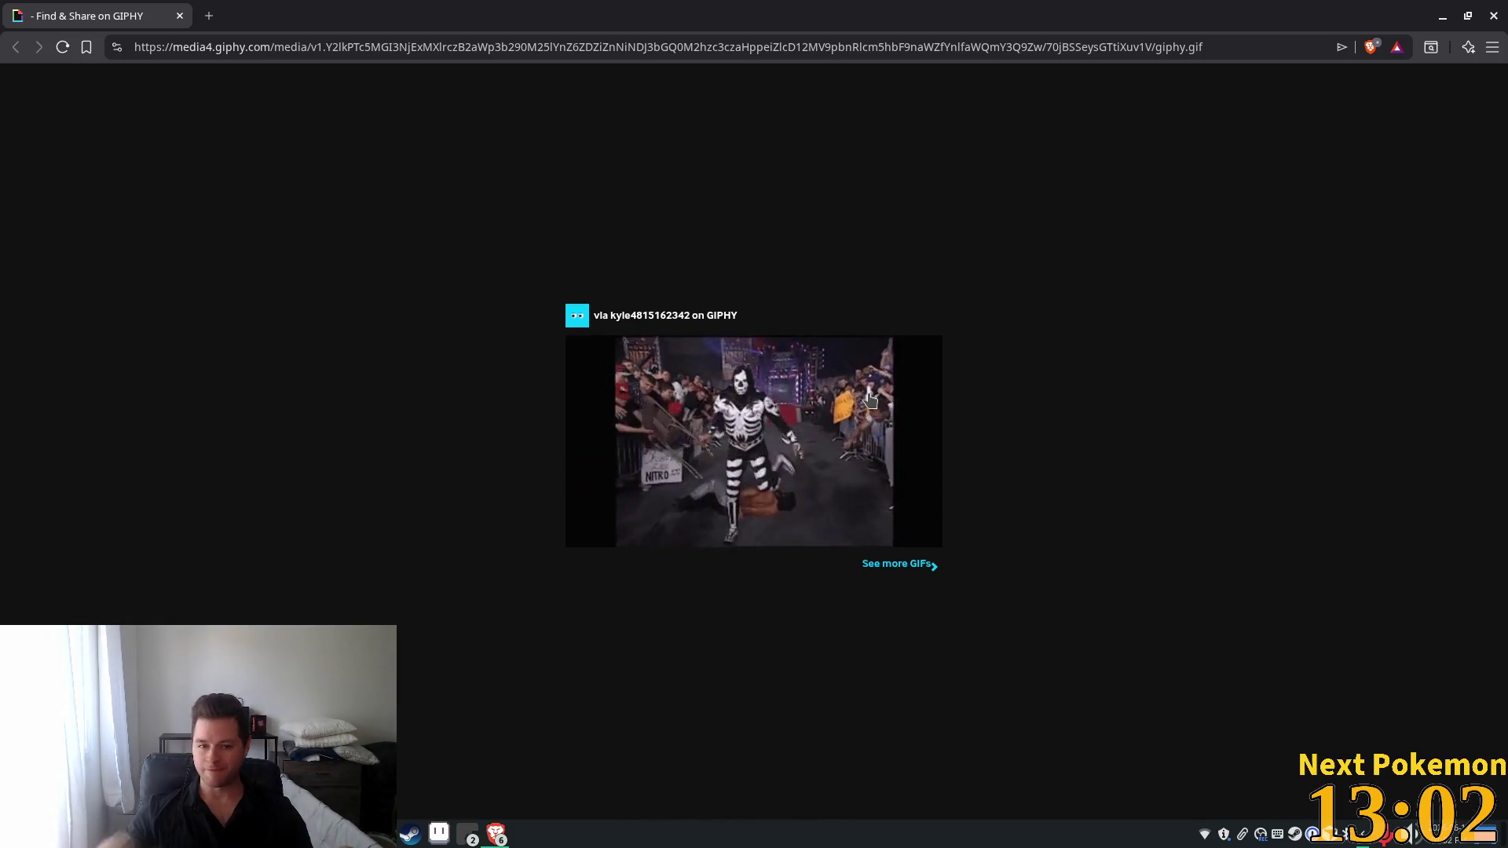
# Zoom the wrestling GIF page in and back to normal size, then close the GIPHY tab.
pyautogui.hotkey('ctrl', '+')
pyautogui.hotkey('ctrl', '+')
pyautogui.hotkey('ctrl', '+')
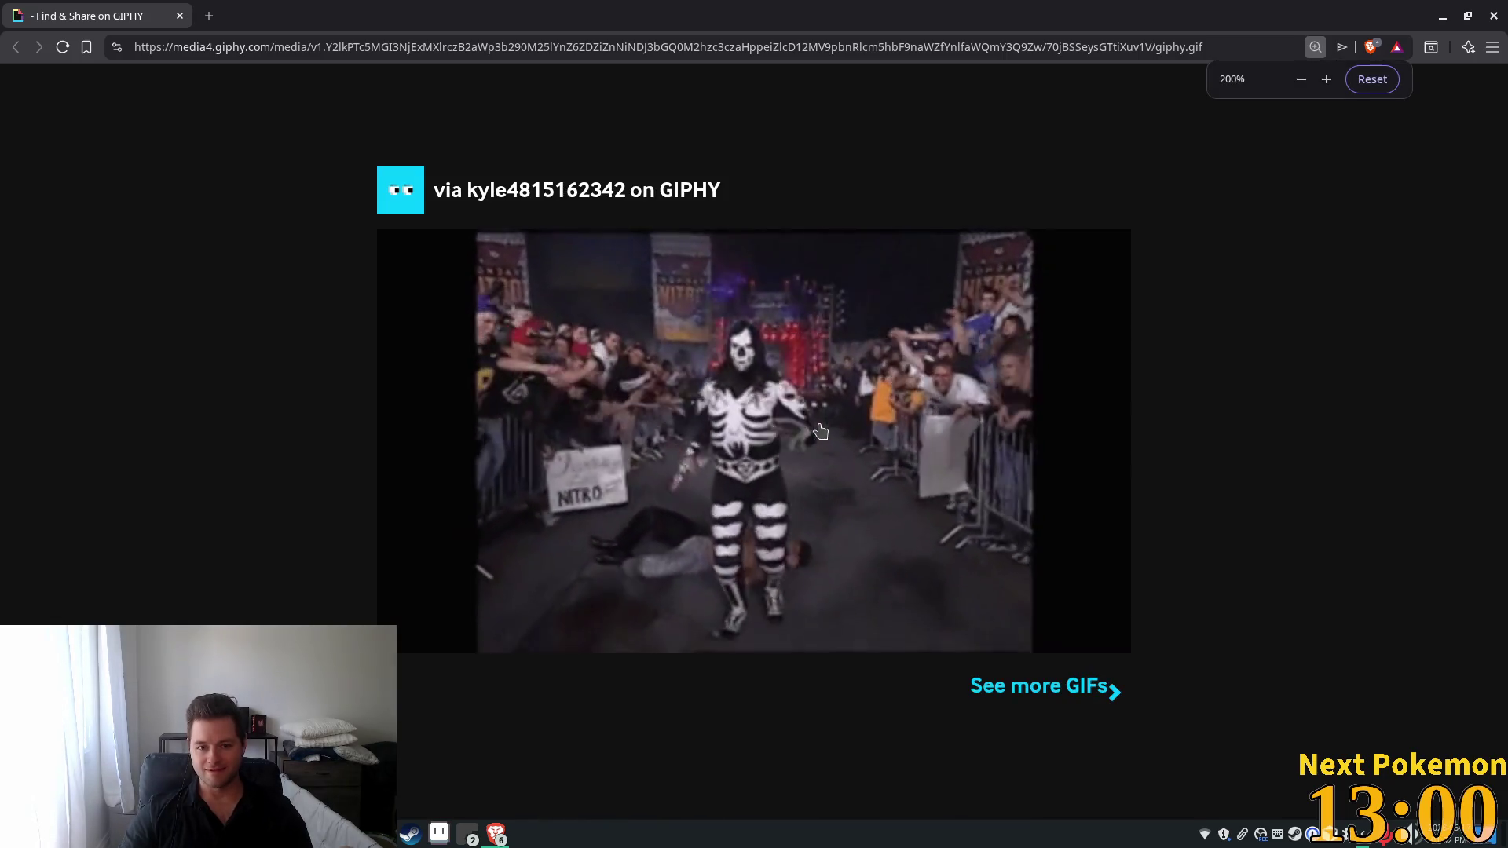
pyautogui.hotkey('ctrl', '-')
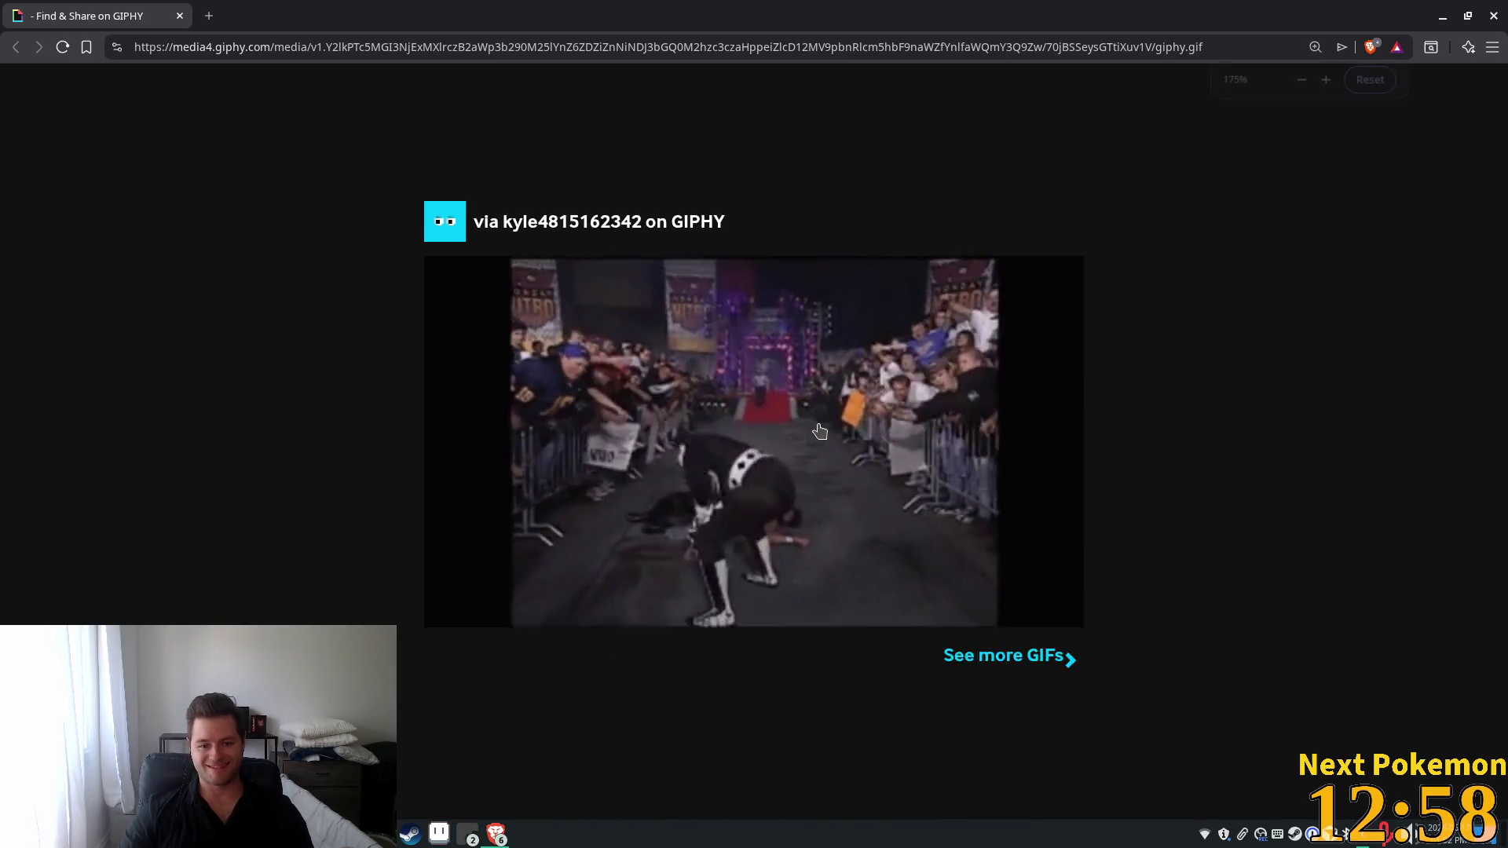
pyautogui.hotkey('ctrl', '-')
pyautogui.hotkey('ctrl', '-')
pyautogui.hotkey('ctrl', '-')
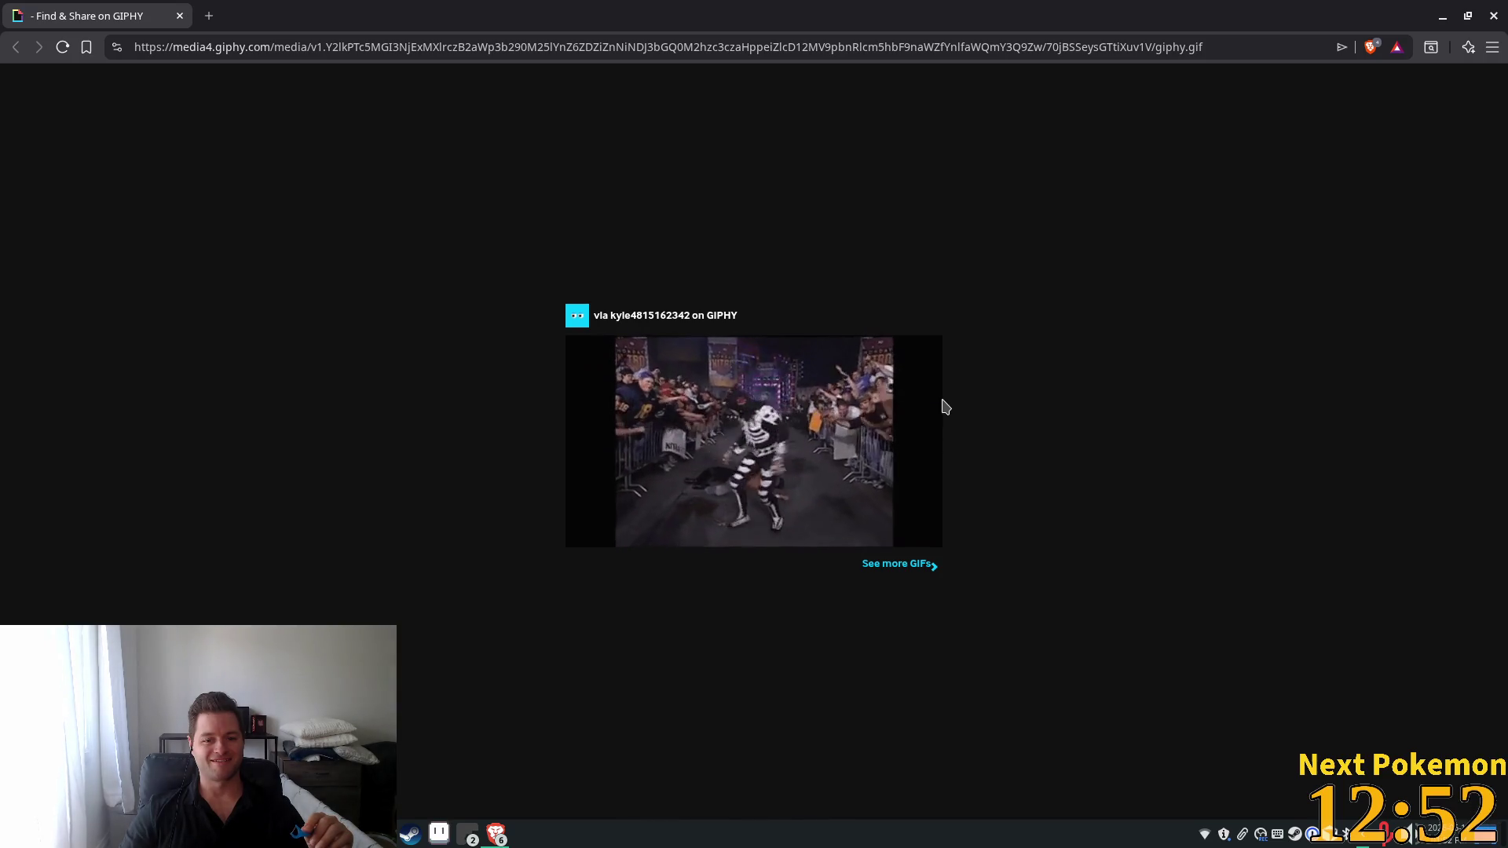
pyautogui.click(180, 16)
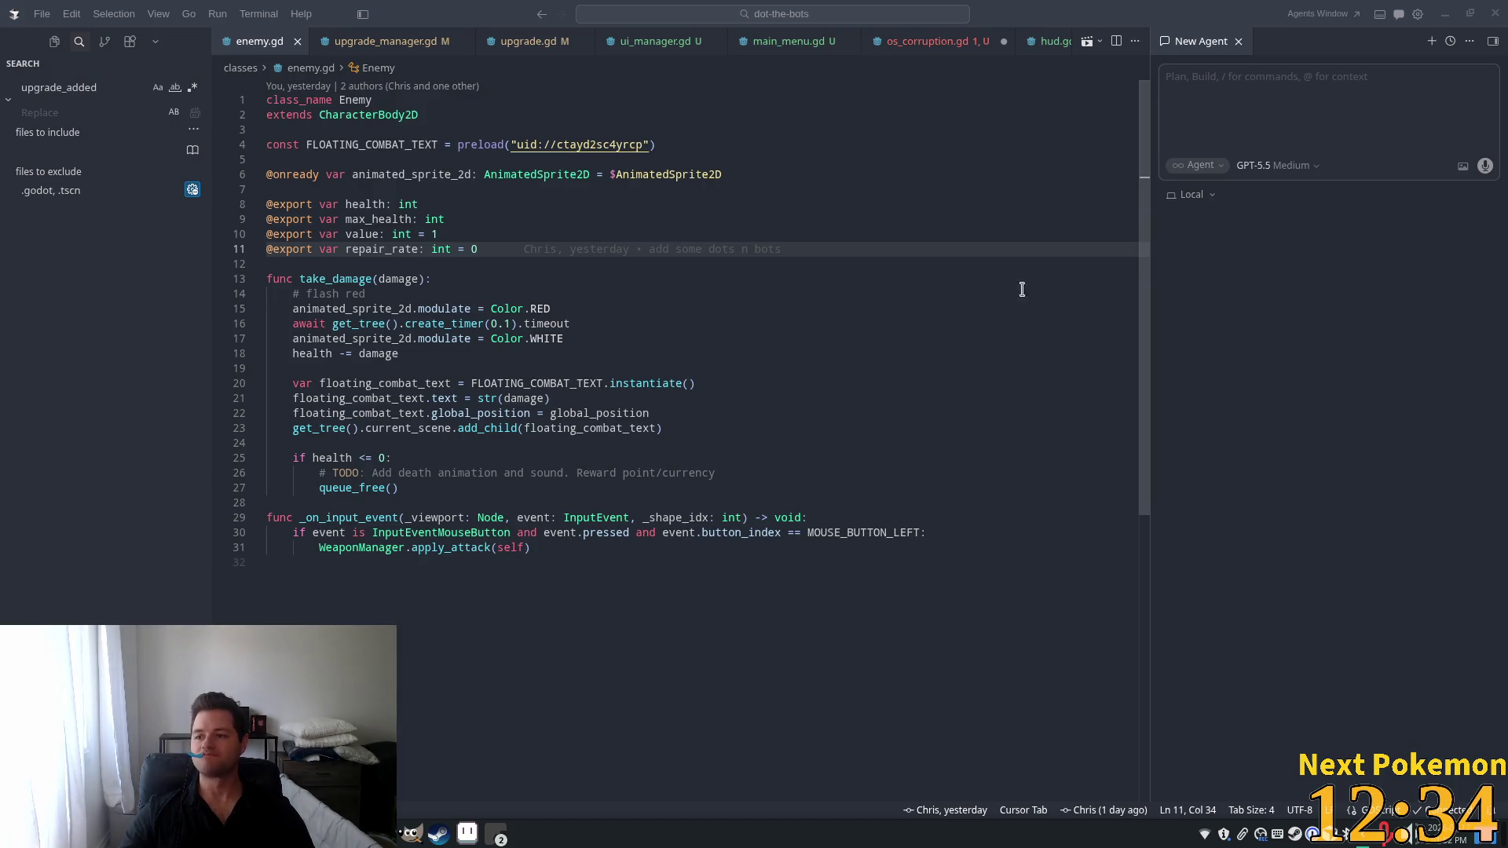
# Place the cursor after the flash-red comment on line 14, then maximize the new GIPHY window.
pyautogui.click(604, 297)
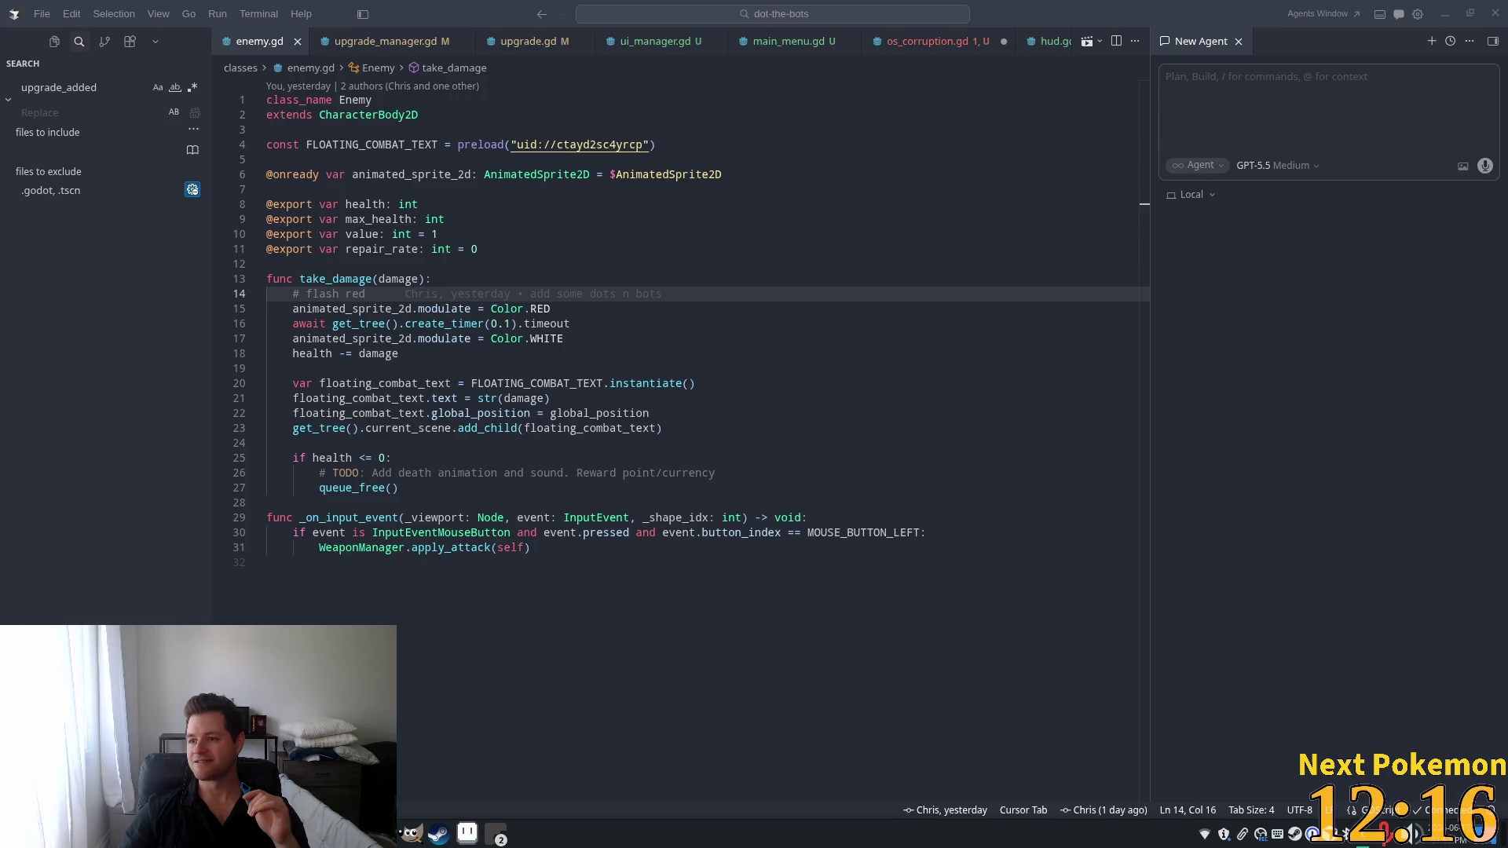
pyautogui.doubleClick(1382, 206)
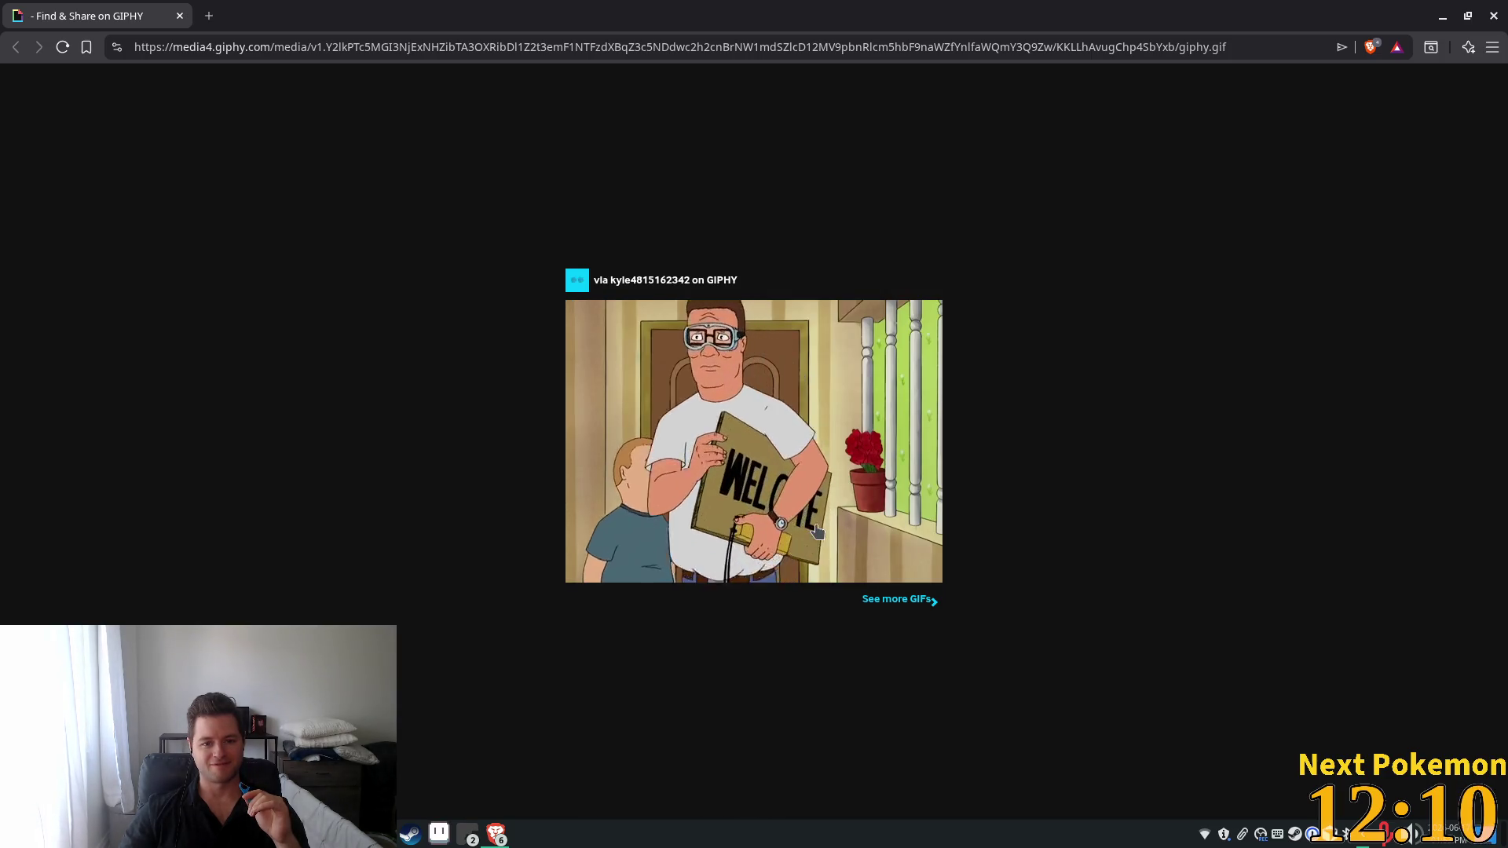
# Close the GIPHY tab, reload the blank GIF page that follows, and close it too.
pyautogui.click(180, 16)
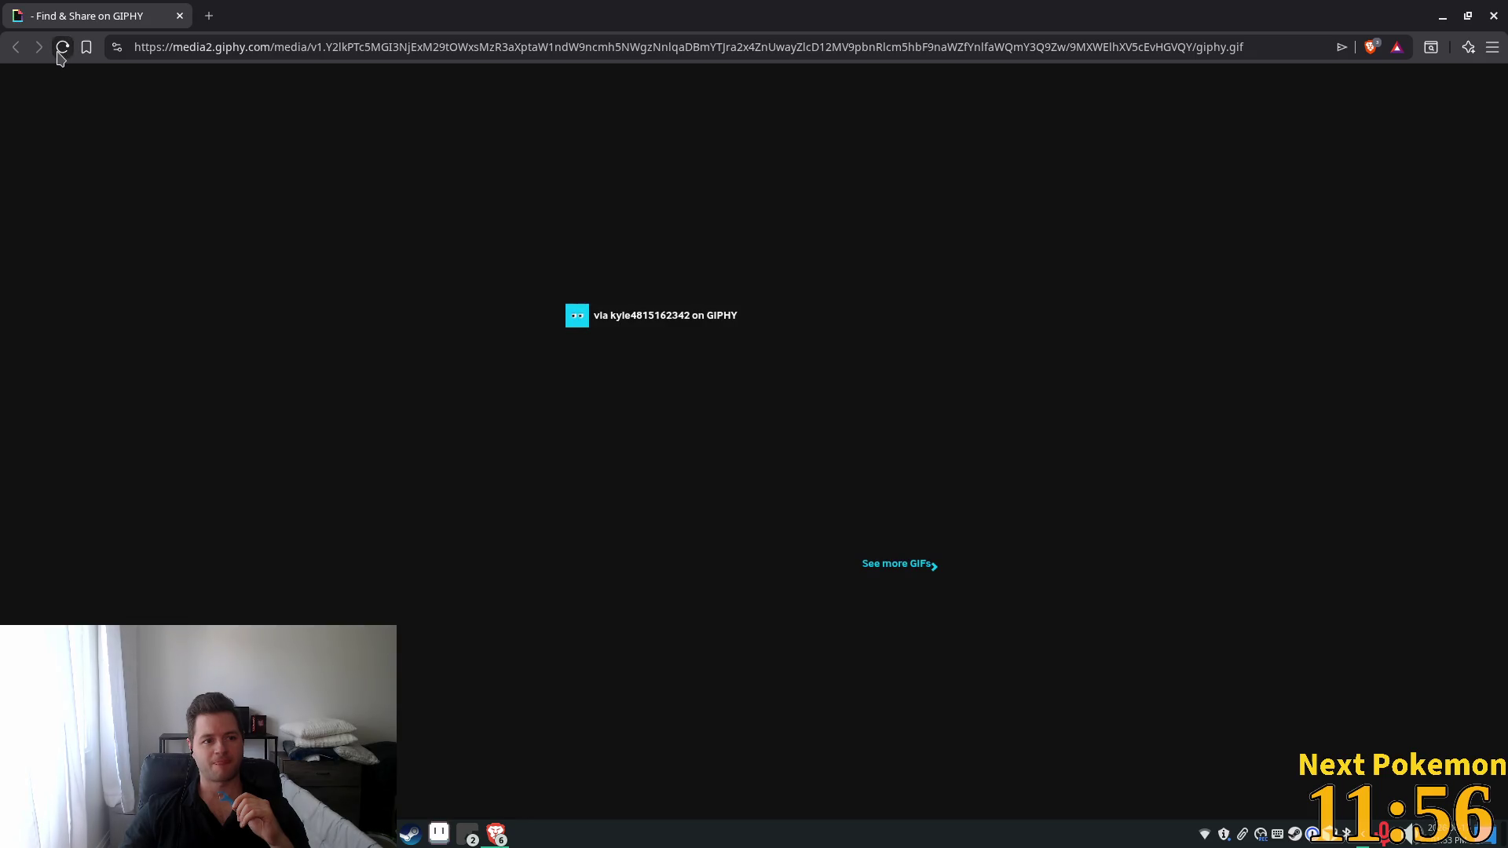
pyautogui.click(747, 407)
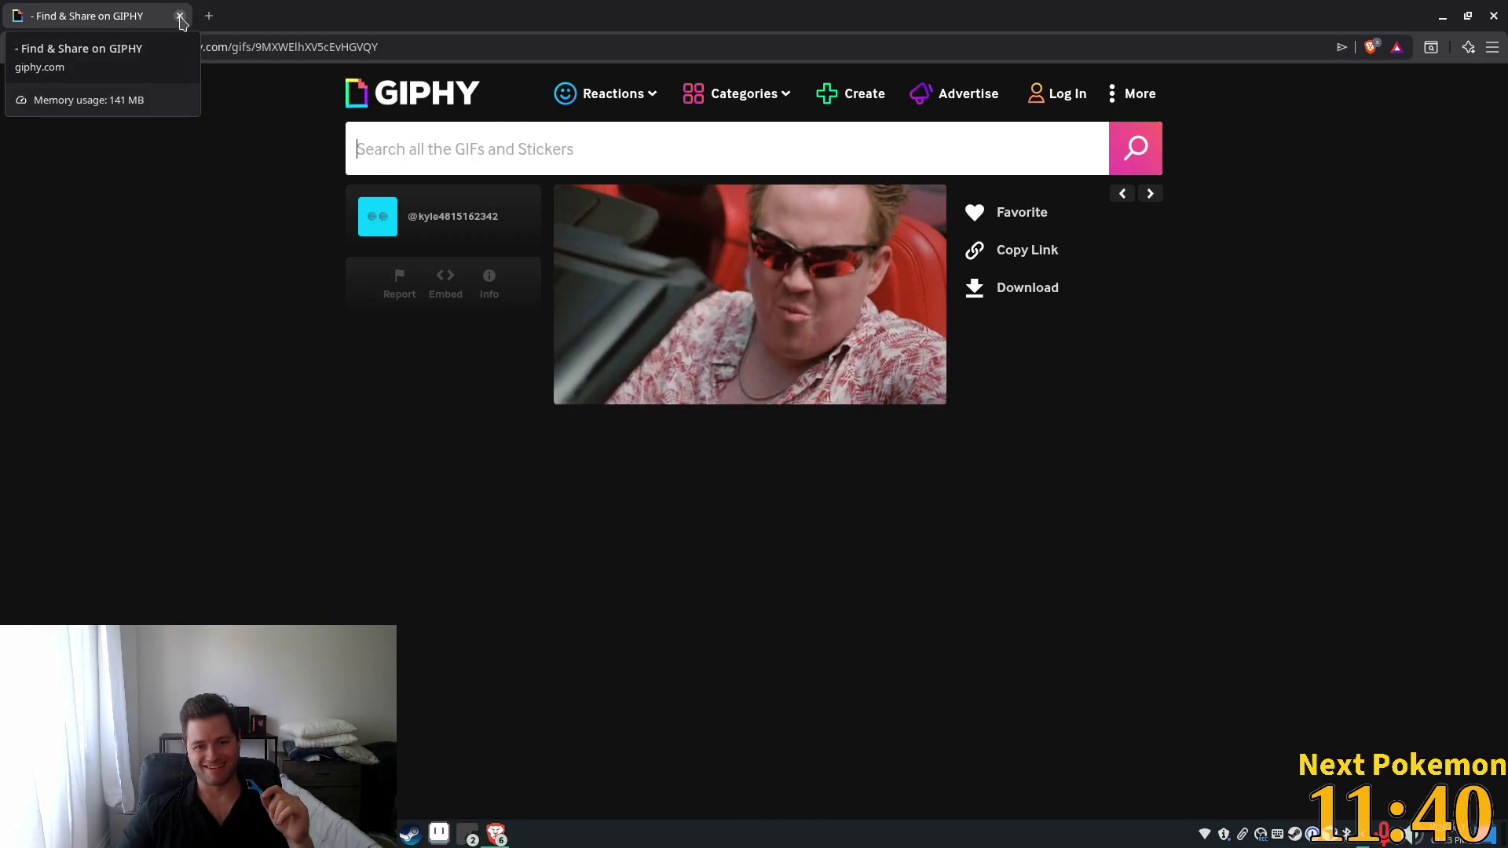
pyautogui.click(180, 16)
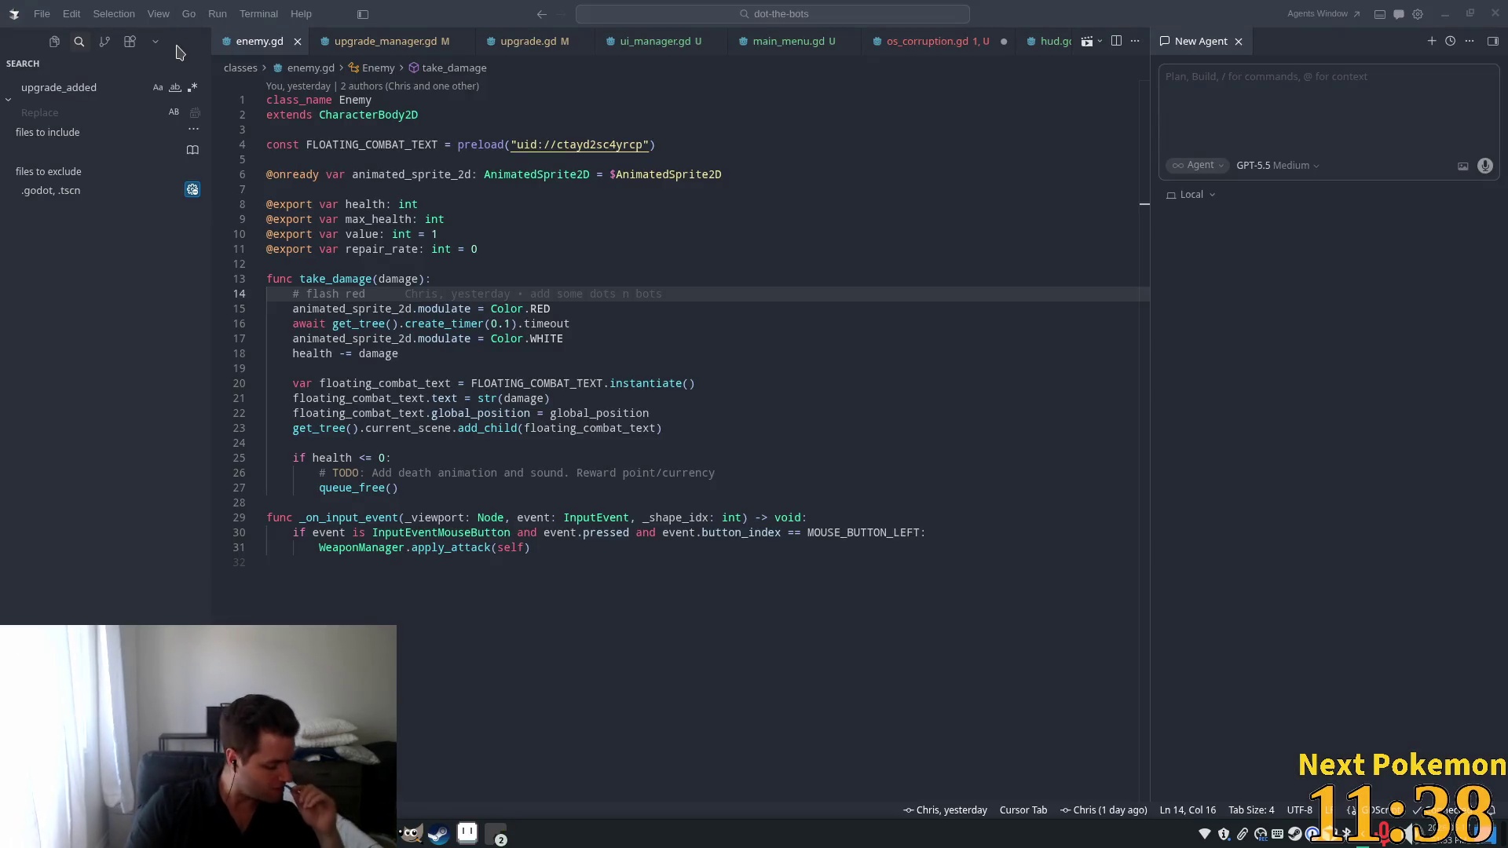